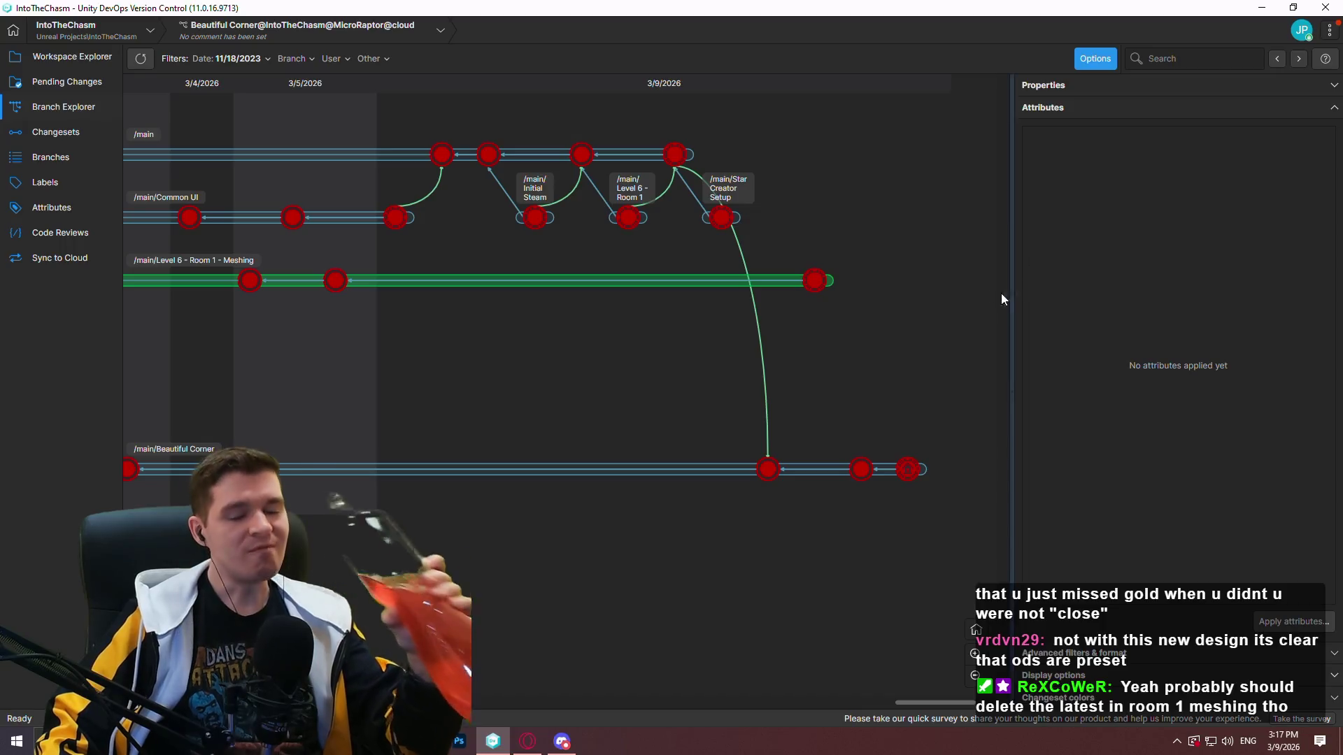
# Inspect the file changes of changeset 166 in an enlarged list, then close that view
pyautogui.doubleClick(825, 284)
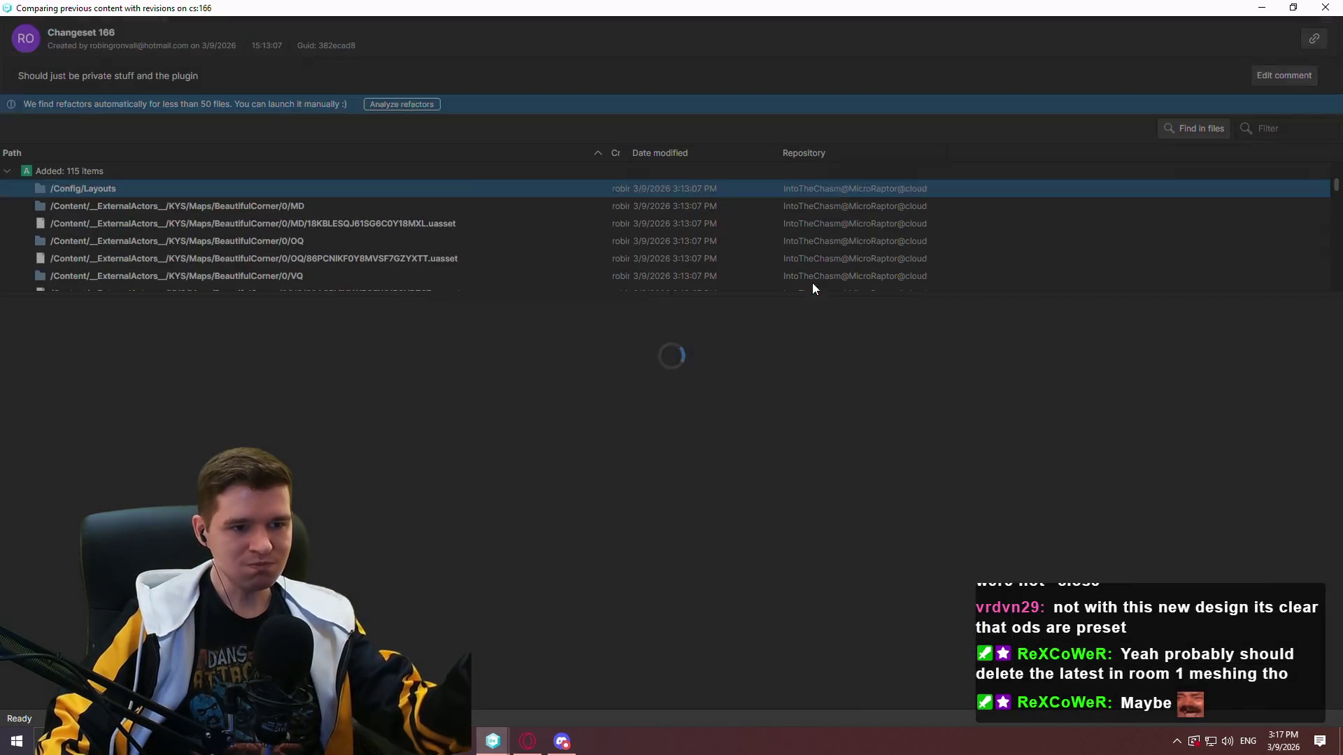
pyautogui.moveTo(695, 293); pyautogui.dragTo(671, 637)
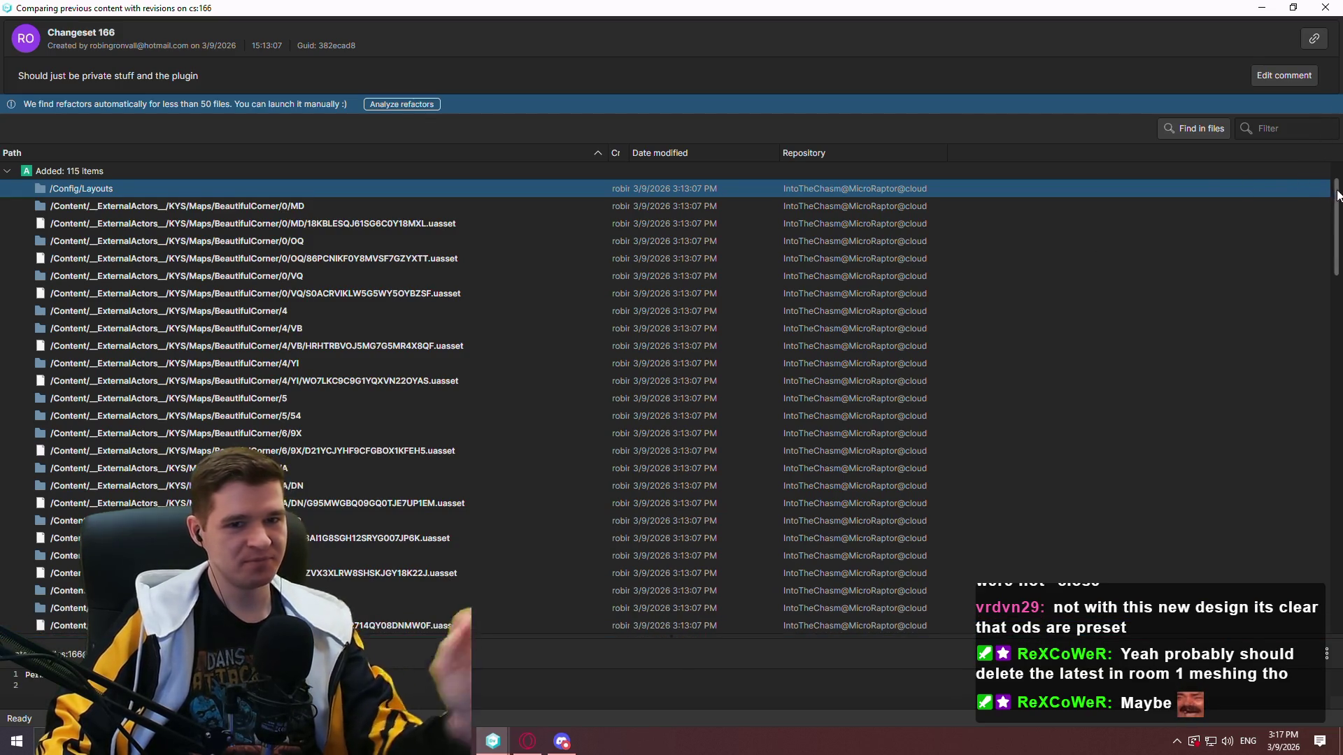
pyautogui.moveTo(1336, 187); pyautogui.dragTo(1332, 580)
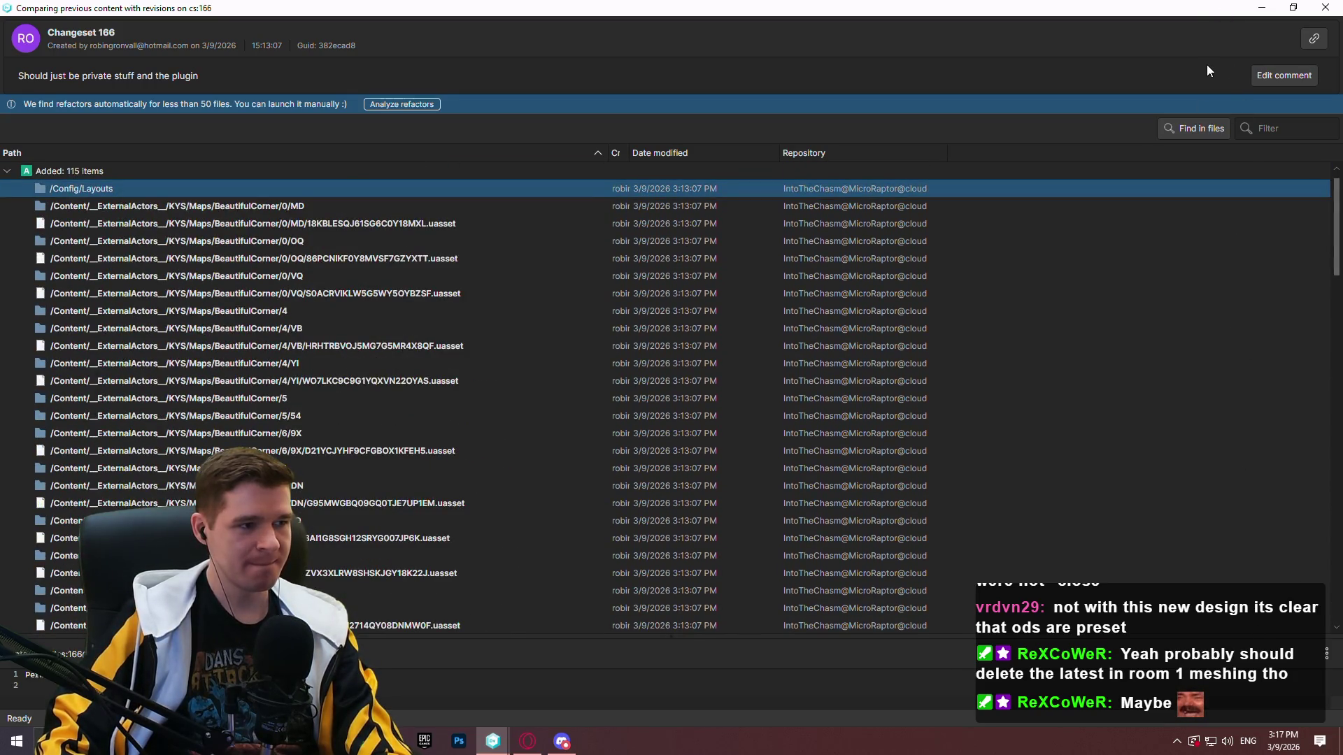
pyautogui.click(1325, 7)
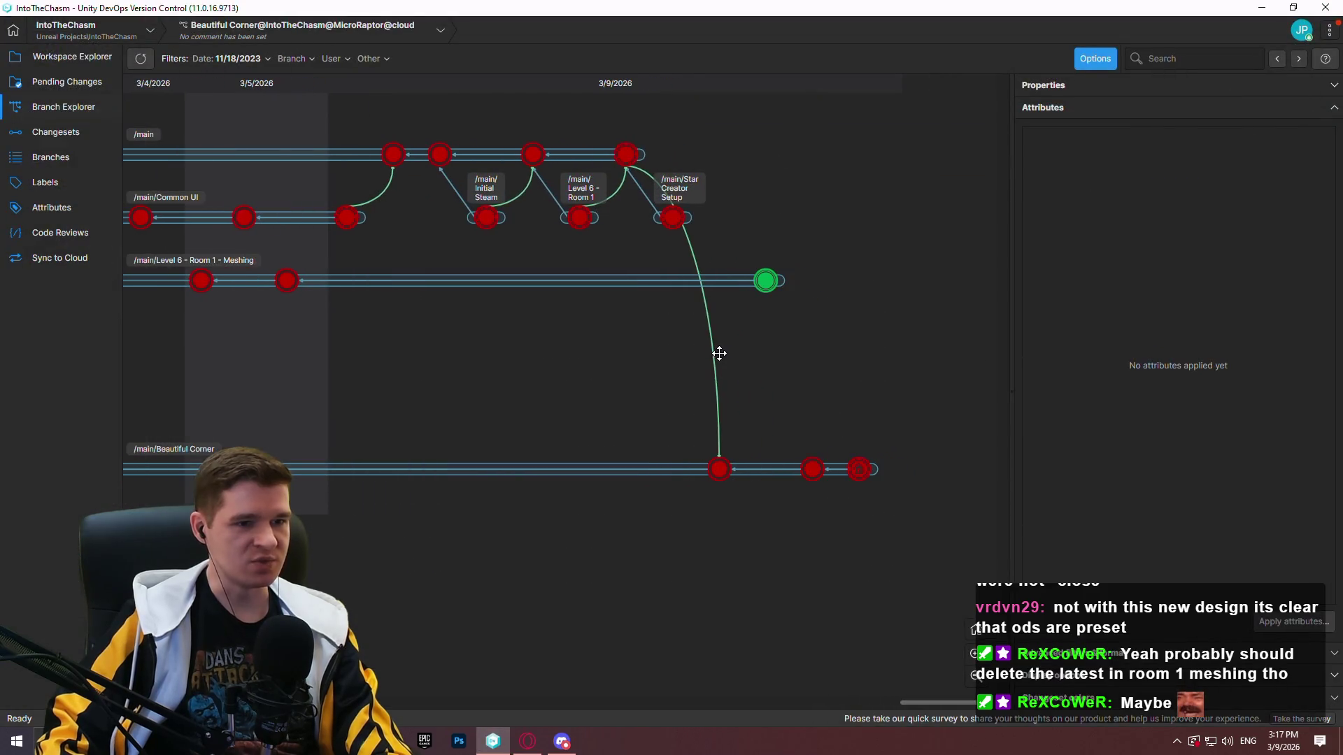
# Pan the branch graph back to earlier dates and return to the latest /main changeset's context menu
pyautogui.moveTo(265, 362)
pyautogui.mouseDown()
pyautogui.moveTo(486, 400)
pyautogui.moveTo(468, 402)
pyautogui.mouseUp()
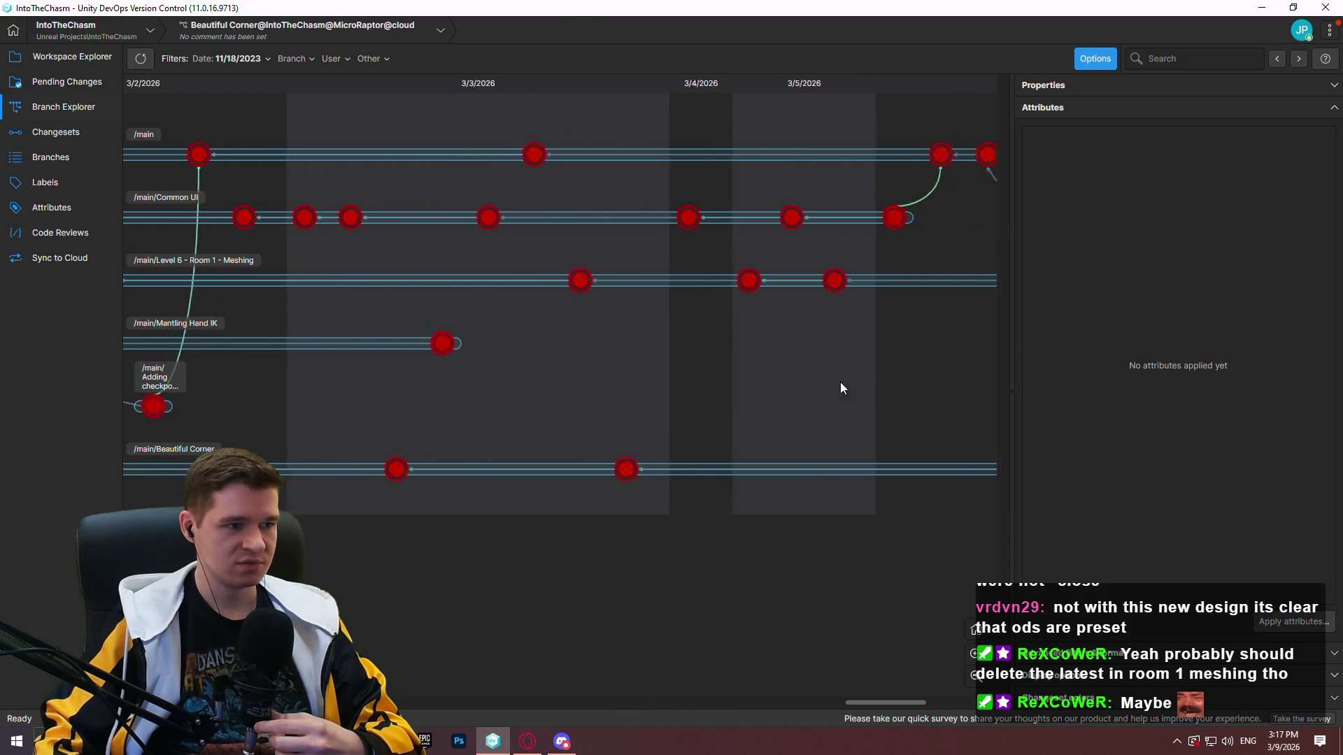
pyautogui.moveTo(351, 389)
pyautogui.mouseDown()
pyautogui.moveTo(970, 398)
pyautogui.moveTo(507, 417)
pyautogui.moveTo(570, 429)
pyautogui.moveTo(1177, 425)
pyautogui.moveTo(854, 426)
pyautogui.moveTo(621, 411)
pyautogui.moveTo(542, 386)
pyautogui.mouseUp()
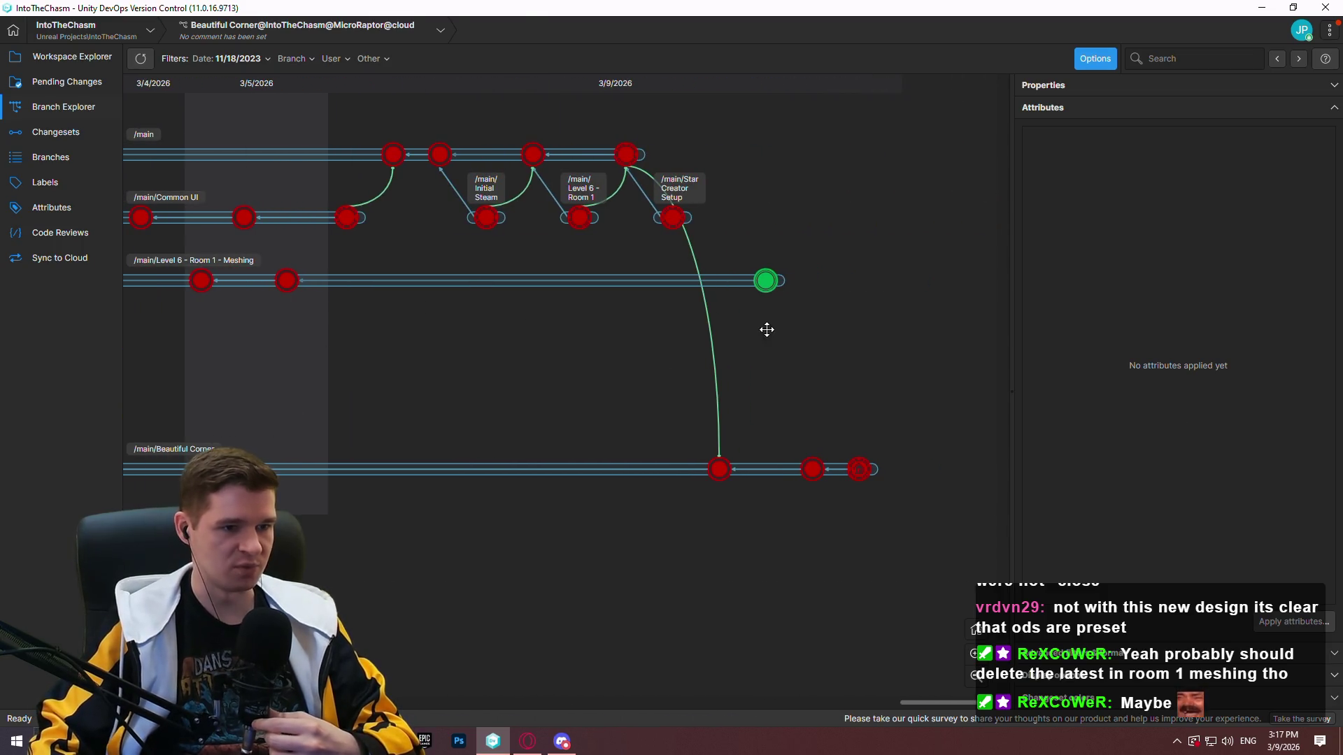
pyautogui.moveTo(493, 339)
pyautogui.mouseDown()
pyautogui.moveTo(632, 348)
pyautogui.moveTo(490, 350)
pyautogui.moveTo(1150, 371)
pyautogui.moveTo(284, 363)
pyautogui.moveTo(774, 384)
pyautogui.moveTo(259, 389)
pyautogui.mouseUp()
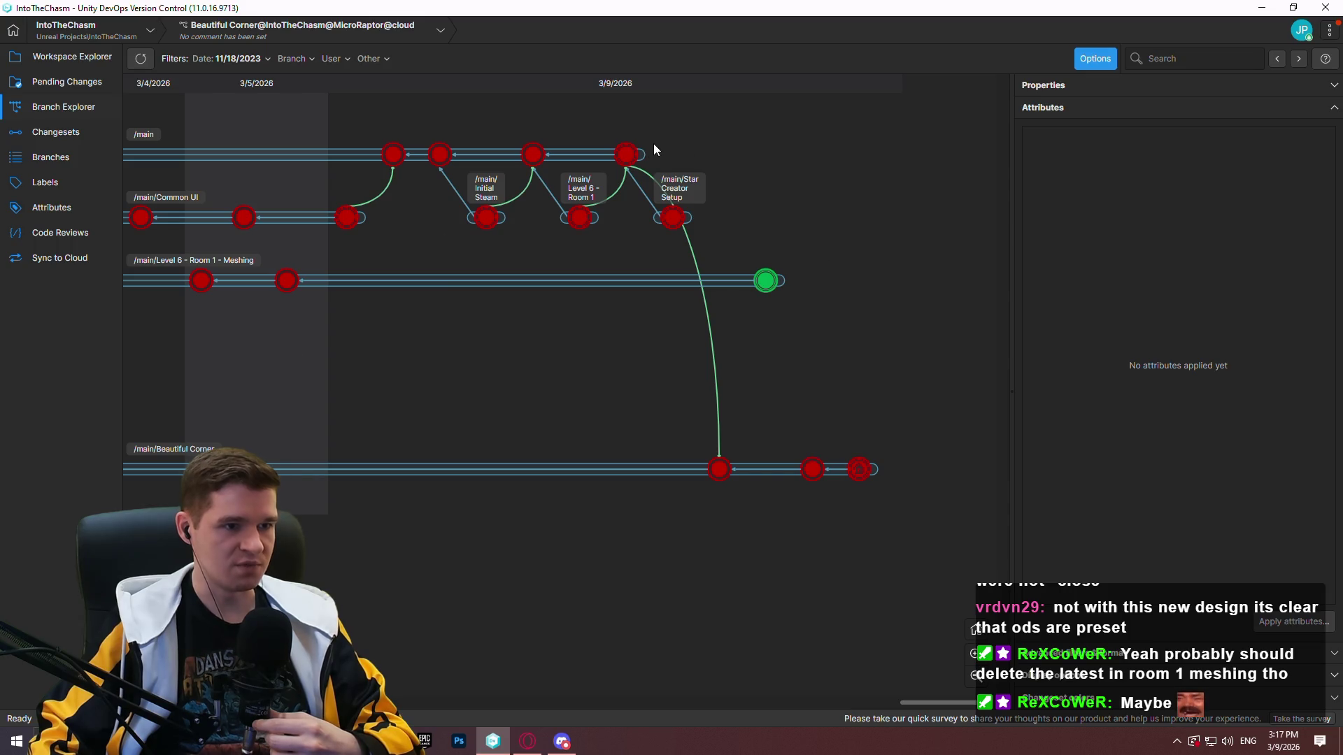
pyautogui.rightClick(632, 158)
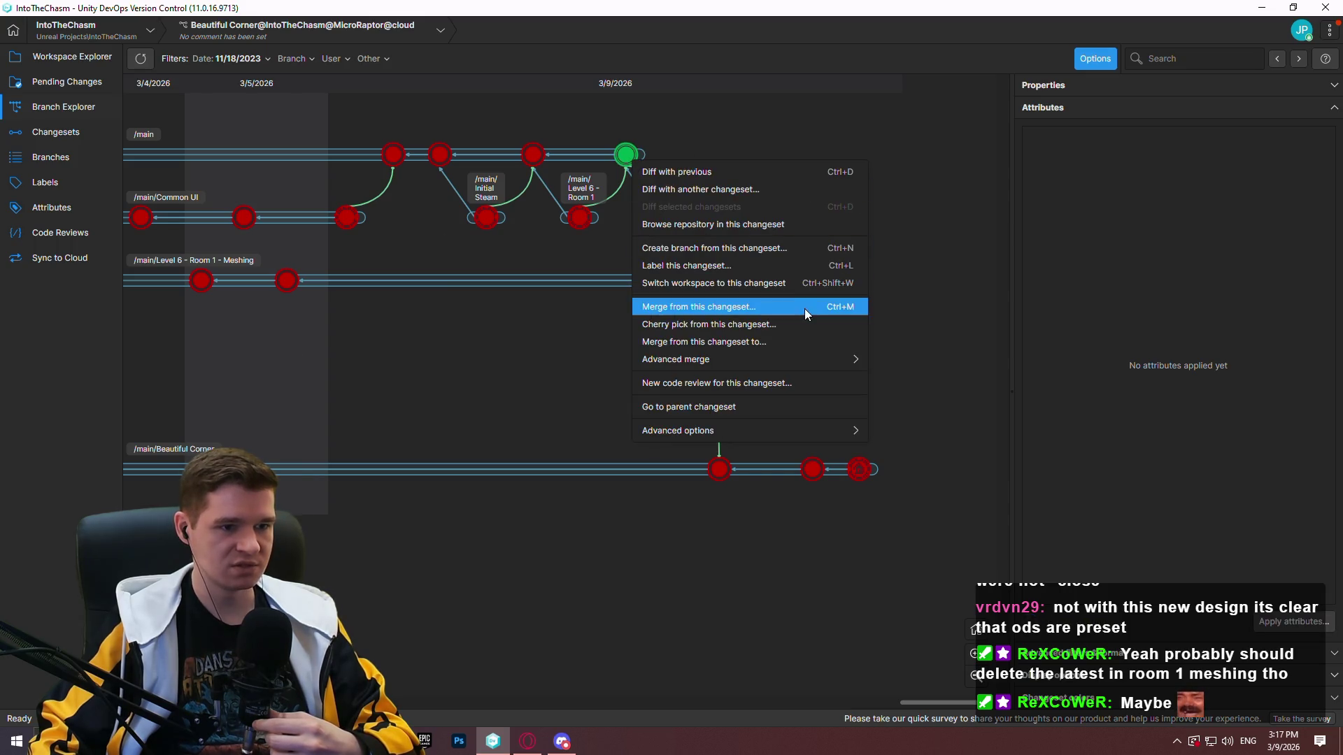
# Merge changeset 163 into /main/Level 6 - Room 1 - Meshing and review its conflicted file list
pyautogui.click(782, 341)
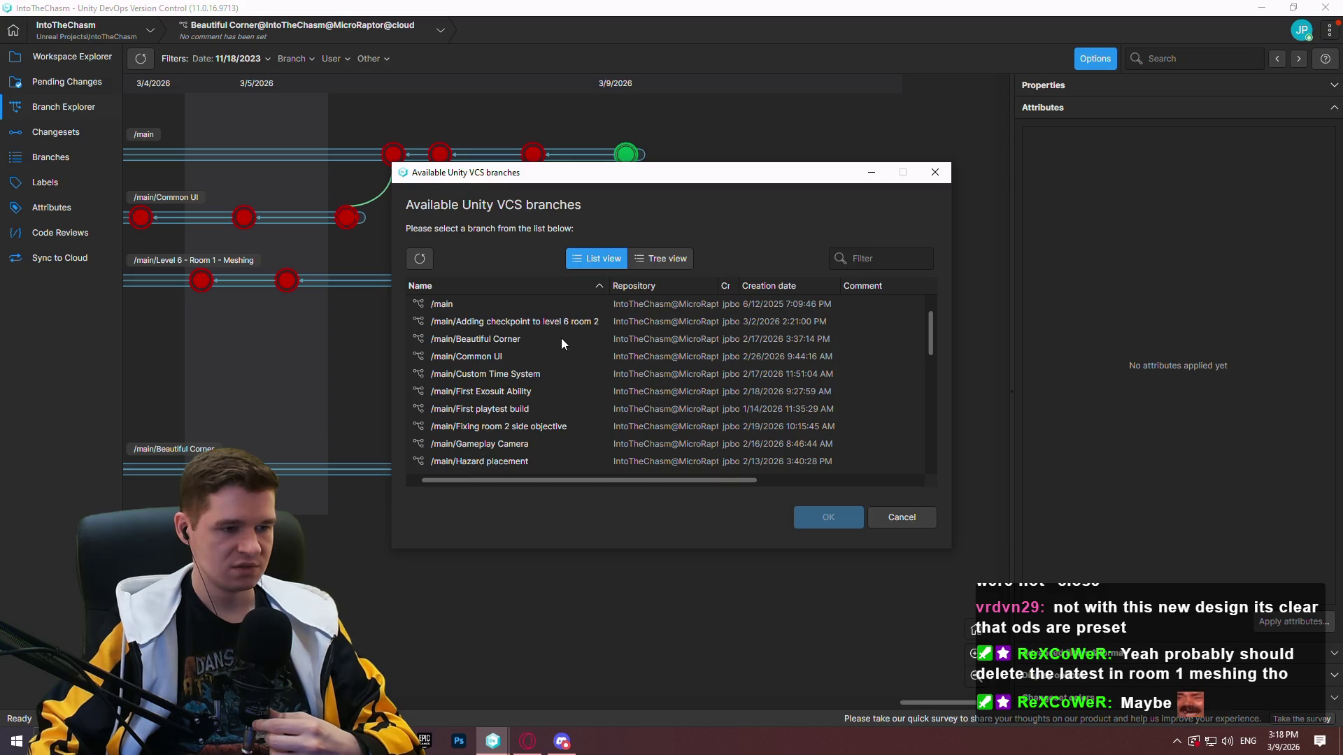
pyautogui.scroll(-5, 570, 343)
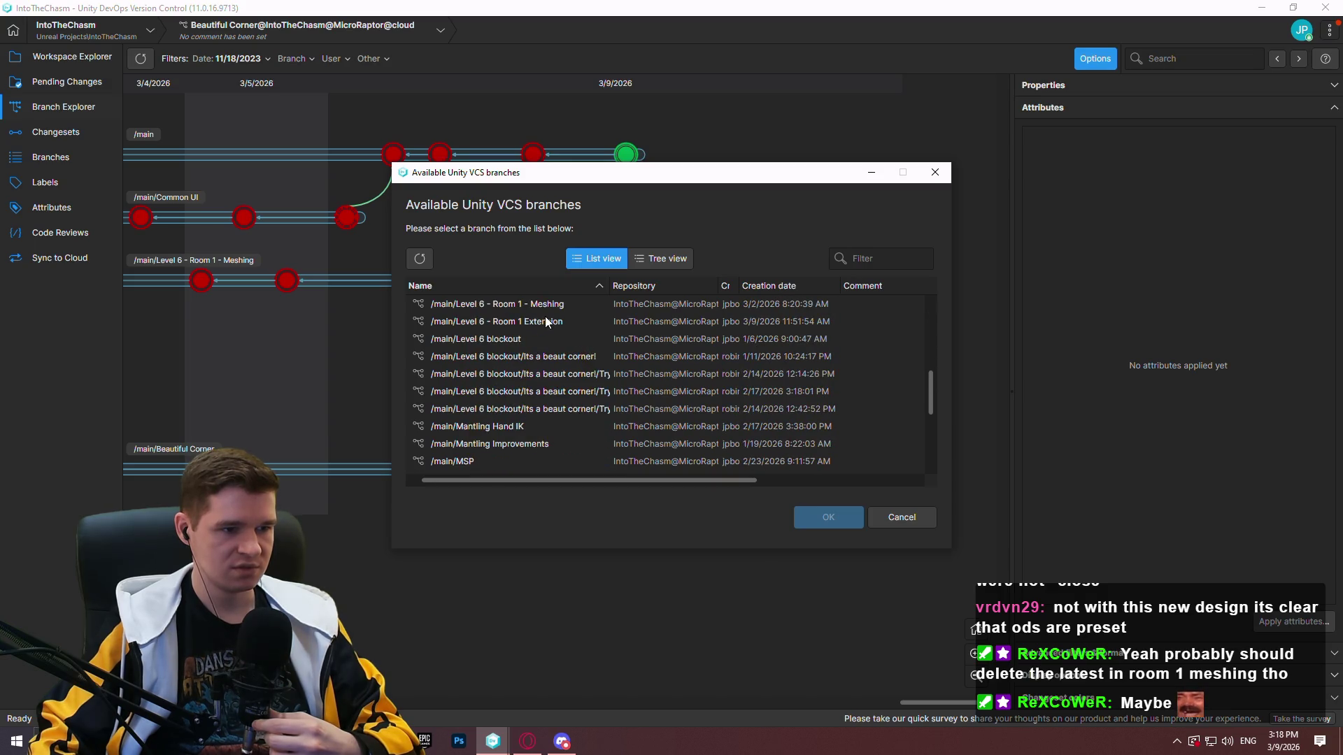
pyautogui.doubleClick(536, 298)
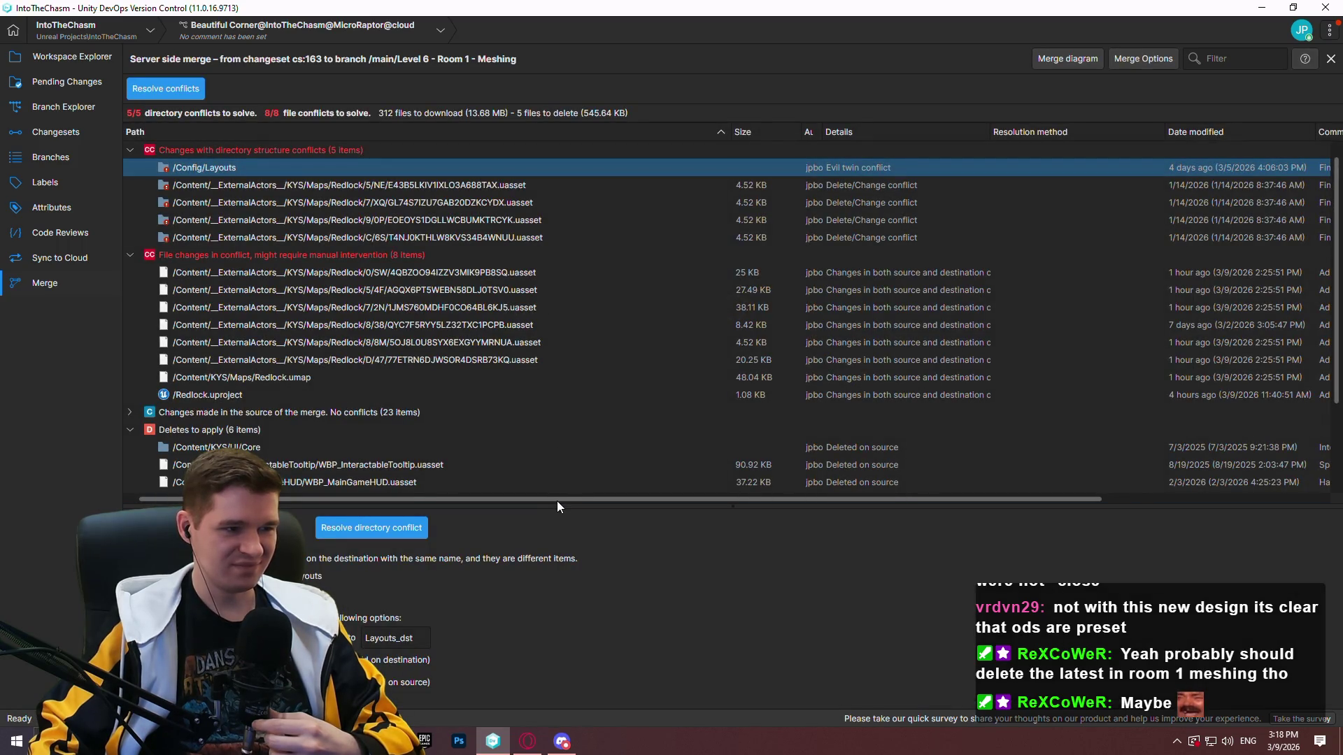
pyautogui.moveTo(560, 505)
pyautogui.mouseDown()
pyautogui.moveTo(564, 654)
pyautogui.moveTo(564, 371)
pyautogui.mouseUp()
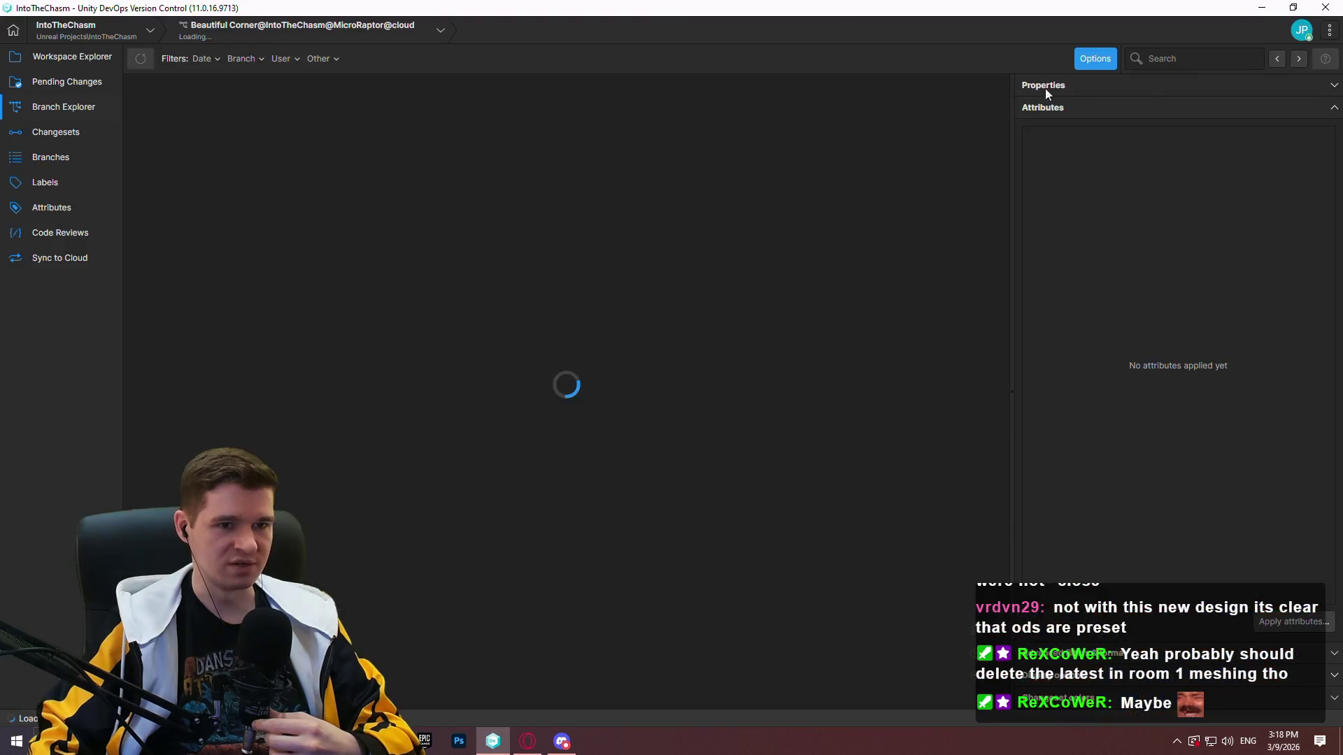
# Close the covering window and switch the workspace to the latest /main changeset
pyautogui.click(1034, 93)
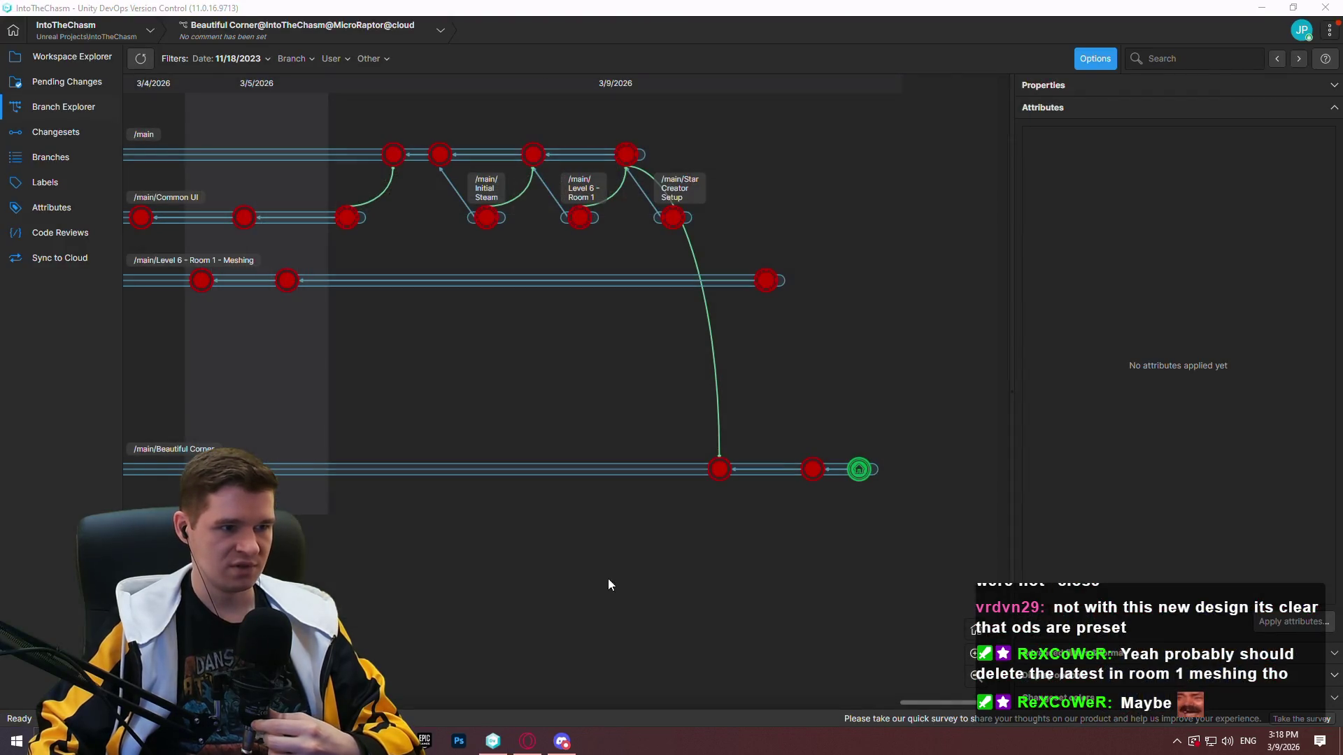
pyautogui.rightClick(636, 160)
pyautogui.click(728, 279)
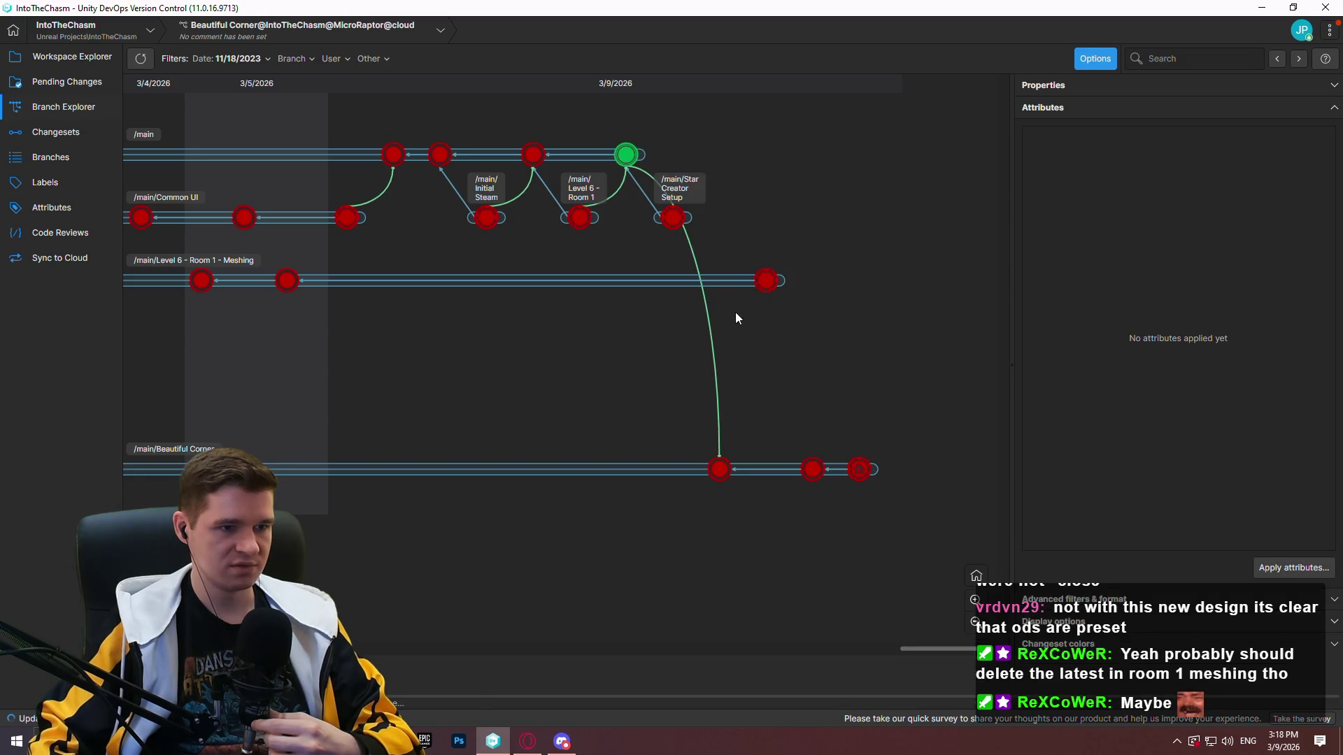
# Switch the workspace to Star Creator Setup changeset 164, 'Deleted UDS', and minimize to the desktop
pyautogui.rightClick(679, 228)
pyautogui.click(749, 359)
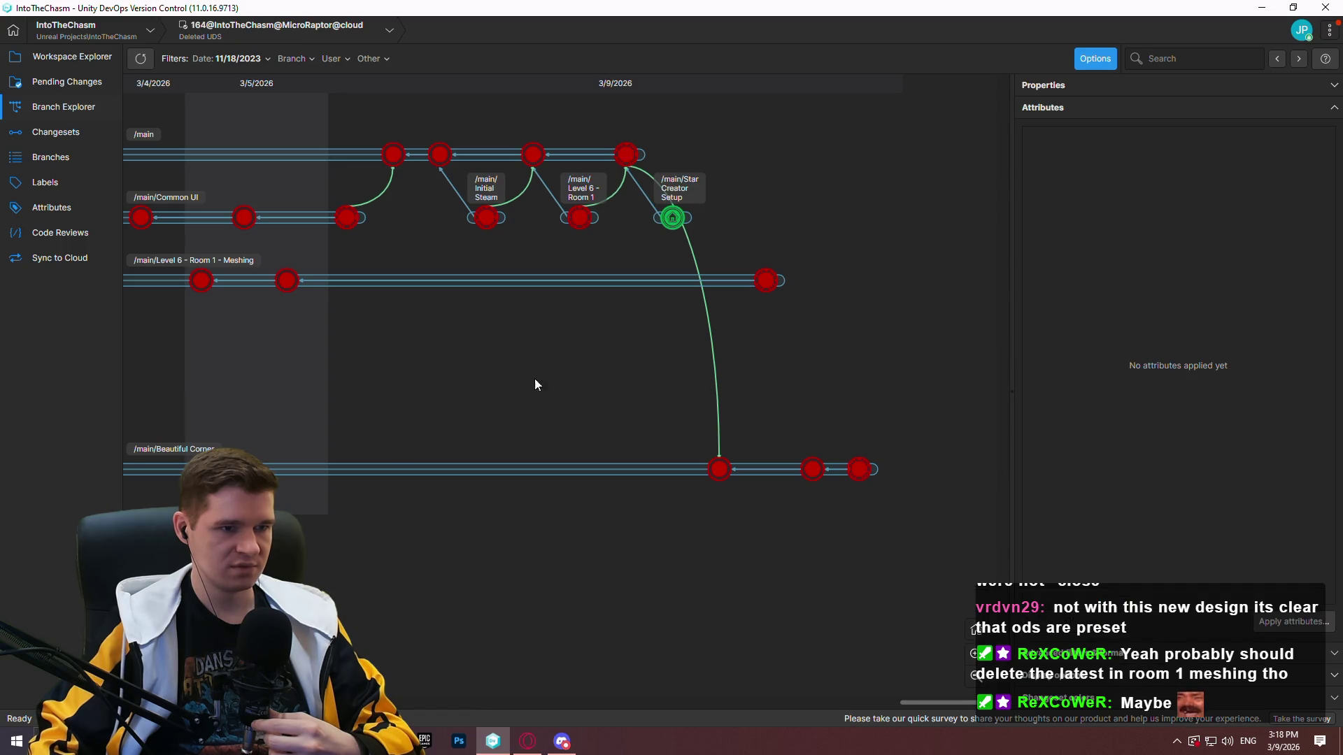
pyautogui.press('super+d')
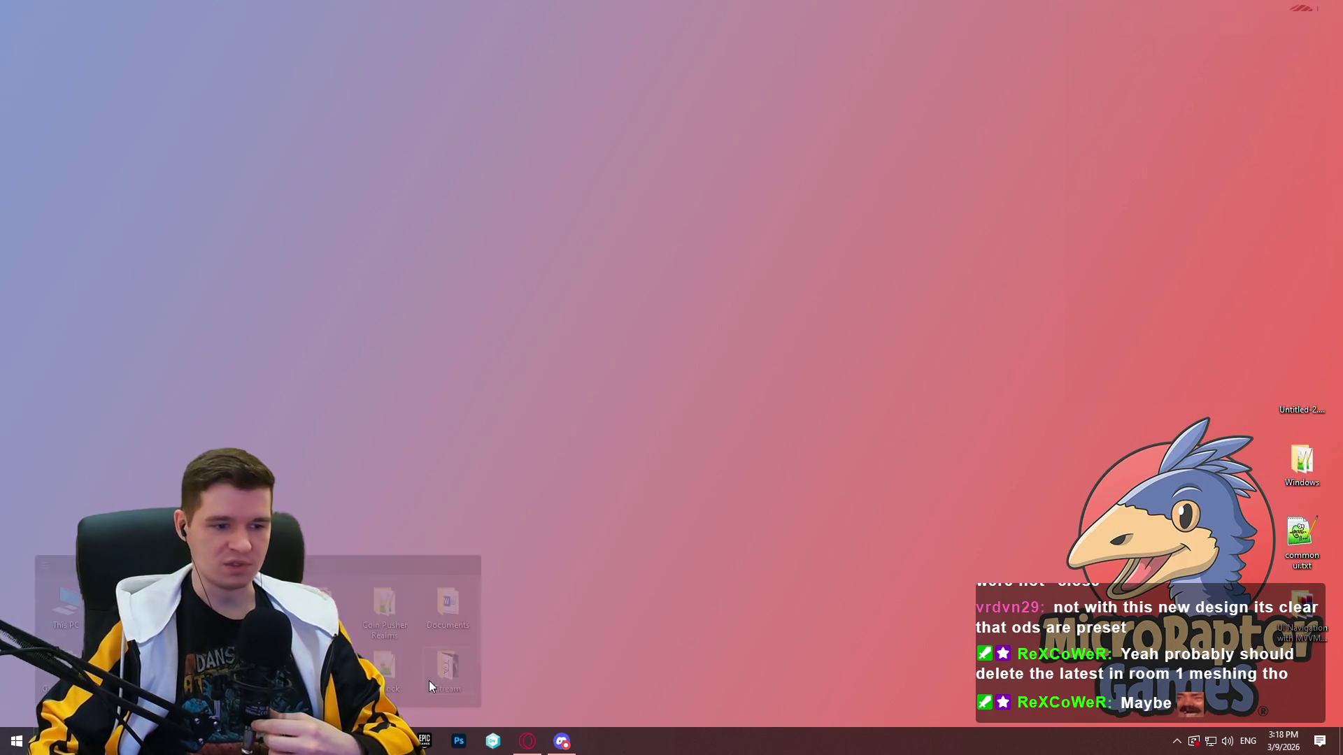
# Bring the Opera window with the Redlock Asset List spreadsheet to the front
pyautogui.click(529, 743)
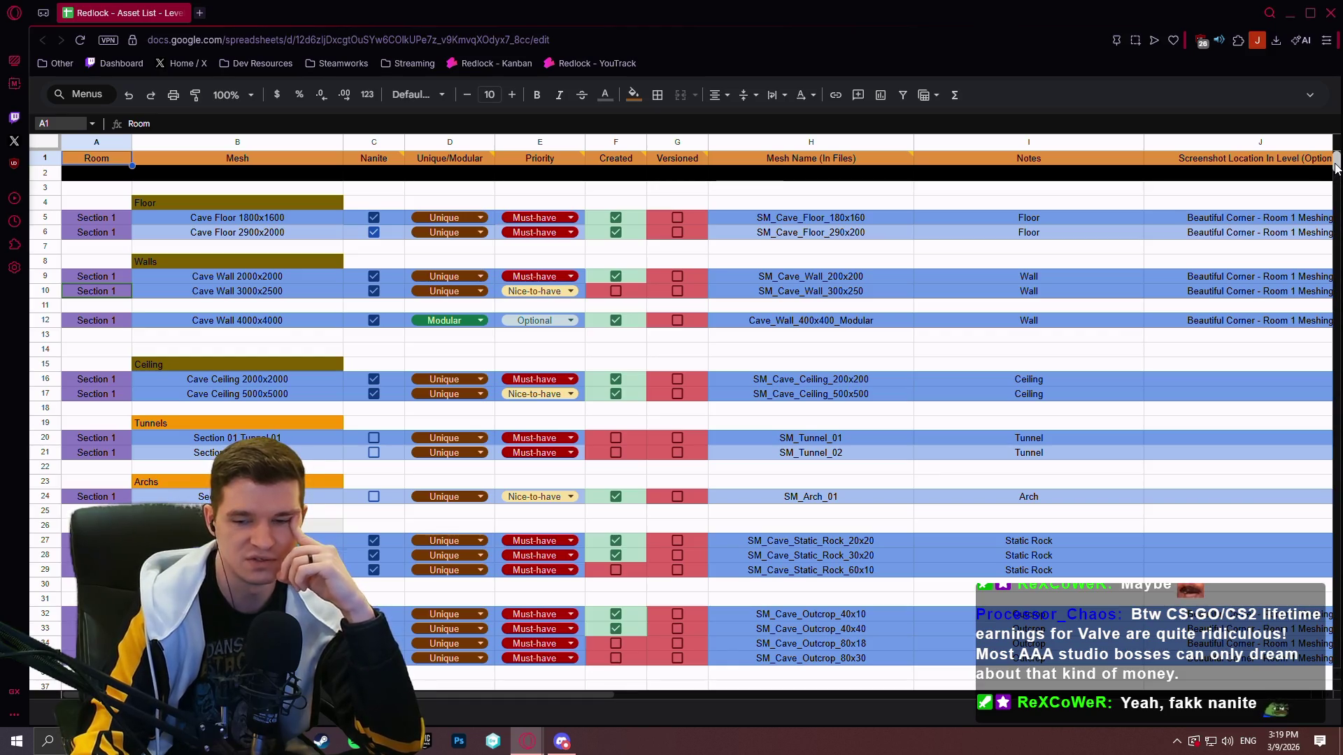
pyautogui.moveTo(1336, 166)
pyautogui.mouseDown()
pyautogui.moveTo(1338, 231)
pyautogui.moveTo(1337, 157)
pyautogui.mouseUp()
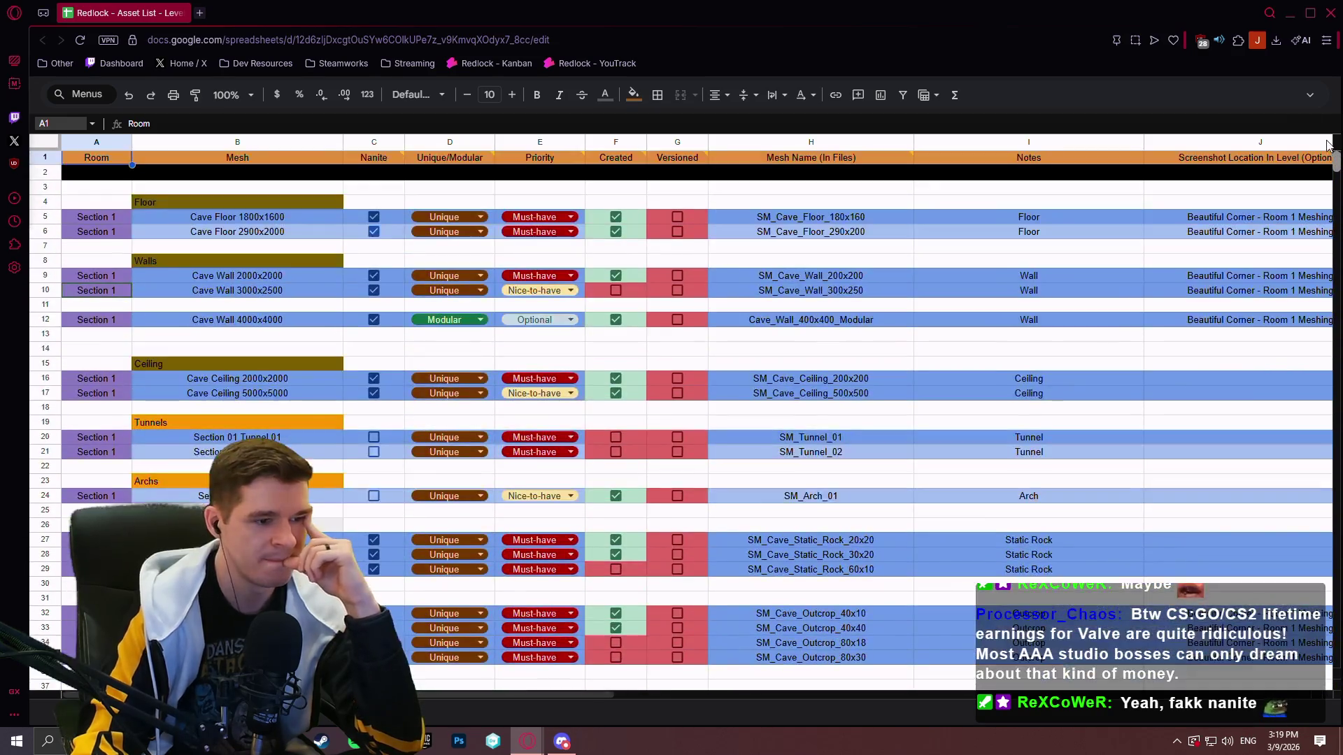
pyautogui.hotkey('ctrl', 'shift', 'pagedown')
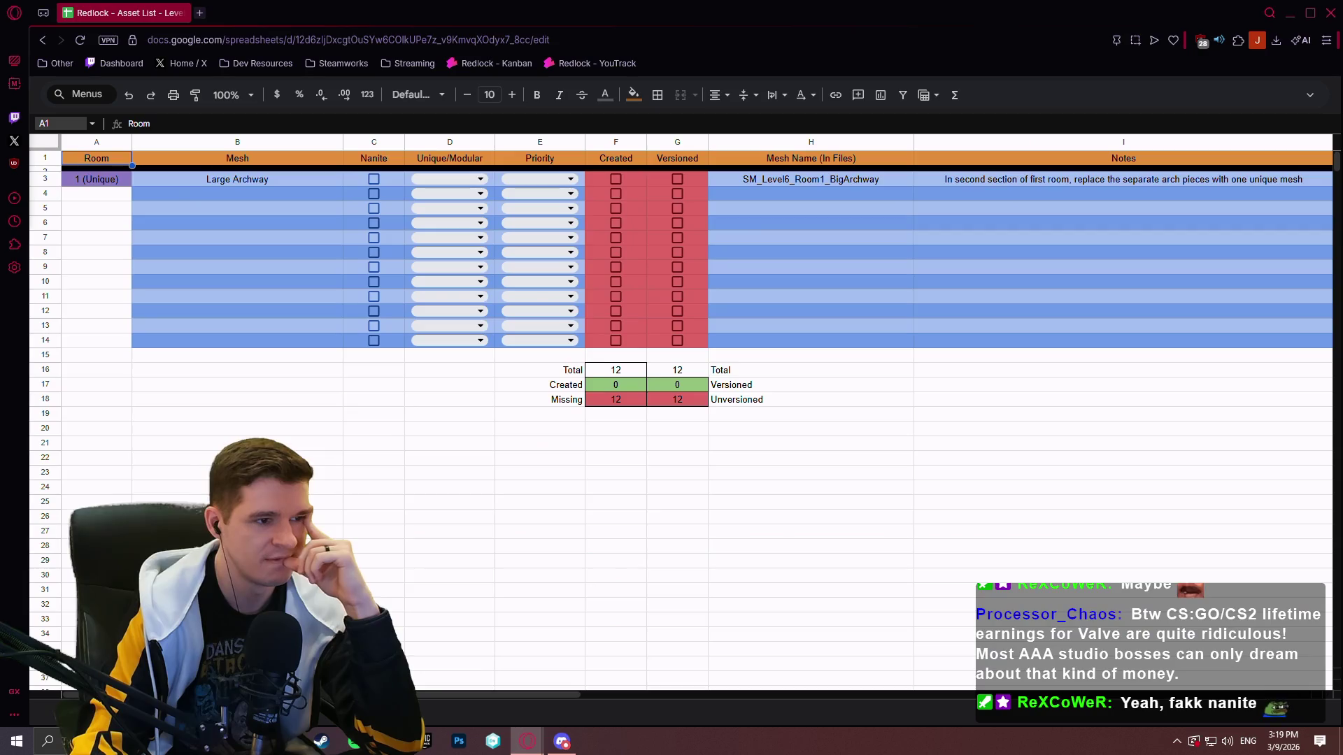
pyautogui.hotkey('ctrl', 'shift', 'pageup')
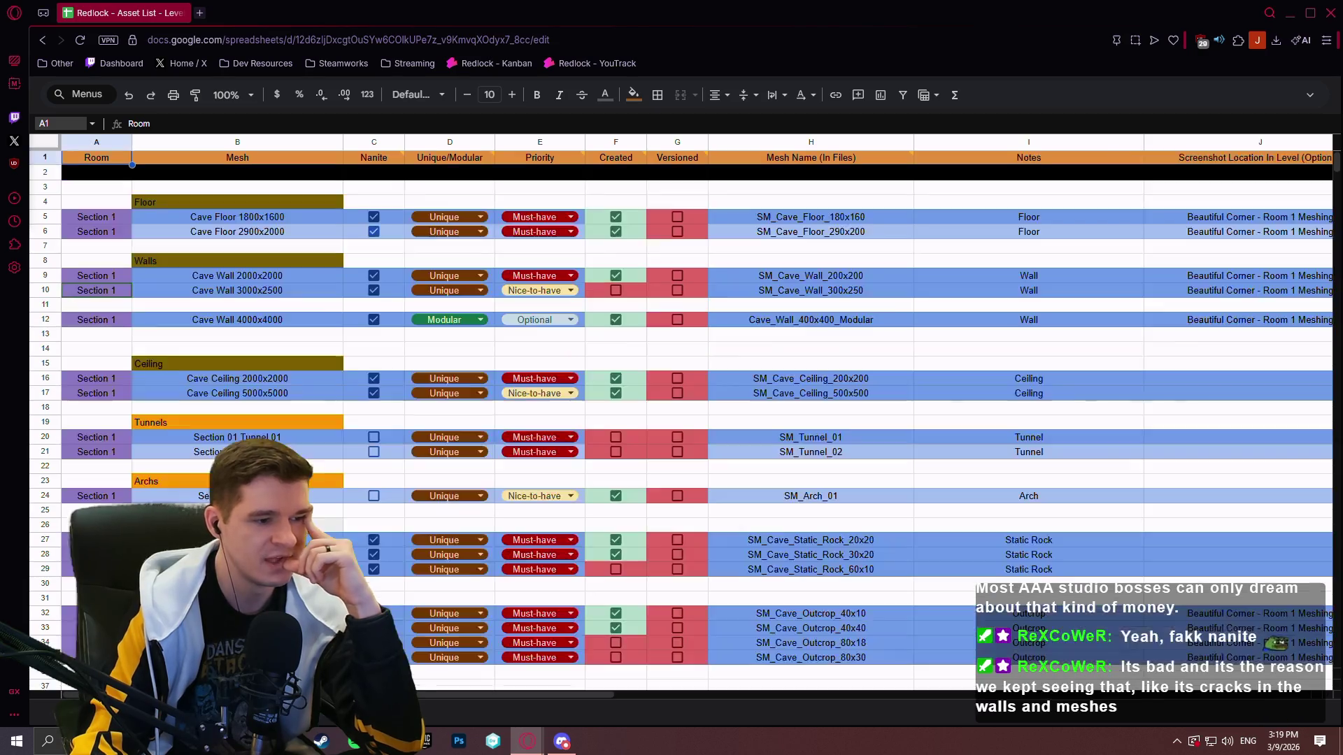
pyautogui.hotkey('ctrl', 'shift', 'pagedown')
pyautogui.hotkey('ctrl', 'shift', 'pageup')
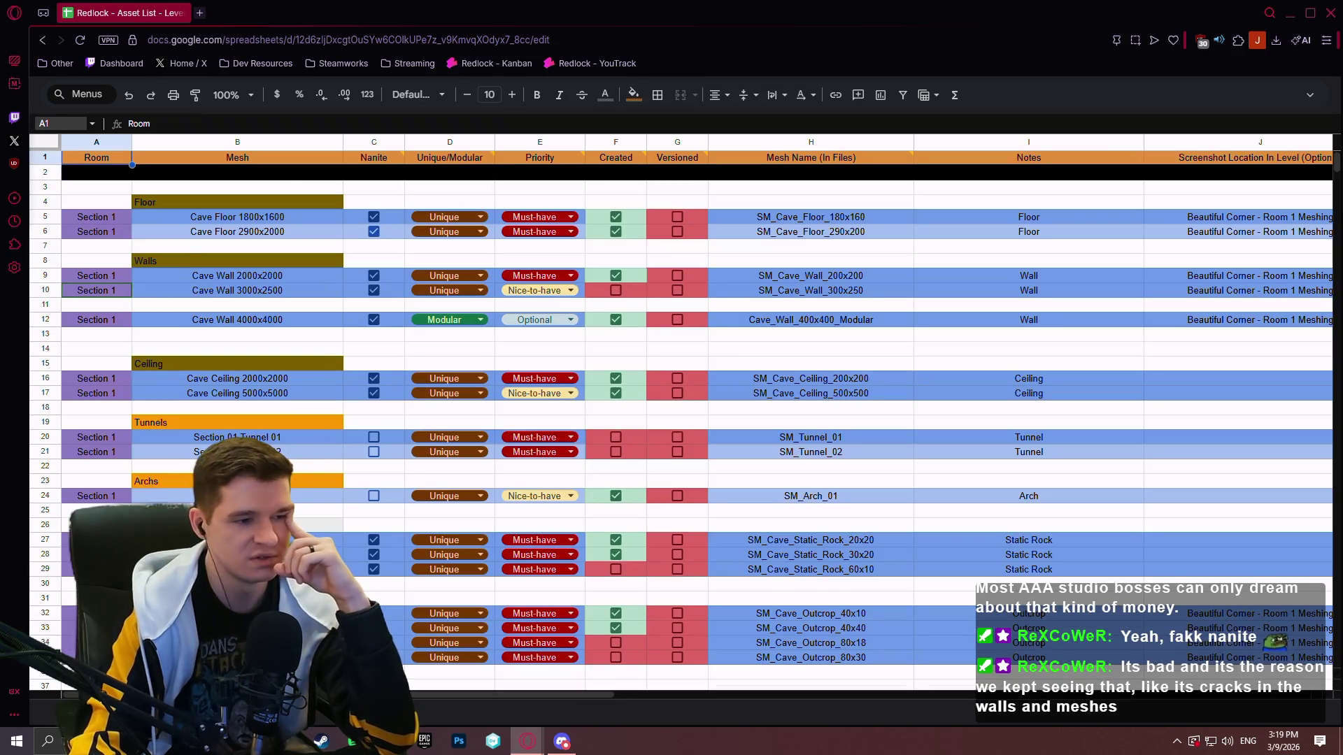
pyautogui.hotkey('ctrl', 'shift', 'pagedown')
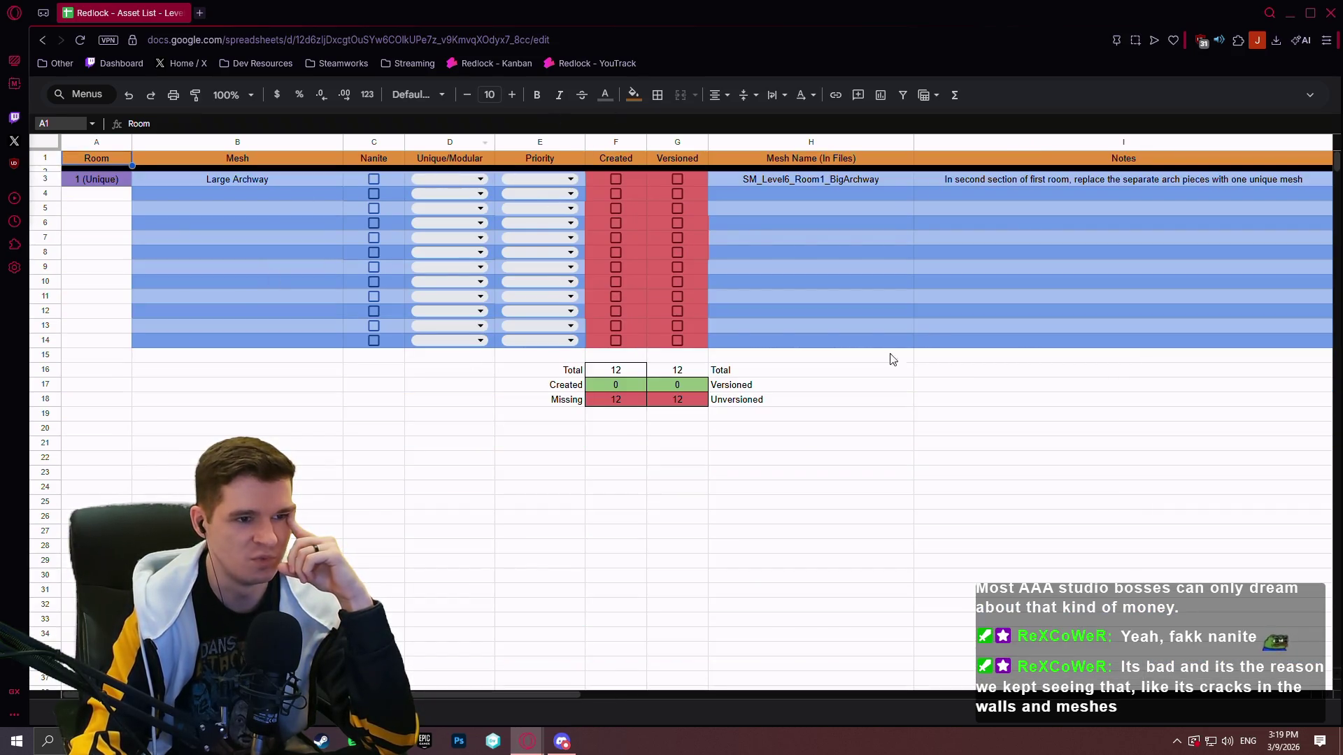
pyautogui.hotkey('ctrl', 'shift', 'pageup')
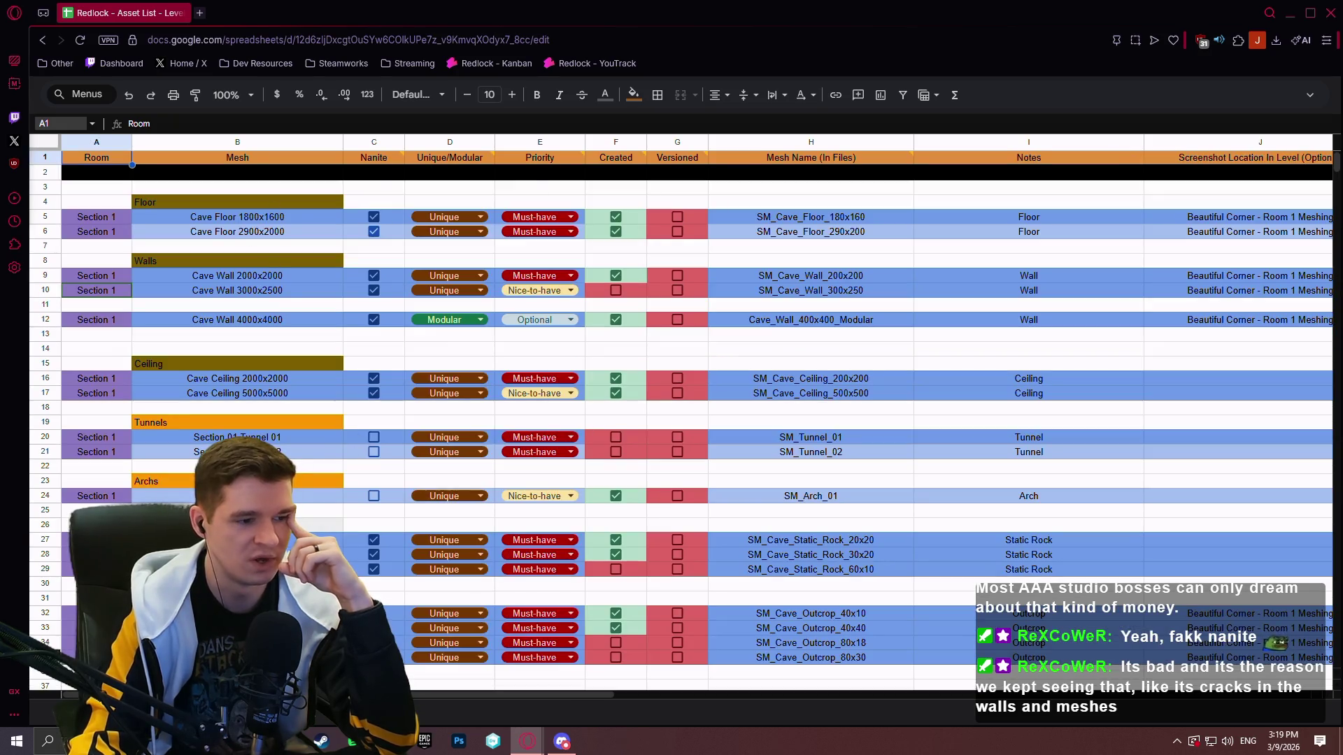
pyautogui.hotkey('ctrl', 'shift', 'pagedown')
pyautogui.hotkey('ctrl', 'shift', 'pageup')
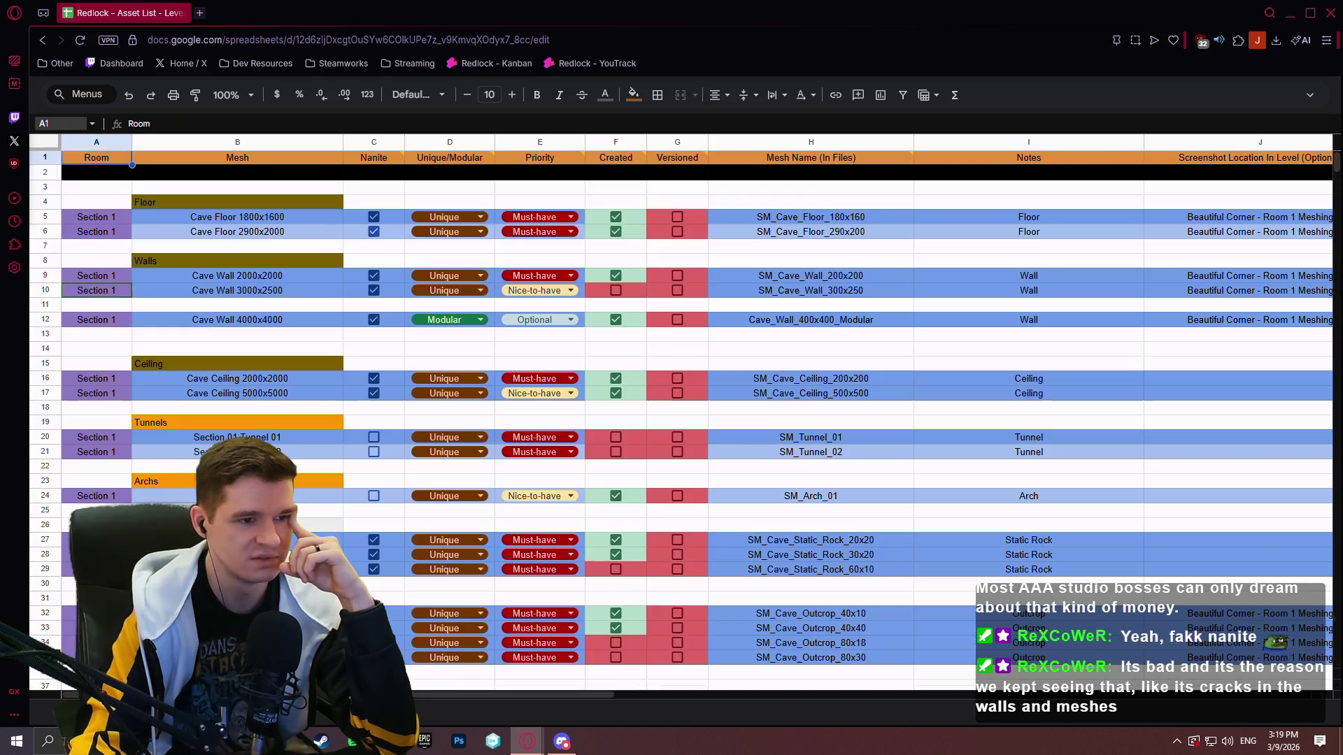
pyautogui.scroll(-5, 665, 320)
pyautogui.scroll(-5, 665, 319)
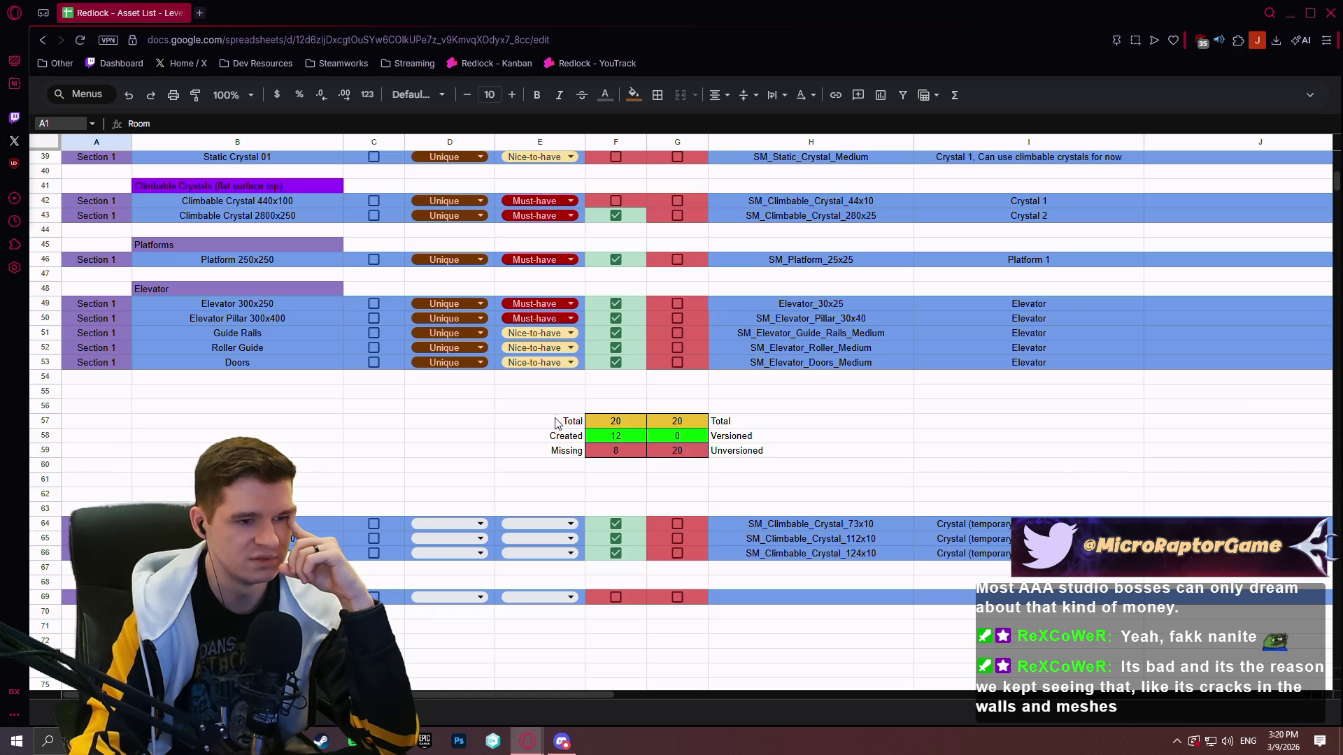
# Select the Total/Created/Missing summary block and scroll the sheet up and down
pyautogui.moveTo(558, 423); pyautogui.dragTo(812, 452)
pyautogui.scroll(12, 638, 408)
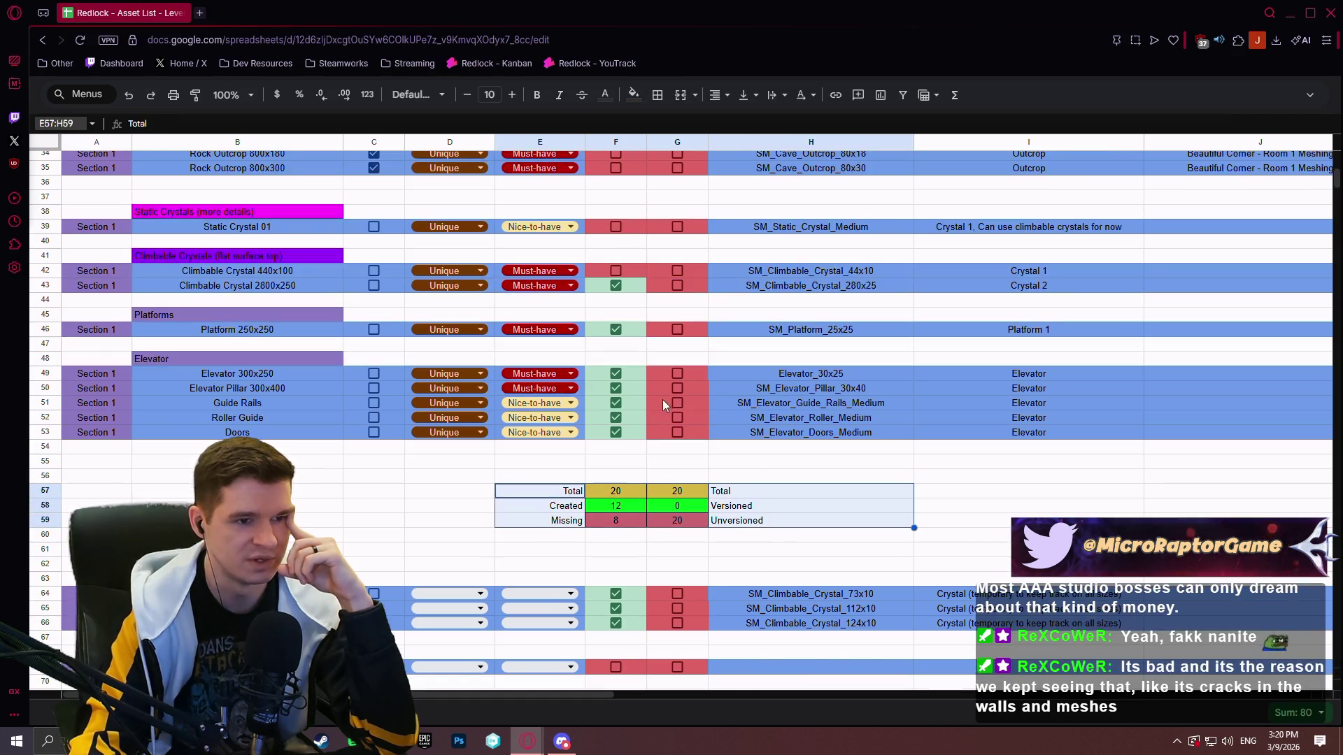
pyautogui.scroll(-5, 625, 297)
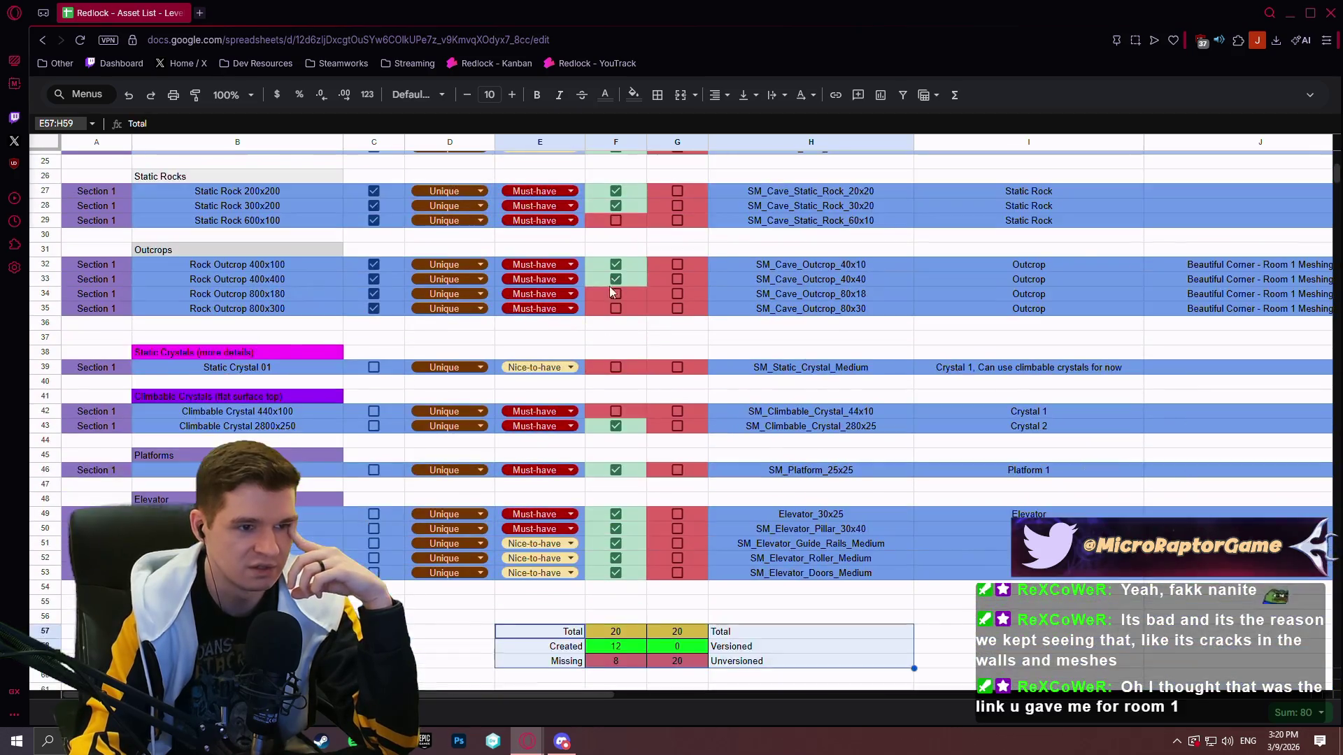
pyautogui.scroll(5, 594, 365)
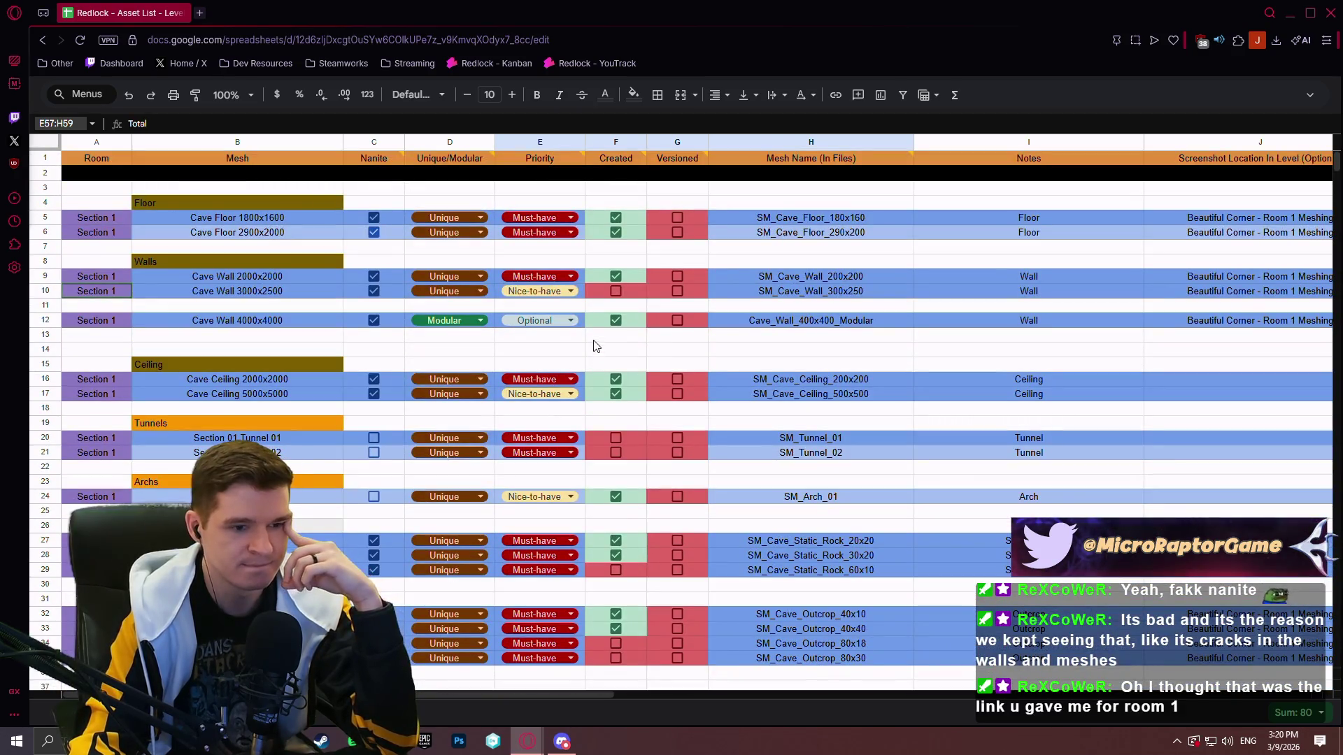
# Move through the sheets back to the Section 1 meshes and select cell B13
pyautogui.hotkey('ctrl', 'pagedown')
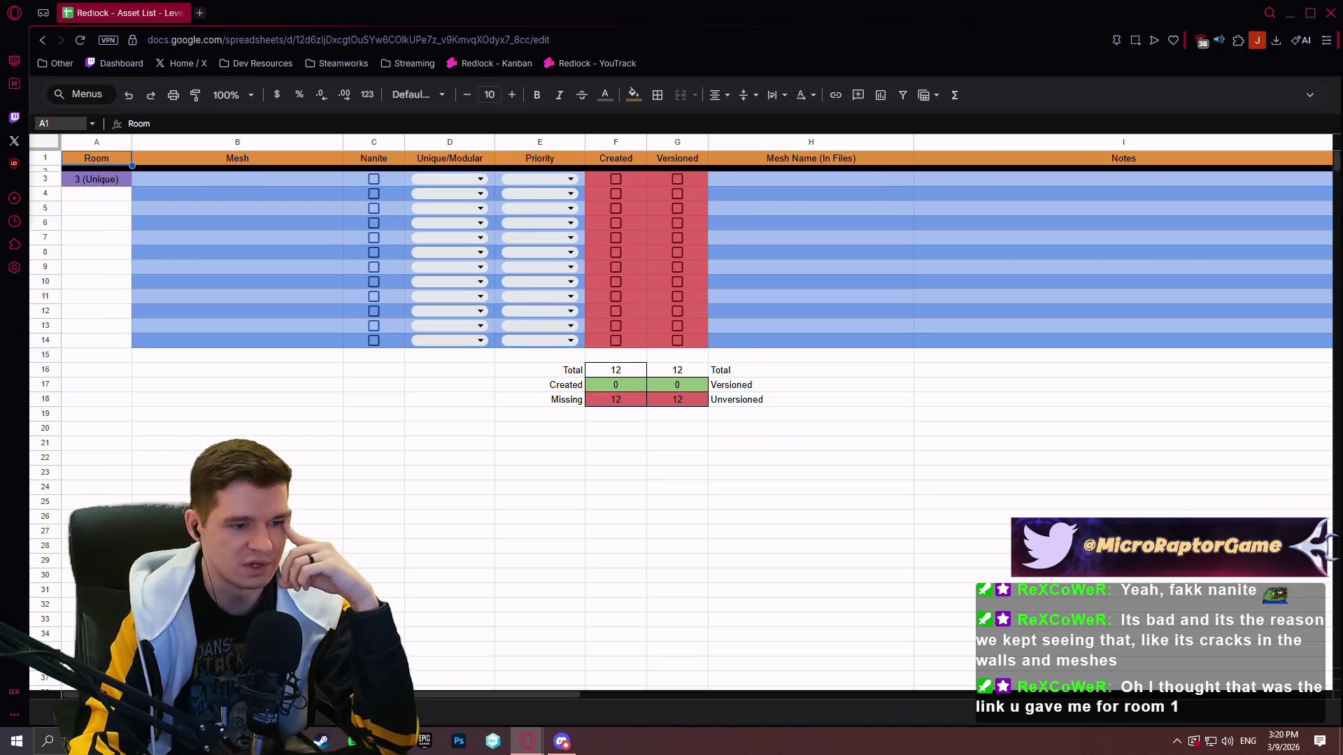
pyautogui.hotkey('ctrl', 'pageup')
pyautogui.hotkey('ctrl', 'pageup')
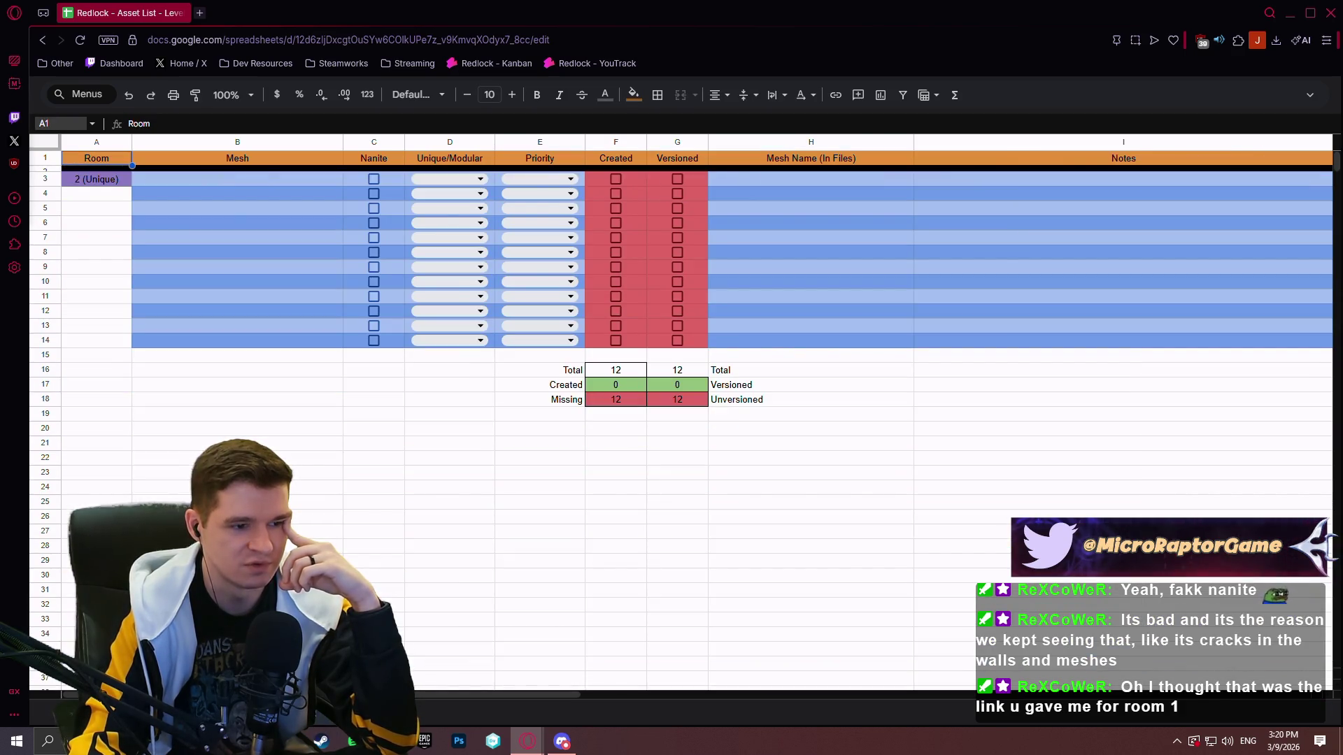
pyautogui.hotkey('ctrl', 'pageup')
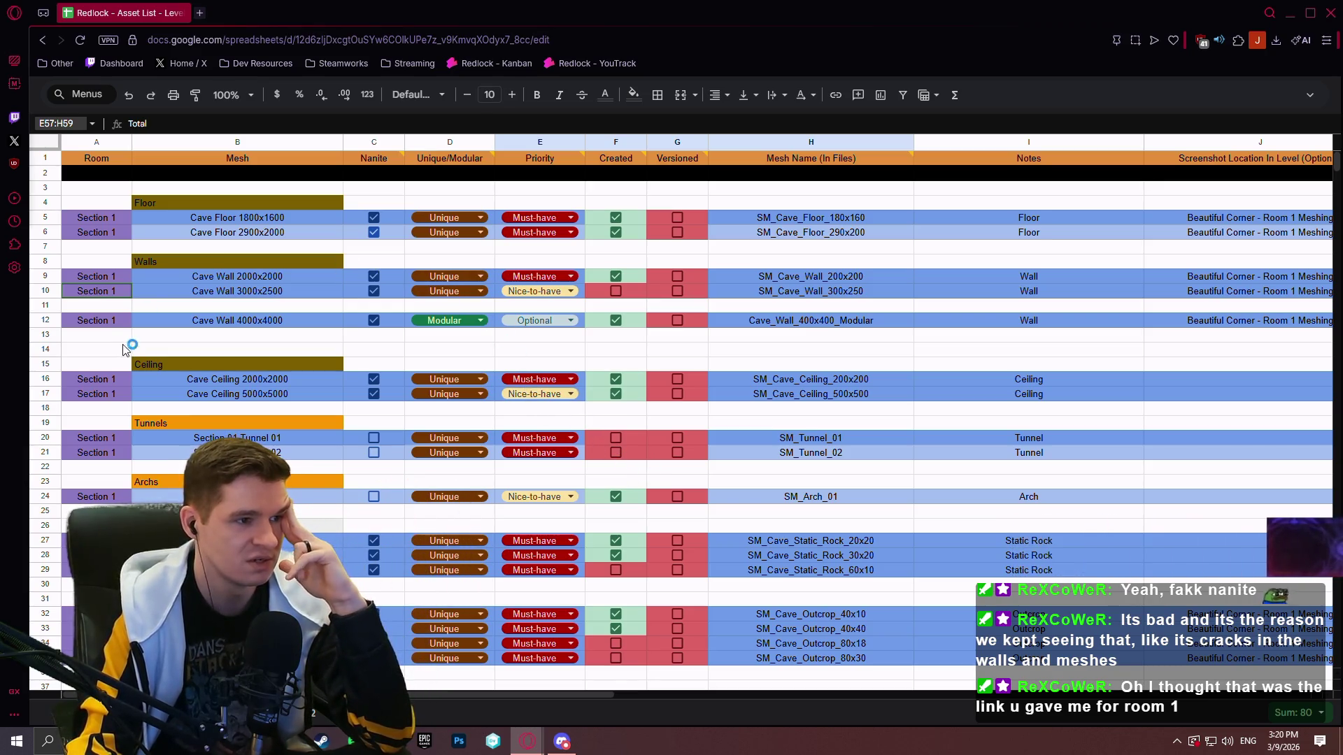
pyautogui.click(329, 335)
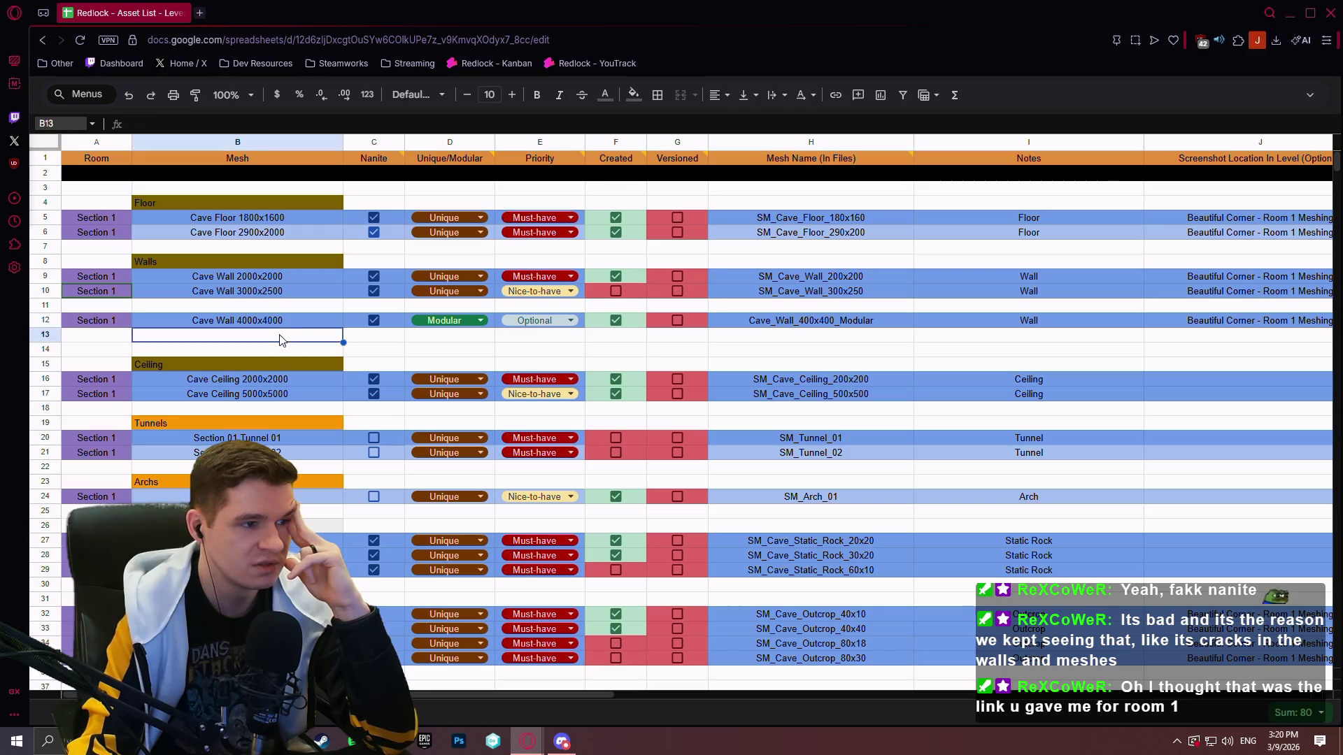
pyautogui.scroll(-8, 461, 280)
pyautogui.scroll(7, 494, 220)
pyautogui.scroll(2, 466, 266)
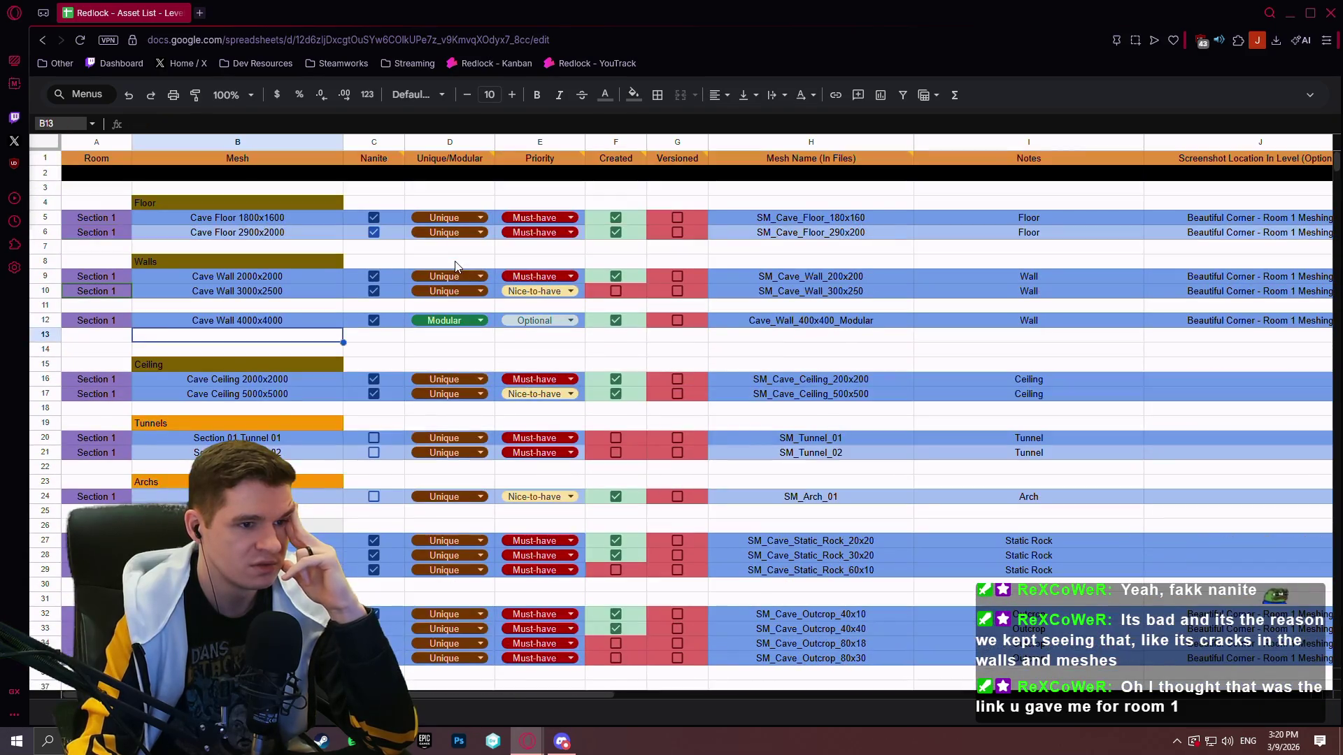
pyautogui.click(415, 334)
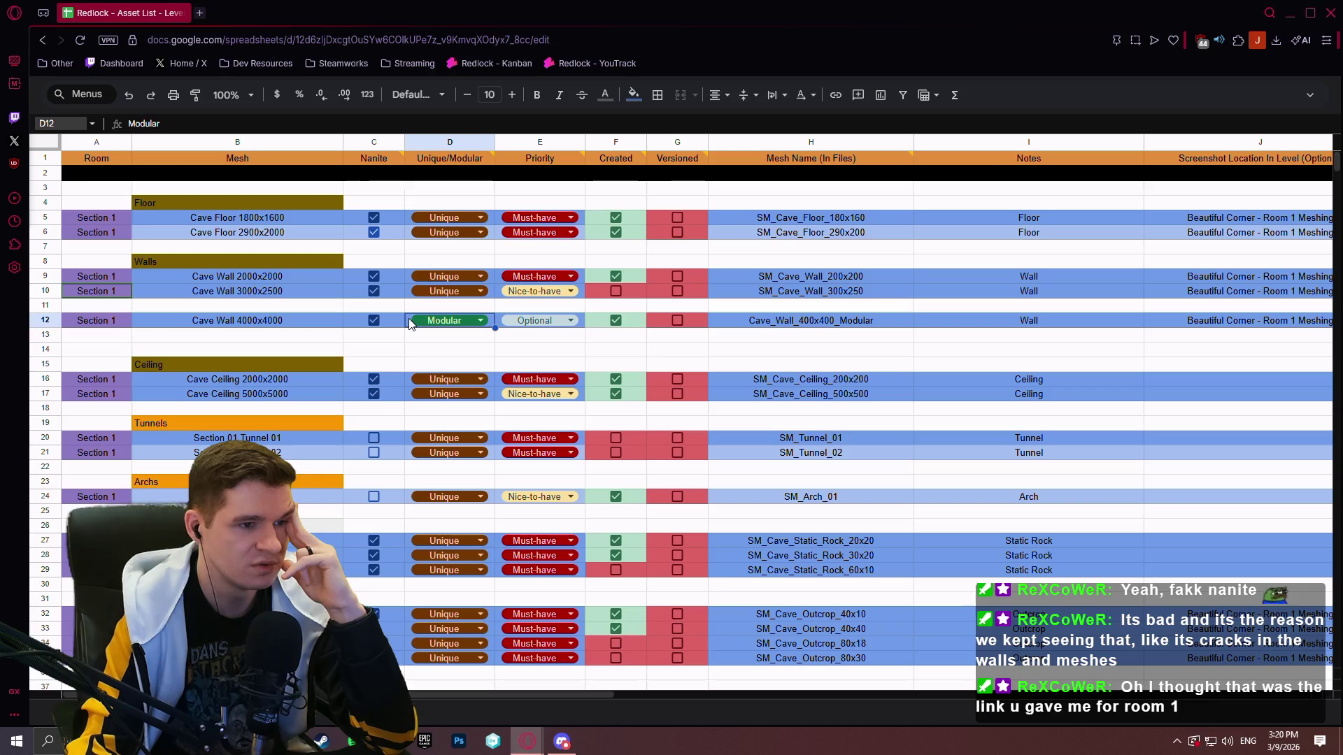
pyautogui.click(493, 322)
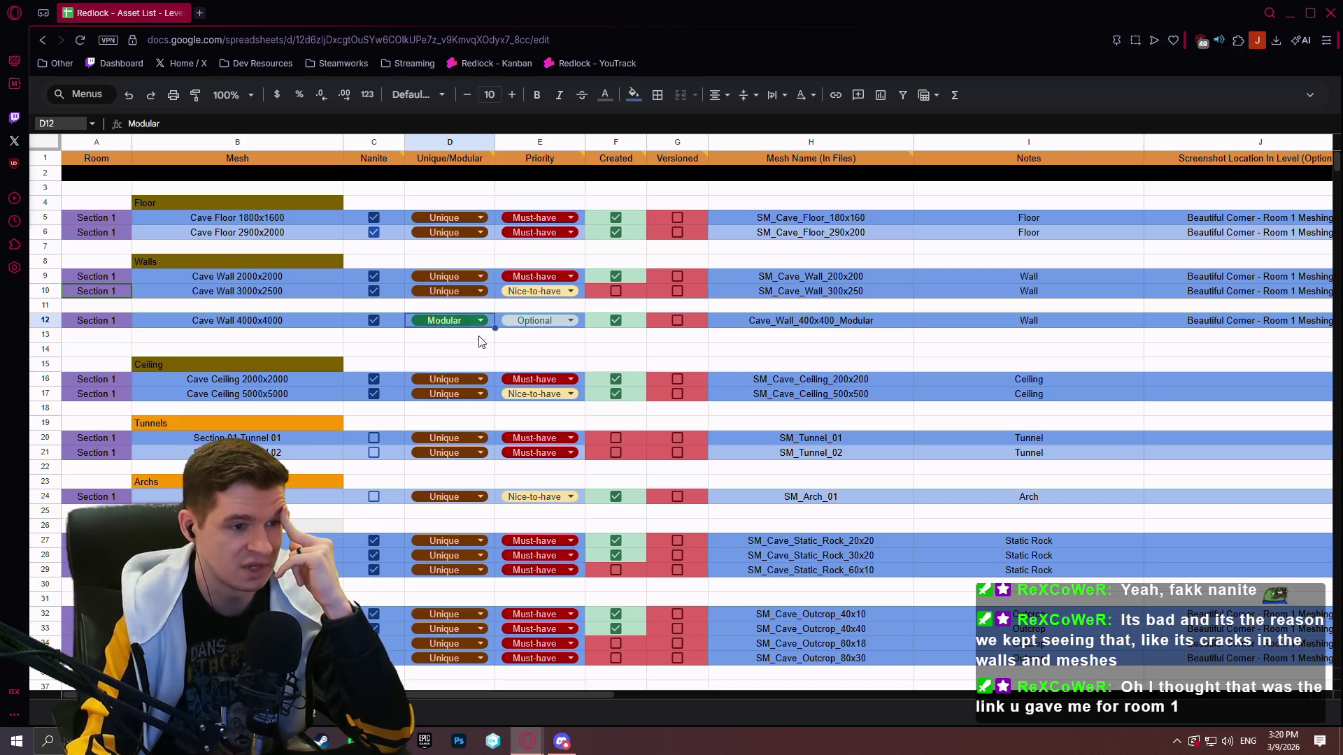
pyautogui.click(481, 345)
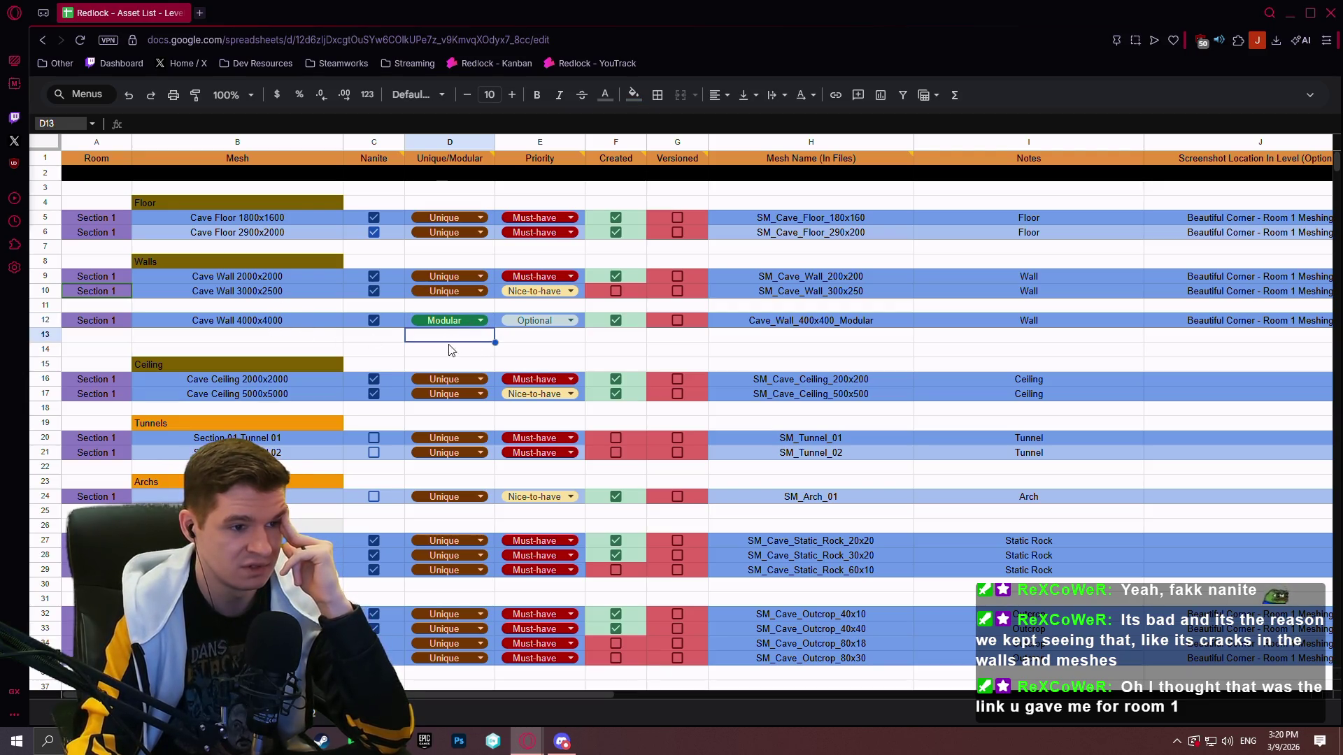
pyautogui.click(492, 323)
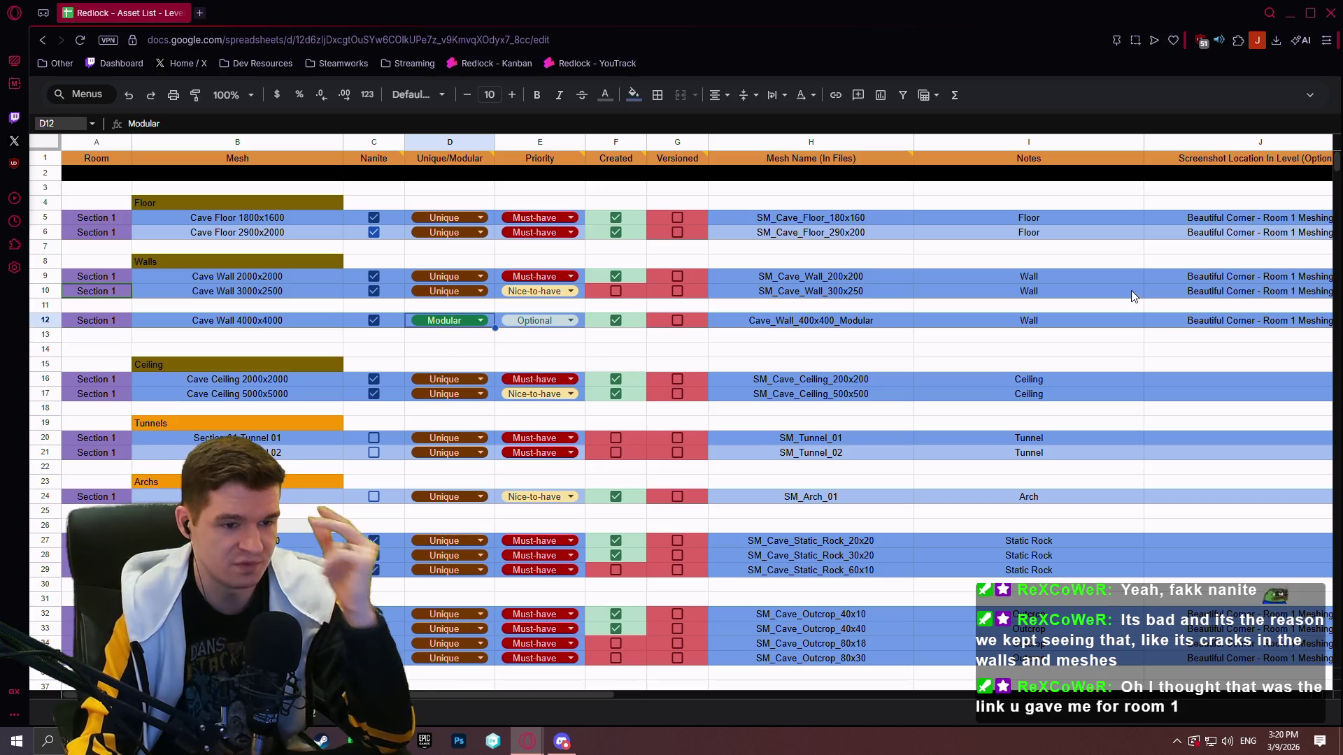
pyautogui.hotkey('ctrl', 'shift', '5')
pyautogui.moveTo(278, 78); pyautogui.dragTo(1026, 623)
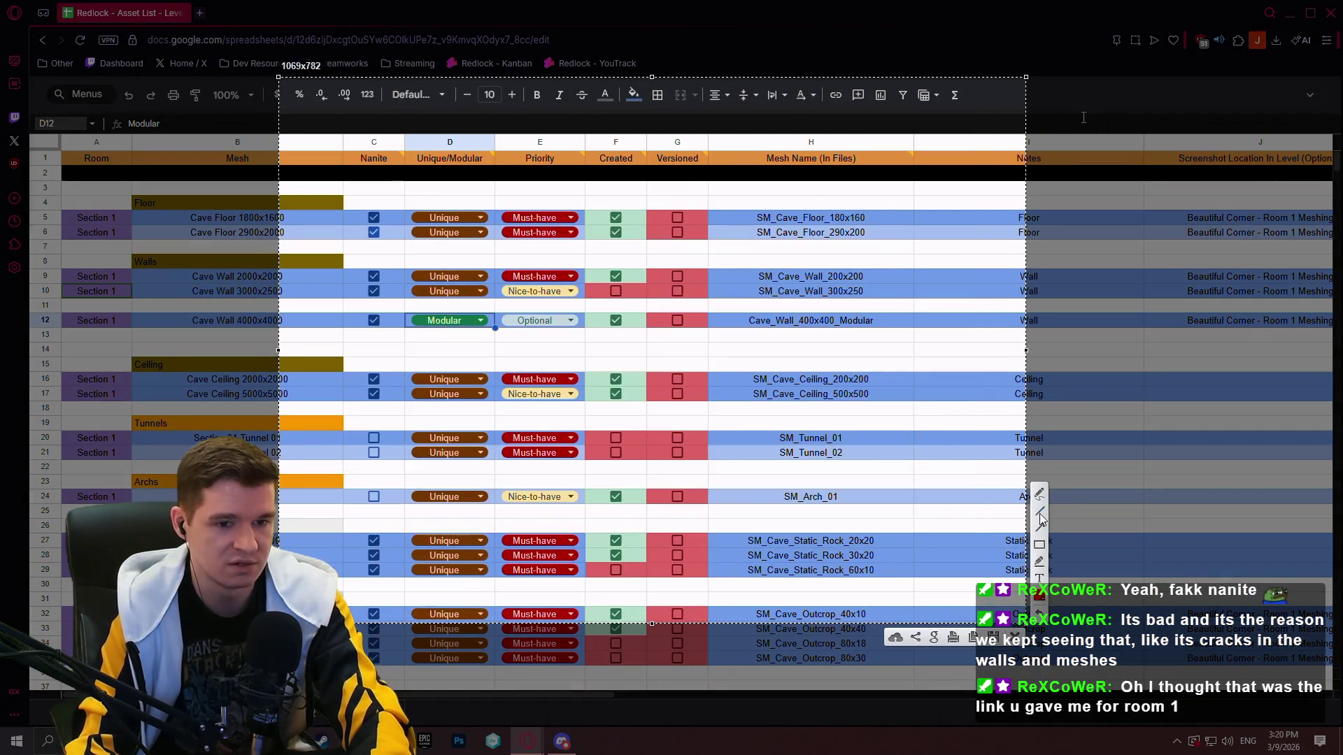
pyautogui.moveTo(612, 219)
pyautogui.mouseDown()
pyautogui.moveTo(1024, 434)
pyautogui.moveTo(945, 563)
pyautogui.moveTo(987, 619)
pyautogui.mouseUp()
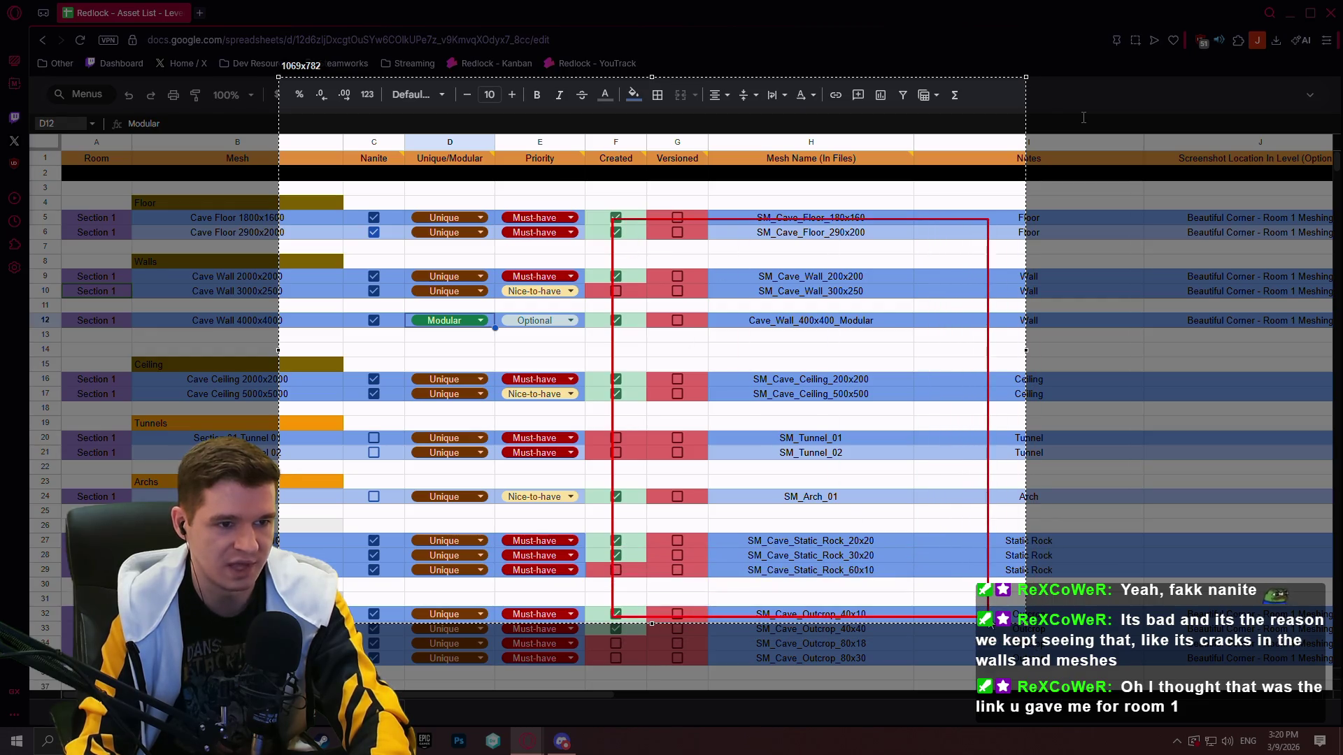
pyautogui.moveTo(604, 177)
pyautogui.mouseDown()
pyautogui.moveTo(1004, 228)
pyautogui.moveTo(993, 222)
pyautogui.mouseUp()
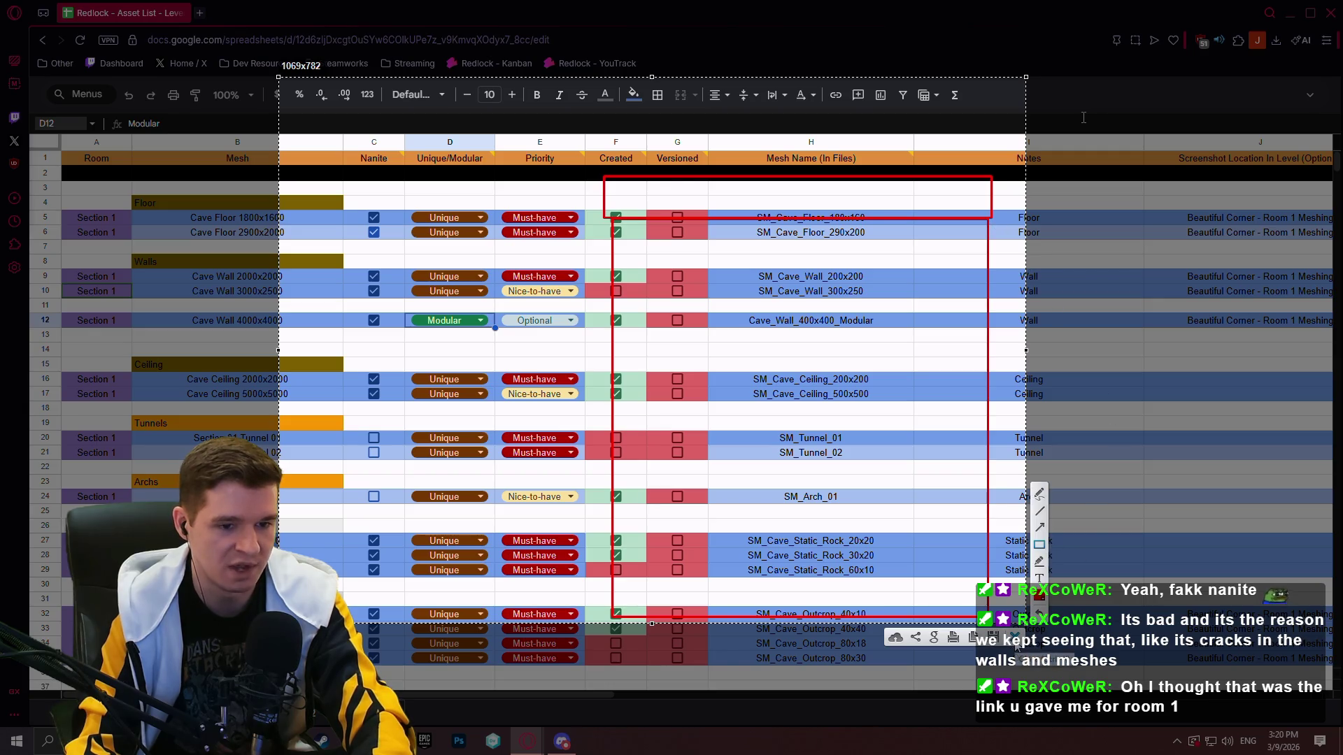
pyautogui.click(1015, 637)
pyautogui.click(396, 351)
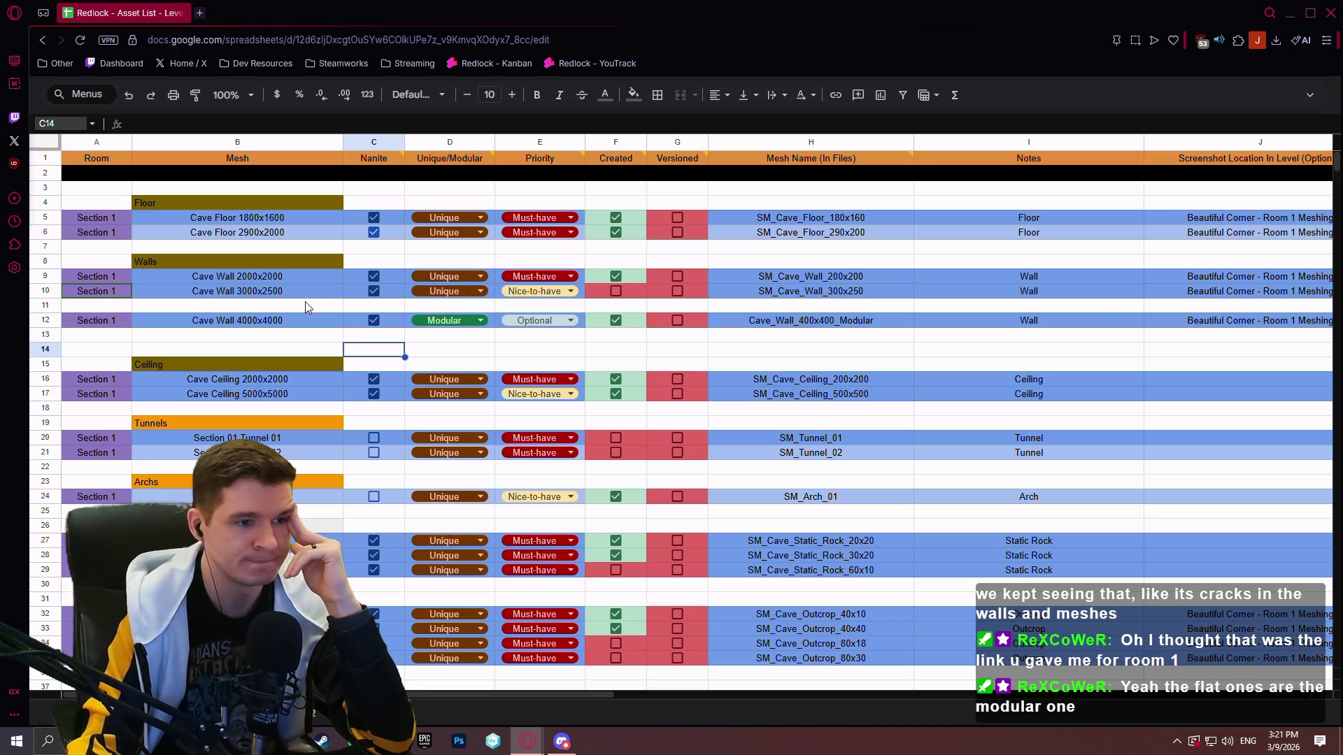
pyautogui.scroll(-6, 460, 284)
pyautogui.scroll(-2, 1304, 324)
pyautogui.scroll(10, 430, 304)
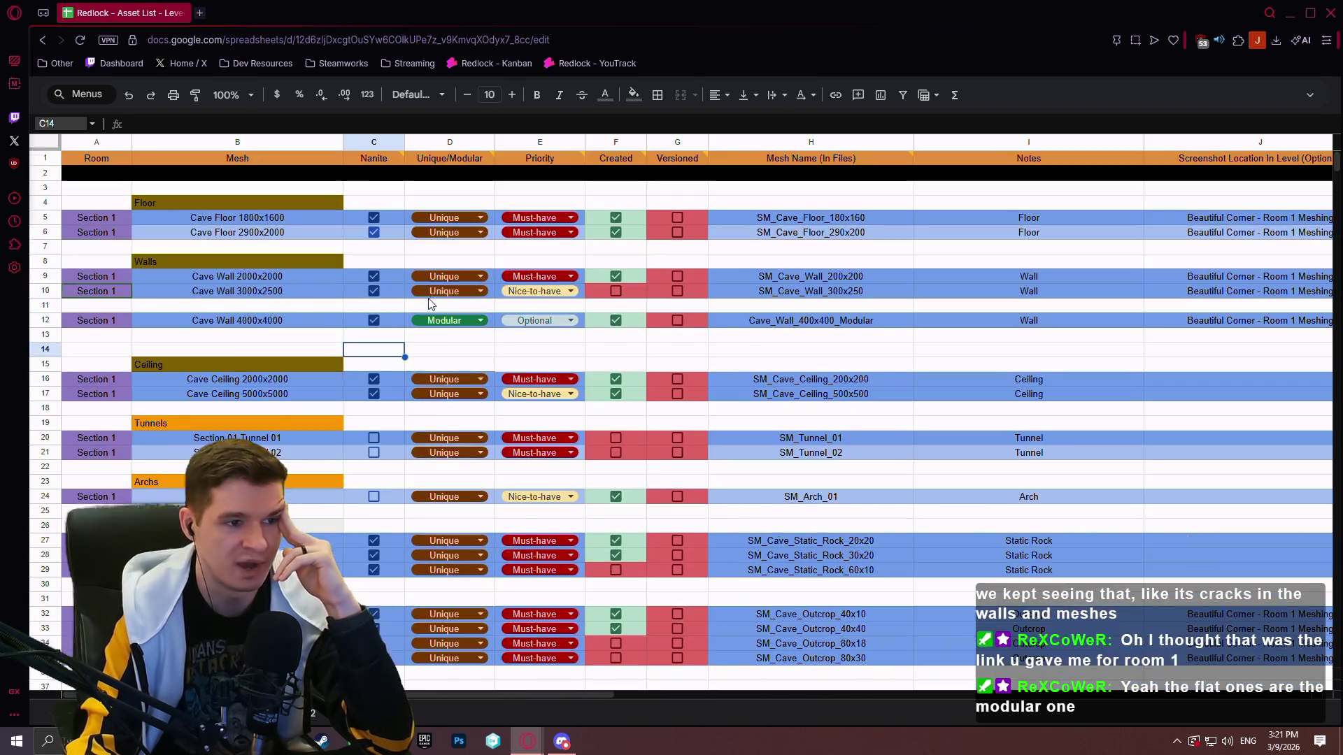
pyautogui.moveTo(452, 306); pyautogui.dragTo(433, 335)
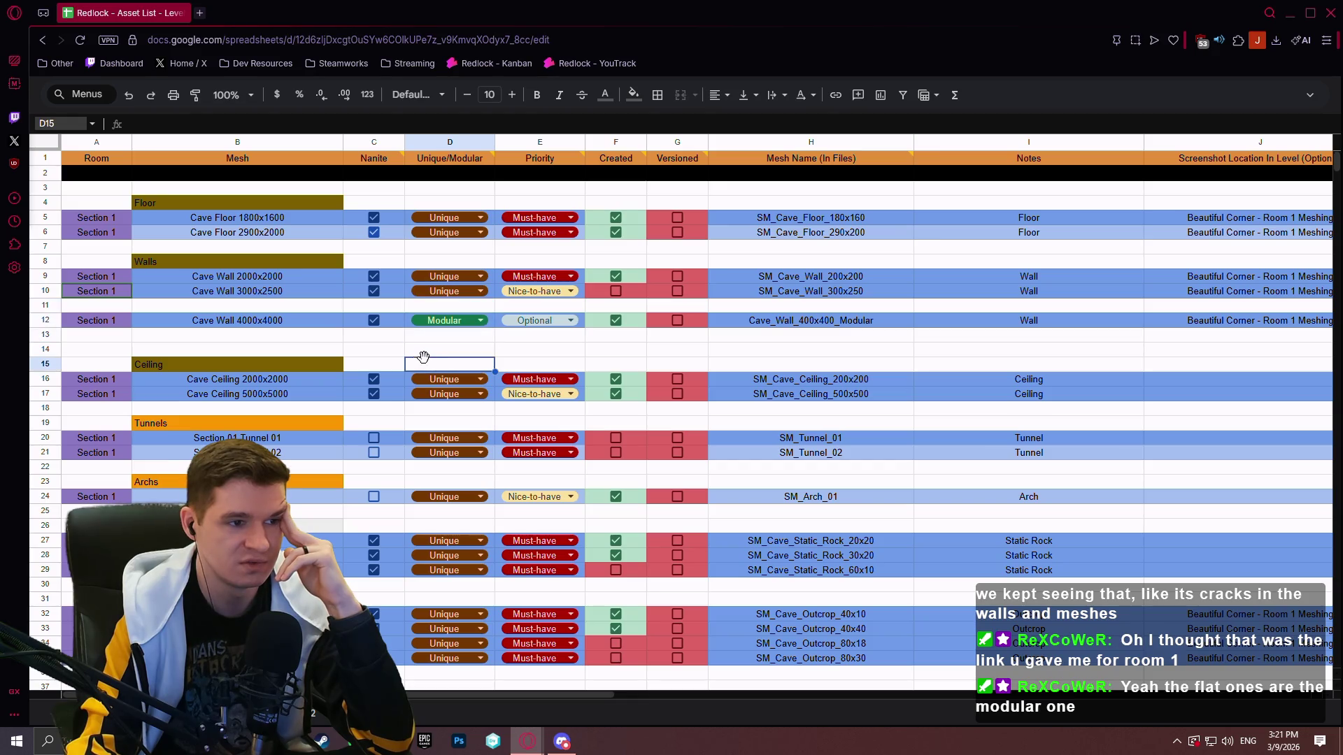
# Select cell D15 and the cell below Cave Wall 4000x4000, then scroll the list
pyautogui.click(393, 350)
pyautogui.click(178, 341)
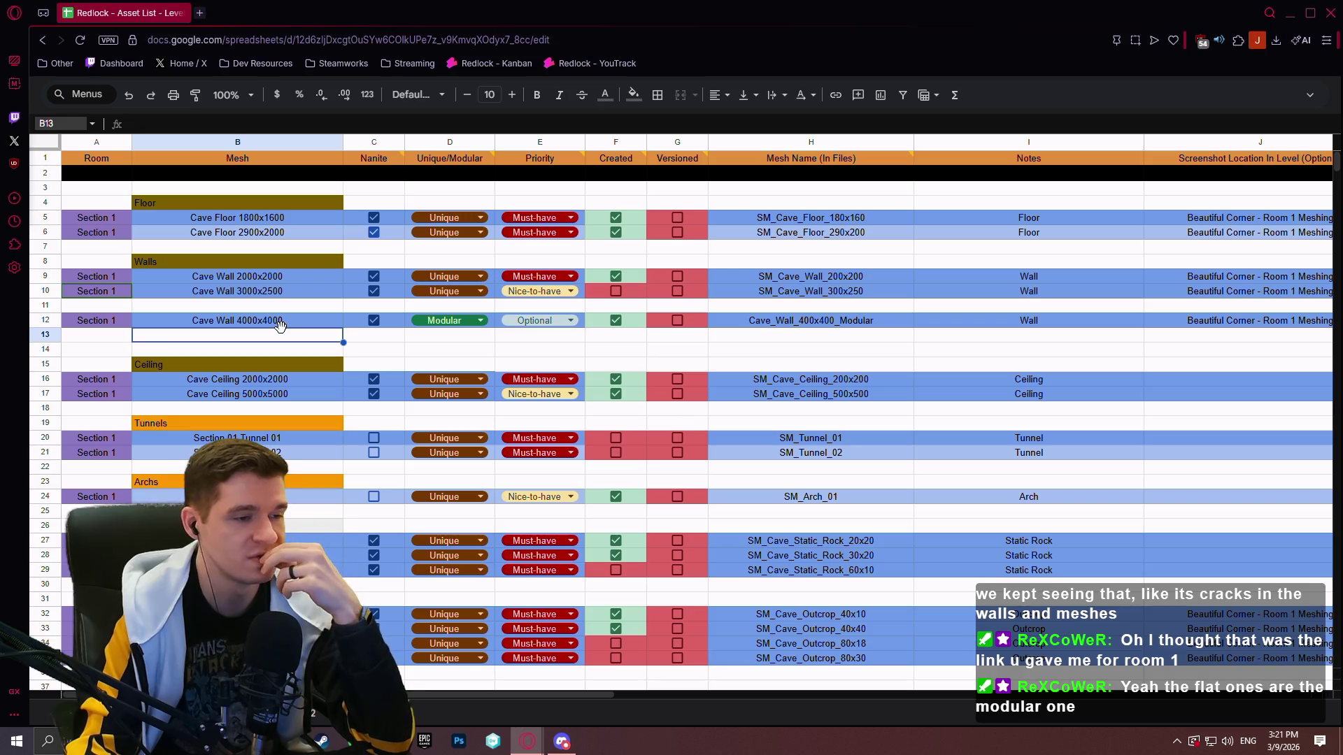
pyautogui.scroll(-3, 276, 340)
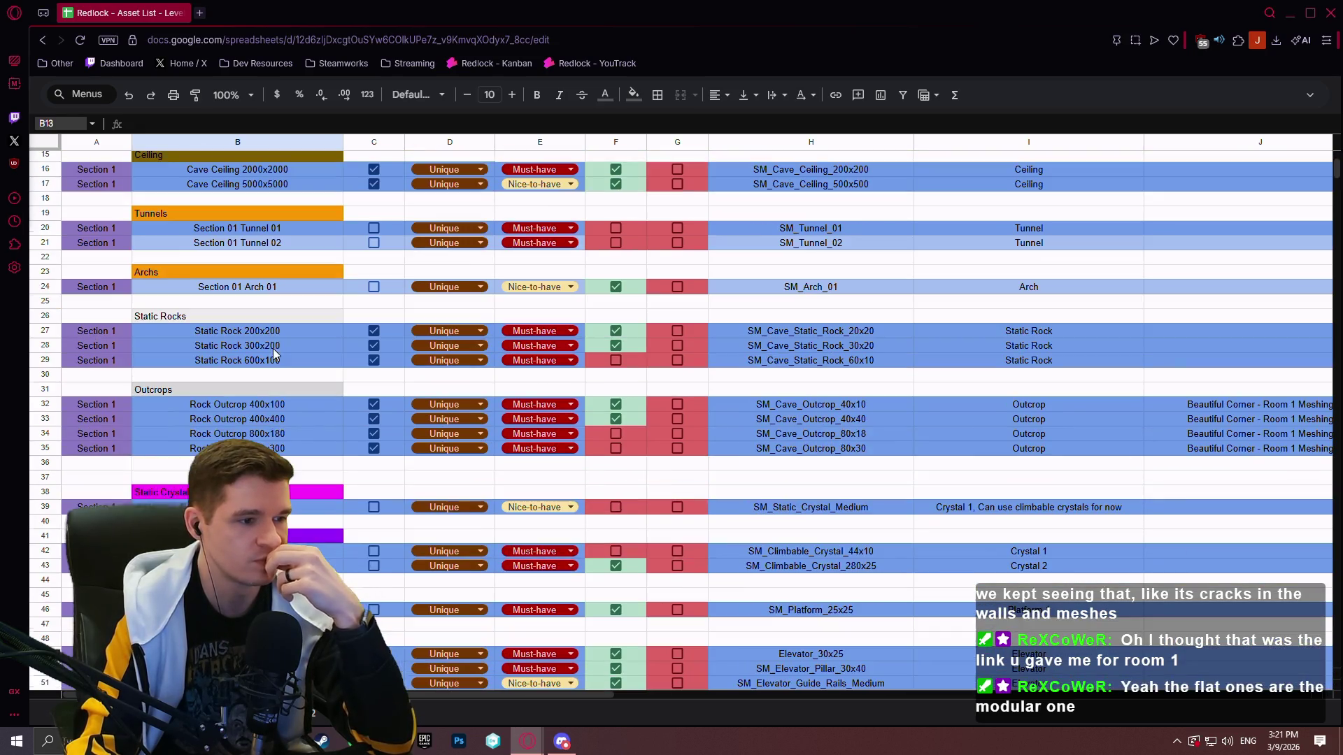
pyautogui.scroll(-3, 276, 329)
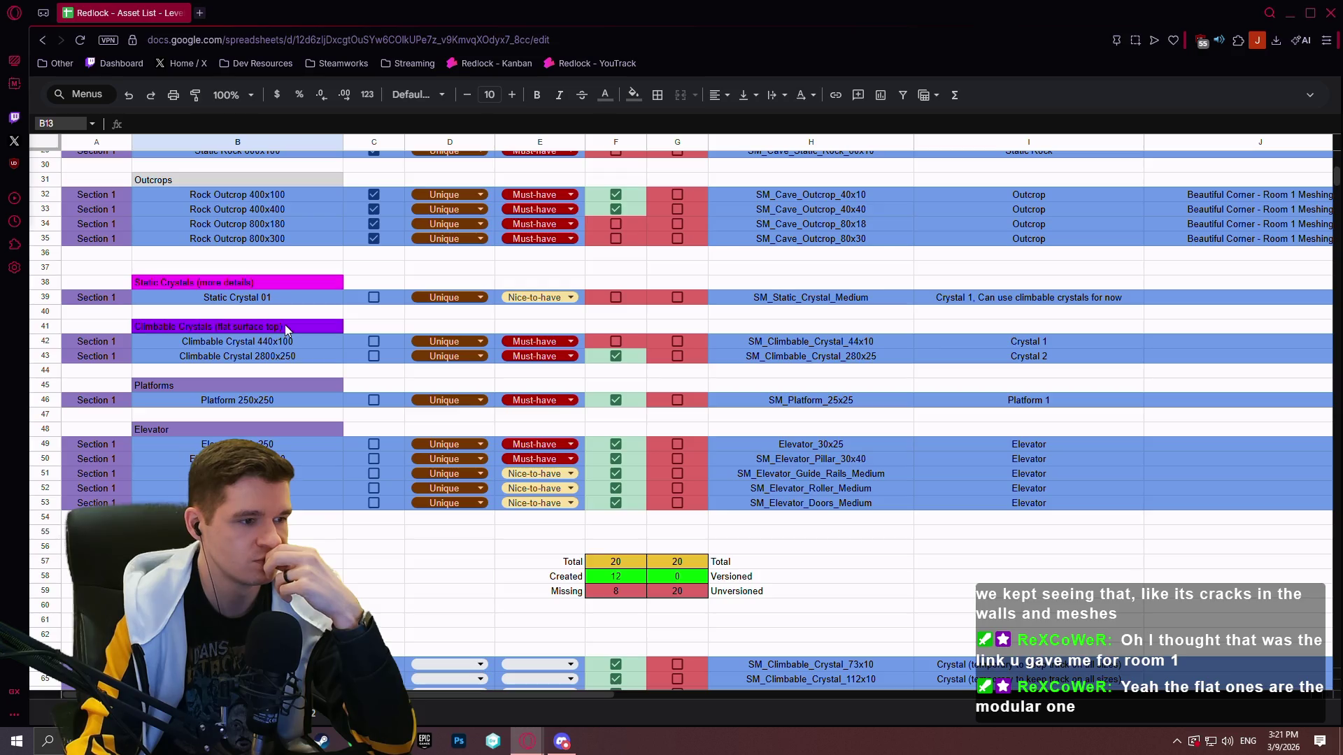
pyautogui.scroll(-2, 284, 324)
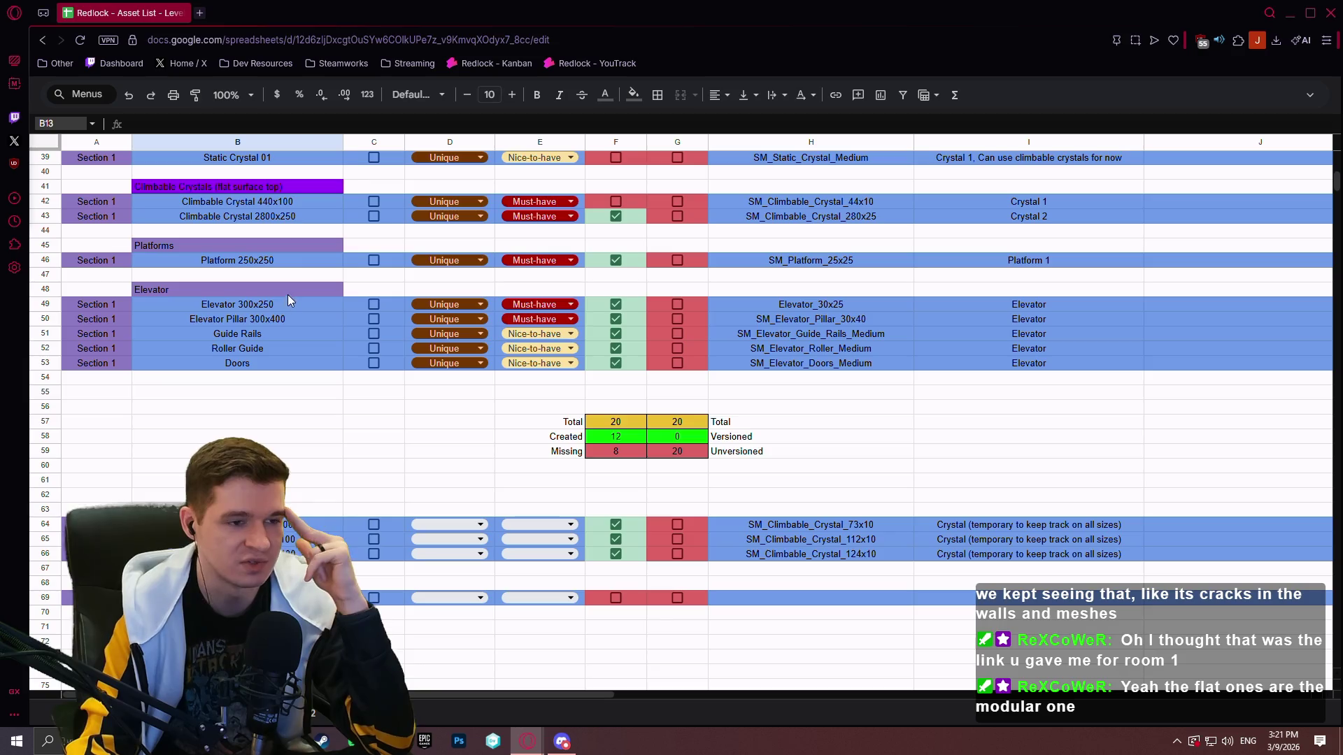
pyautogui.scroll(8, 307, 280)
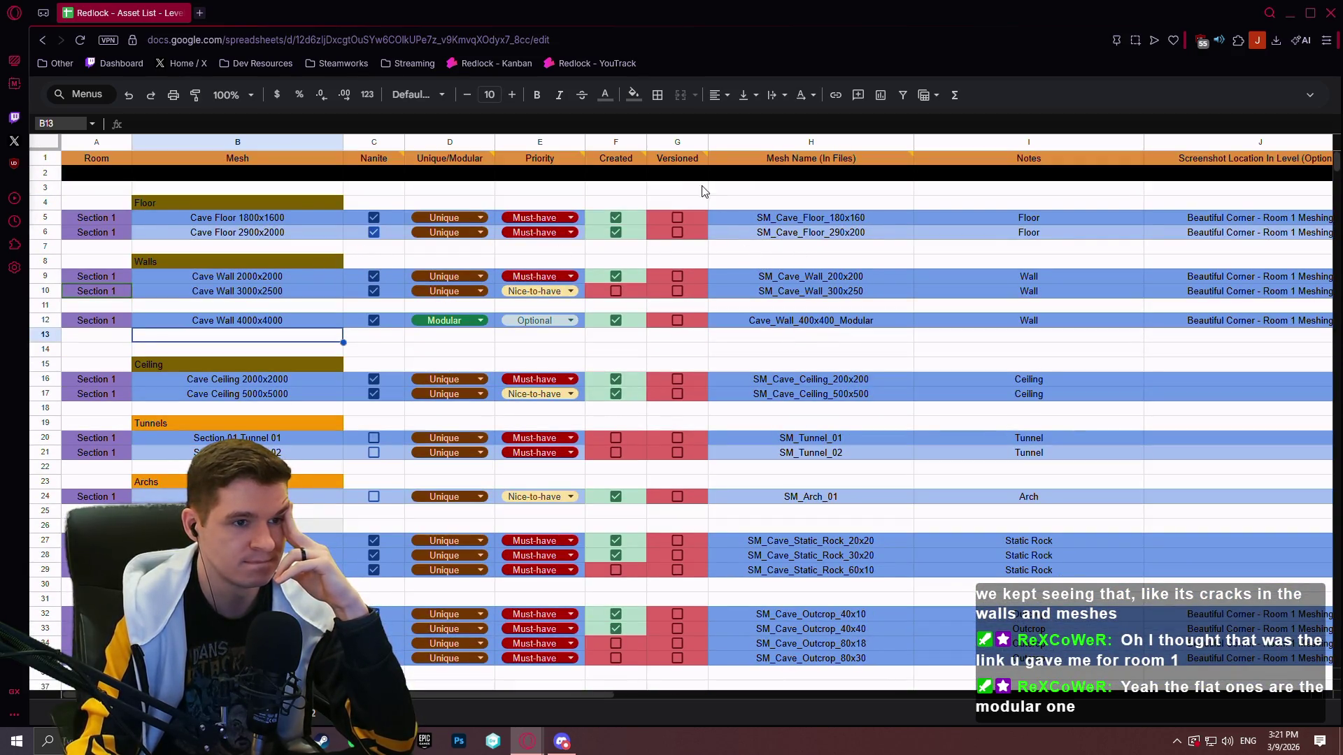
# Select cell G3 under the Versioned header and scroll further down the sheet
pyautogui.moveTo(677, 165)
pyautogui.click(658, 191)
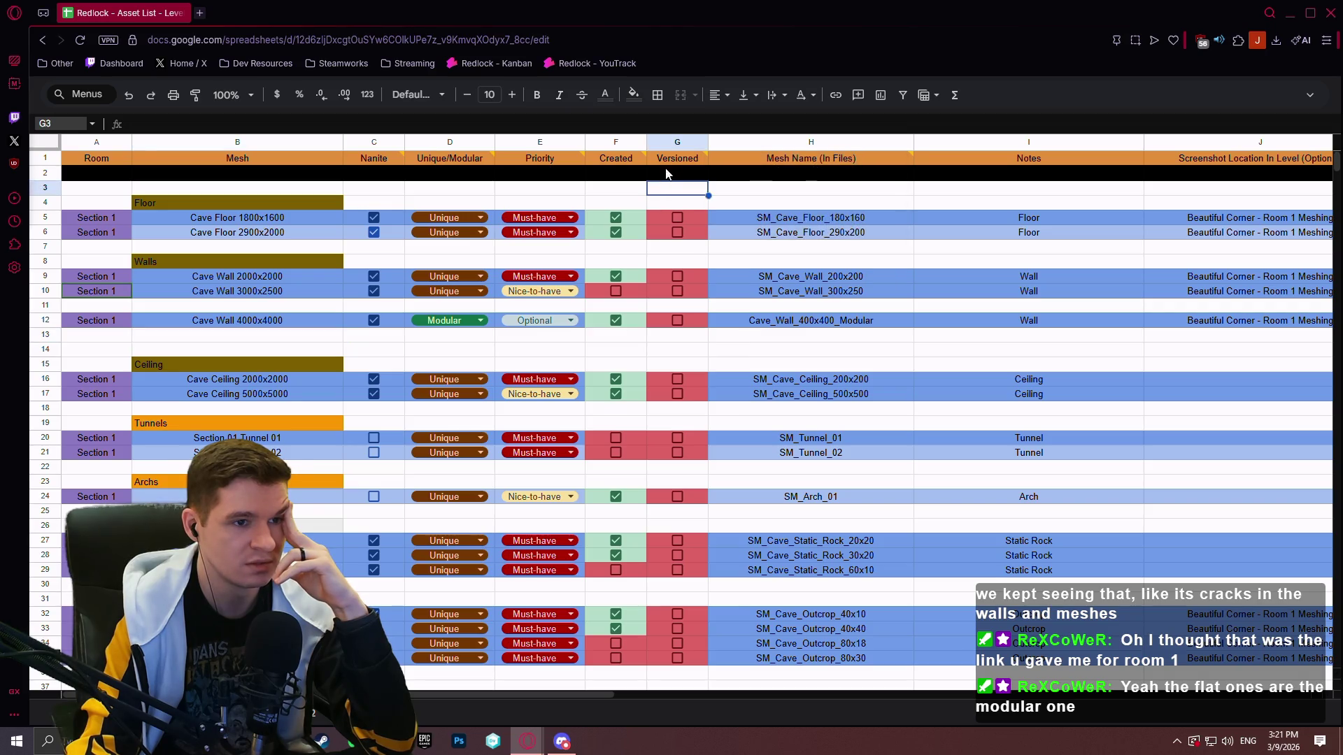
pyautogui.scroll(-4, 676, 273)
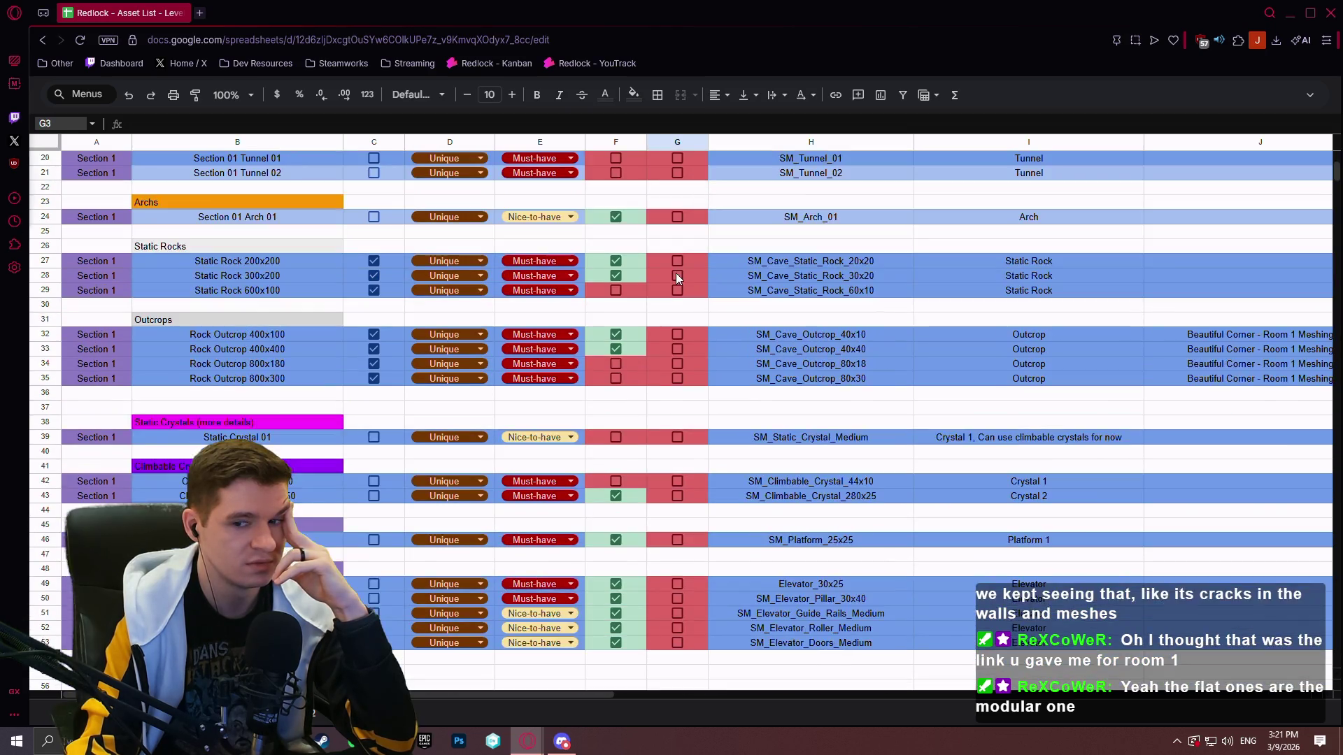
pyautogui.scroll(-2, 675, 273)
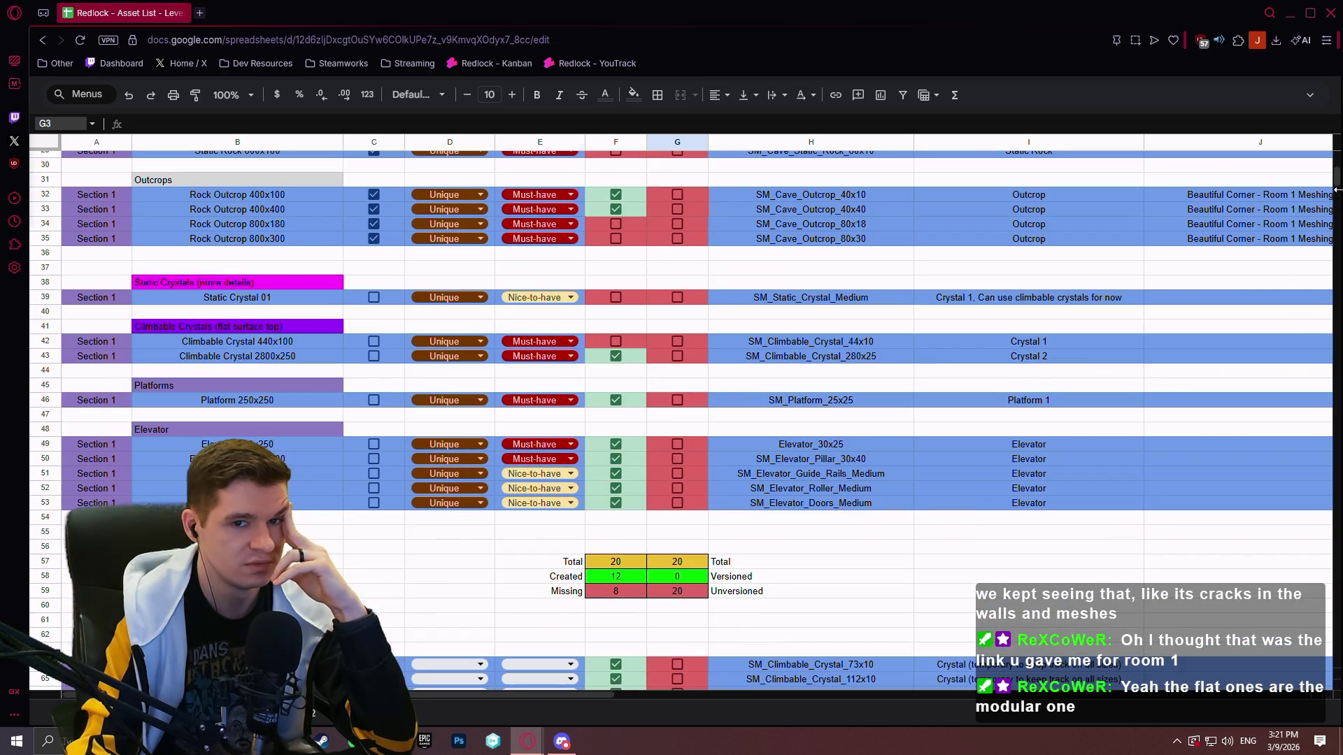
pyautogui.moveTo(1337, 189); pyautogui.dragTo(1338, 159)
pyautogui.moveTo(520, 700)
pyautogui.mouseDown()
pyautogui.moveTo(748, 695)
pyautogui.moveTo(519, 688)
pyautogui.mouseUp()
# Select the Section 01 Tunnel 01 and H22 cells, scroll sideways, then return to Unity DevOps Version Control
pyautogui.click(335, 440)
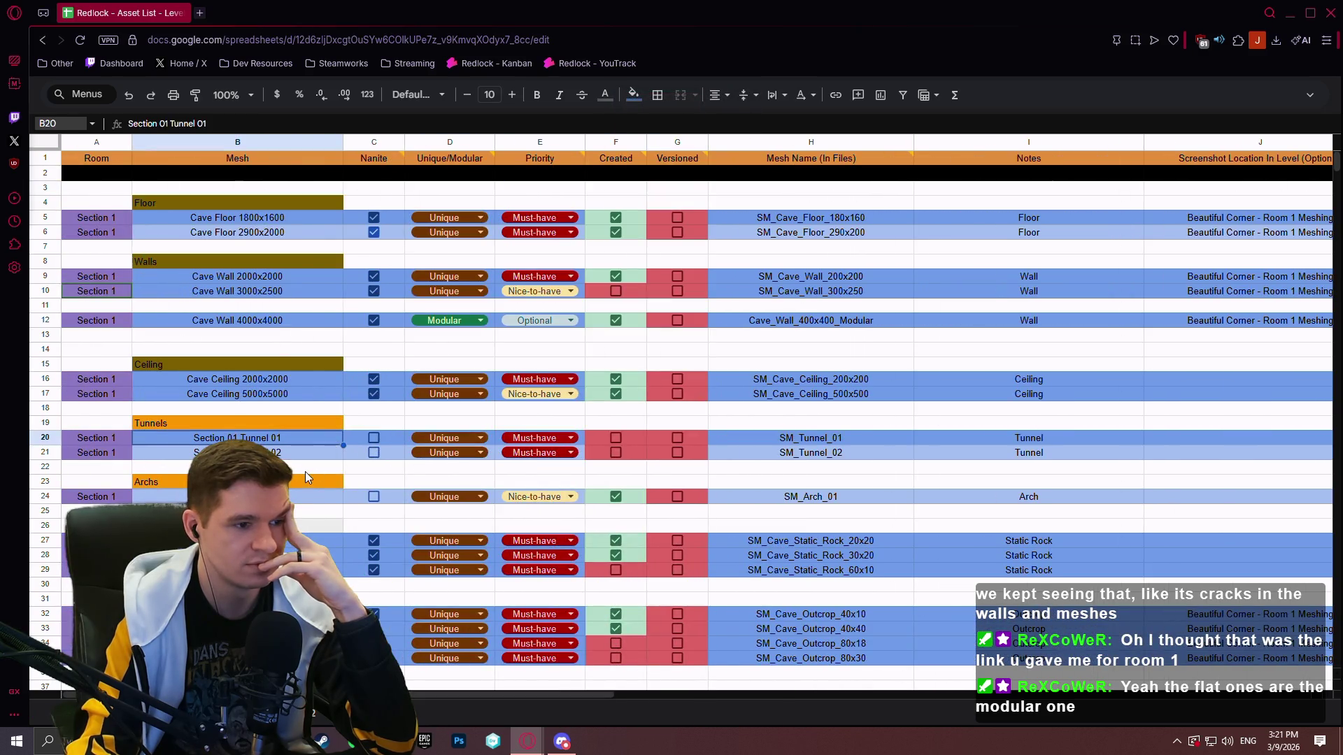
pyautogui.click(909, 468)
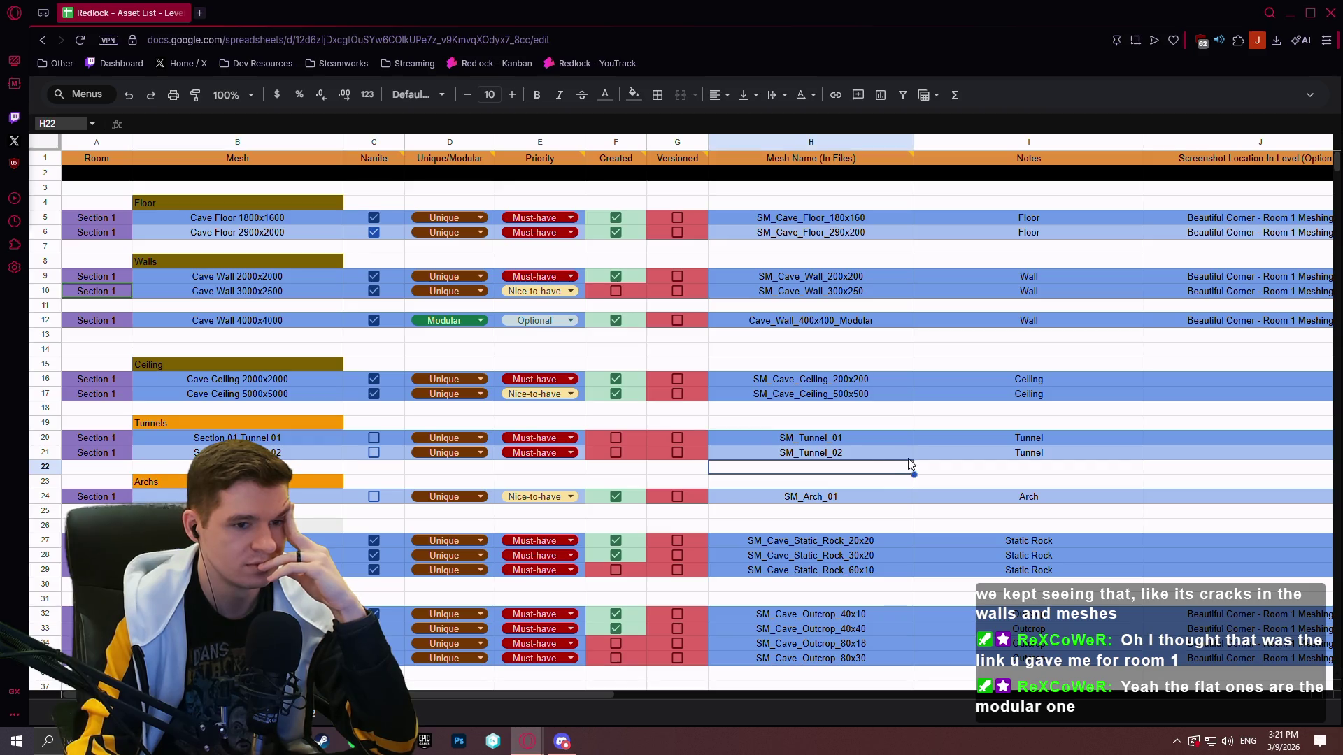
pyautogui.hscroll(3, 697, 416)
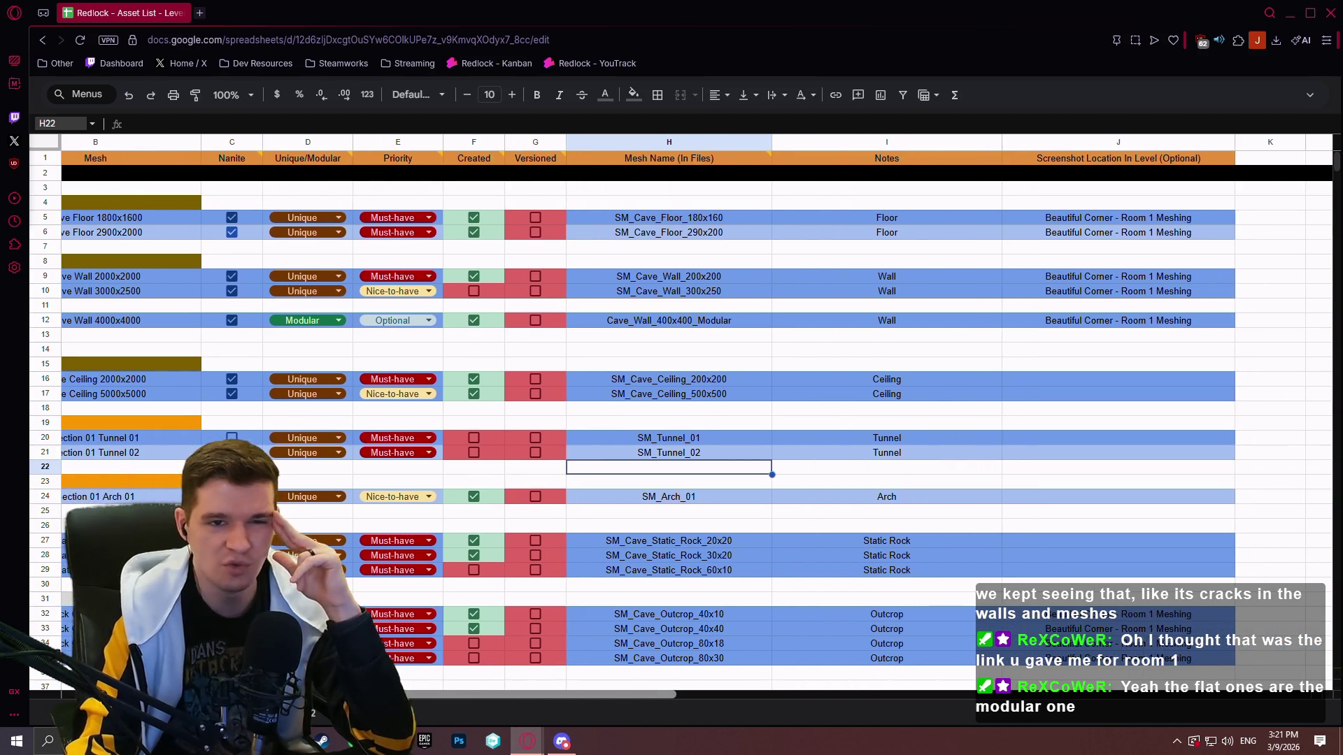
pyautogui.hscroll(2, 421, 691)
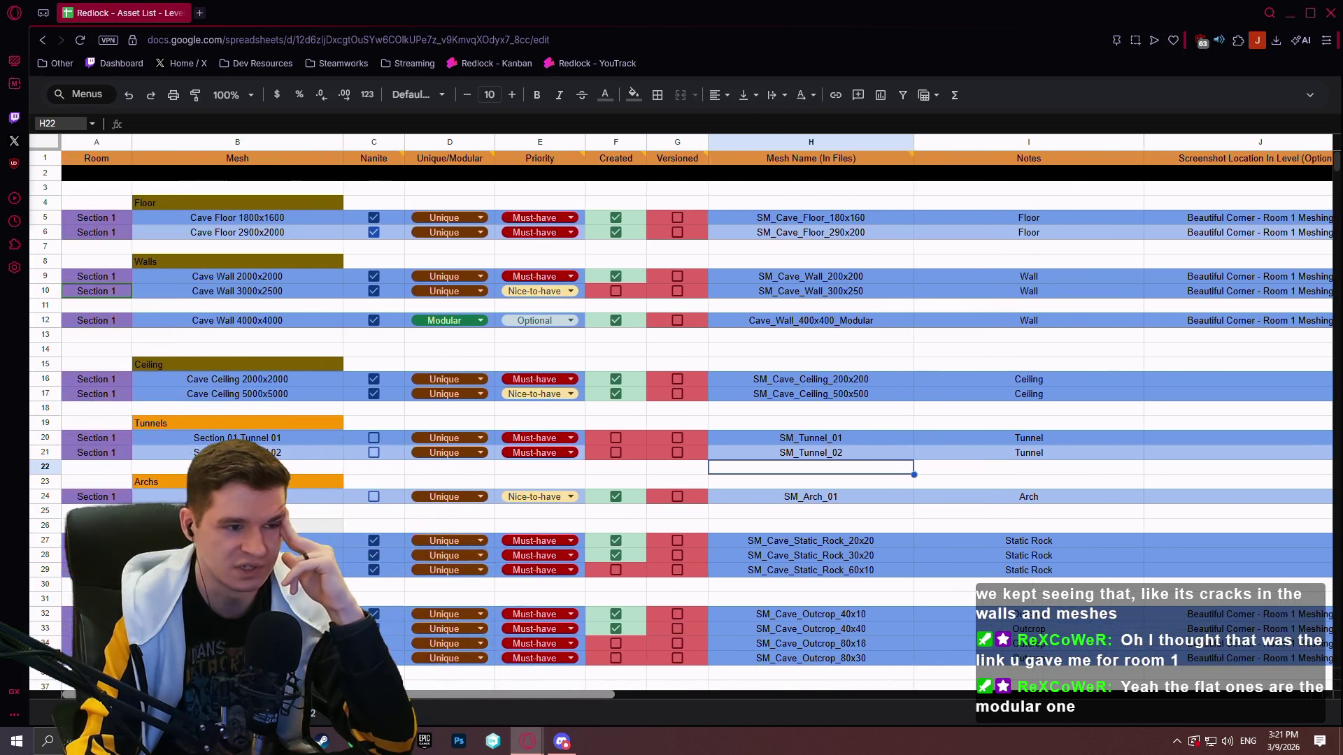
pyautogui.hscroll(3, 422, 691)
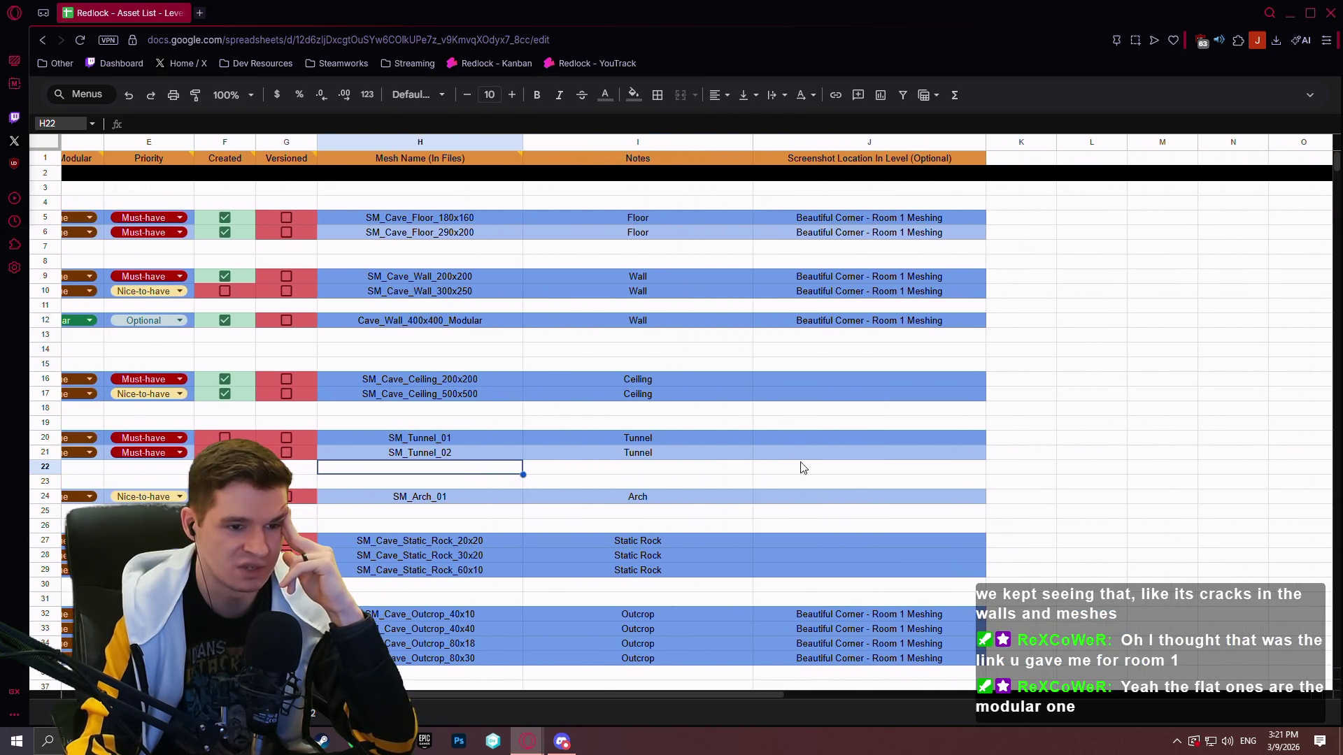
pyautogui.hscroll(-8, 603, 697)
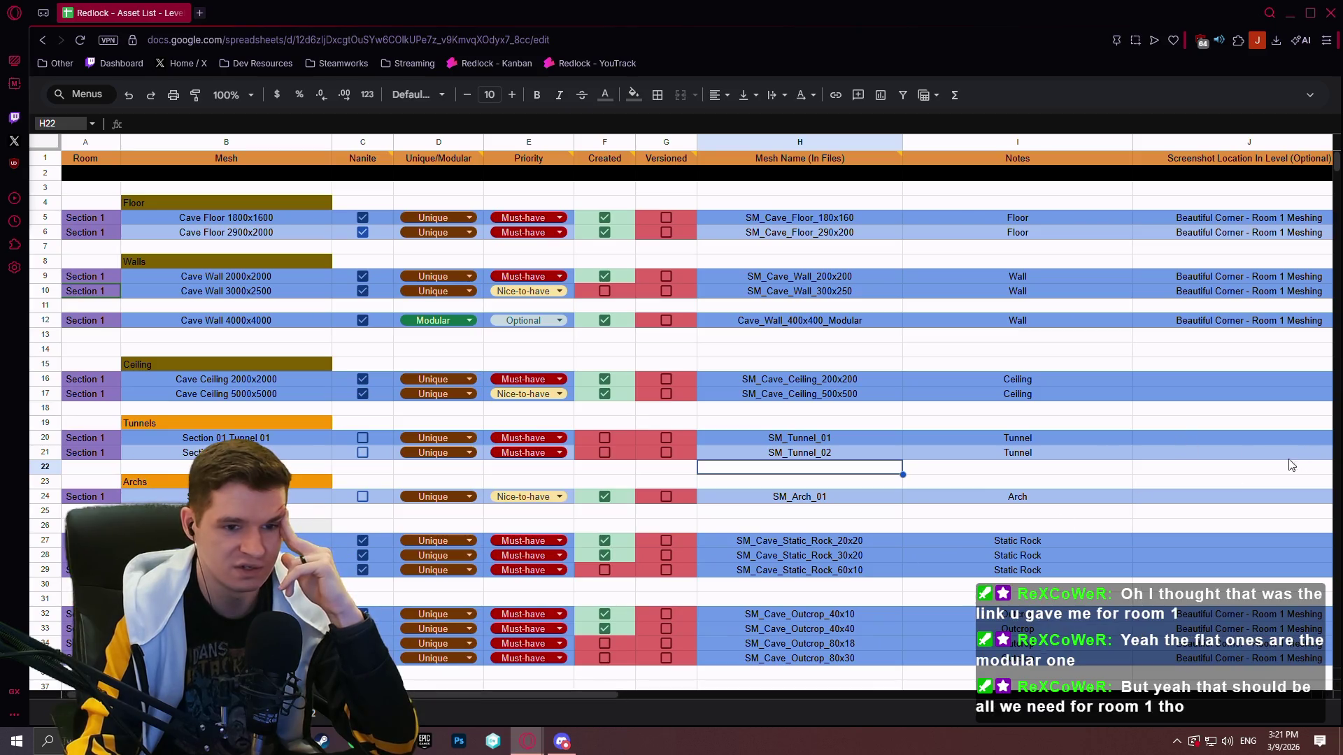
pyautogui.click(493, 741)
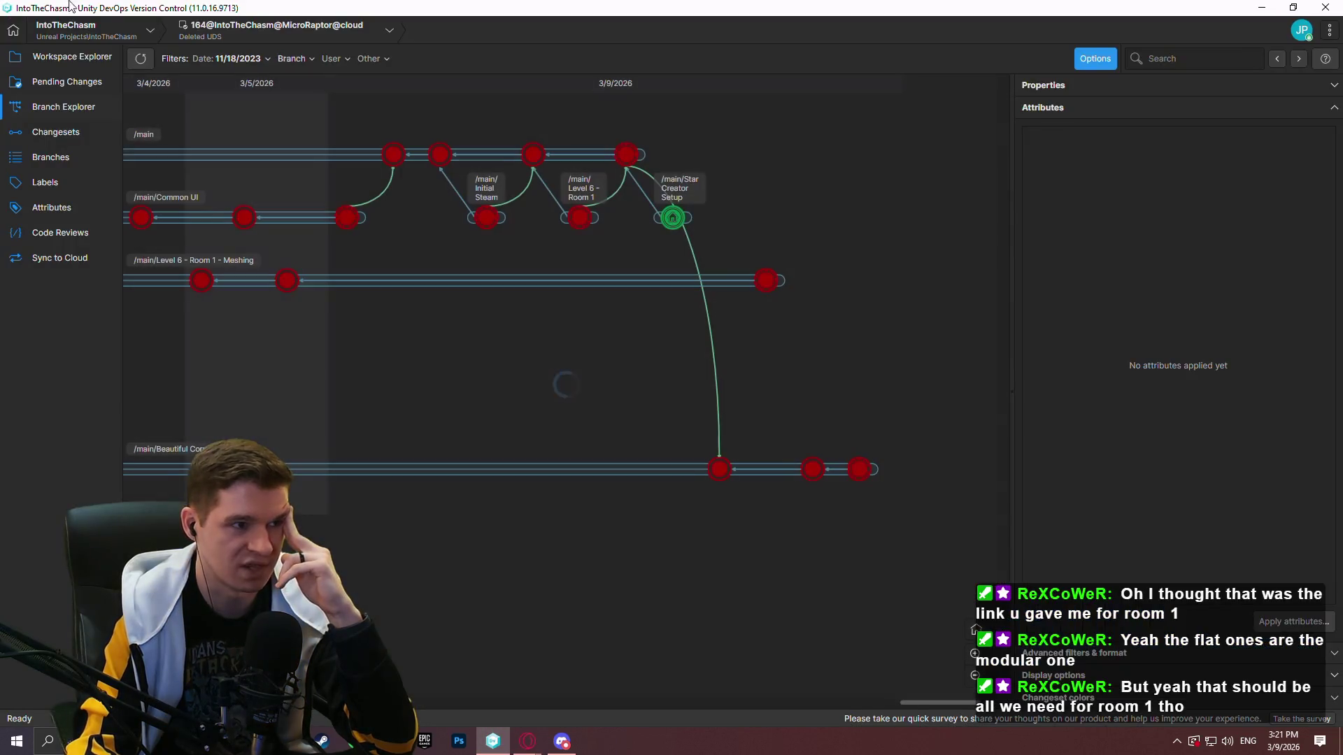
# Launch the Redlock project in Unreal Editor from the workspace files, then bring the asset spreadsheet forward
pyautogui.click(50, 61)
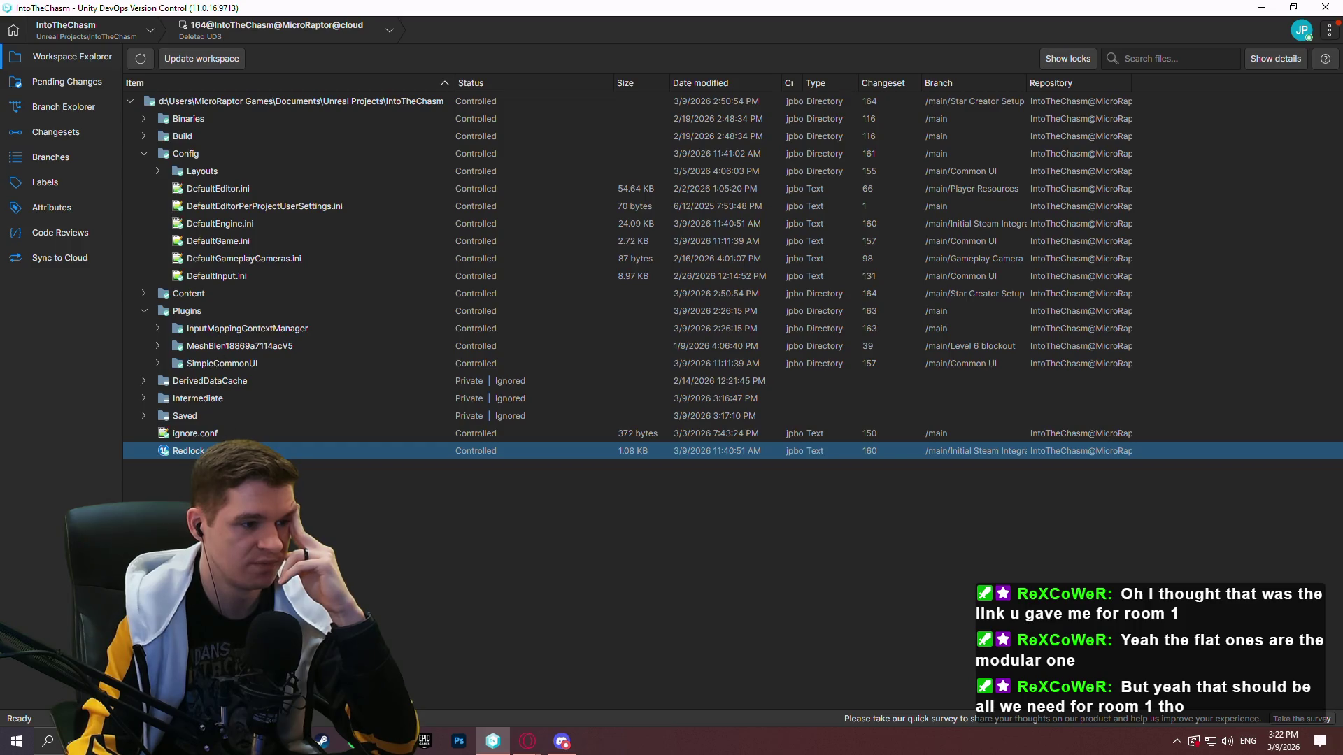
pyautogui.doubleClick(210, 451)
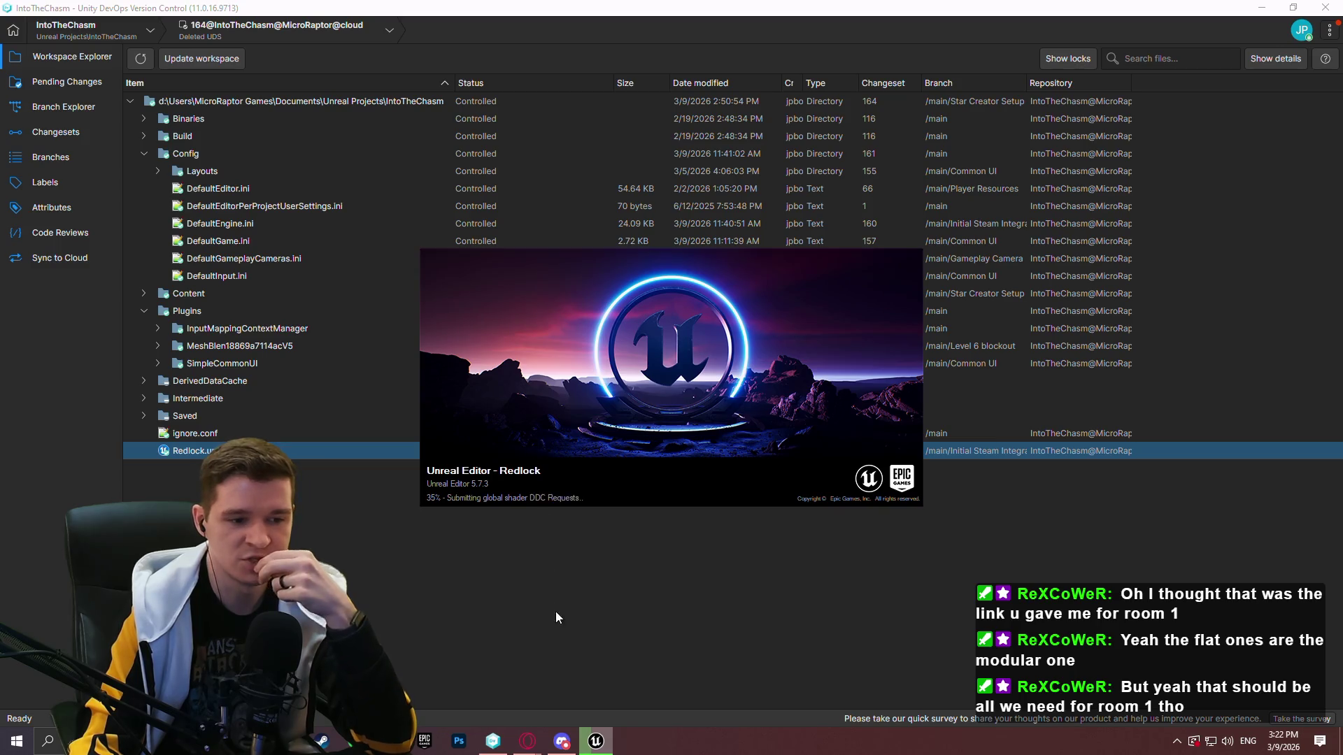
pyautogui.moveTo(527, 741)
pyautogui.click(532, 689)
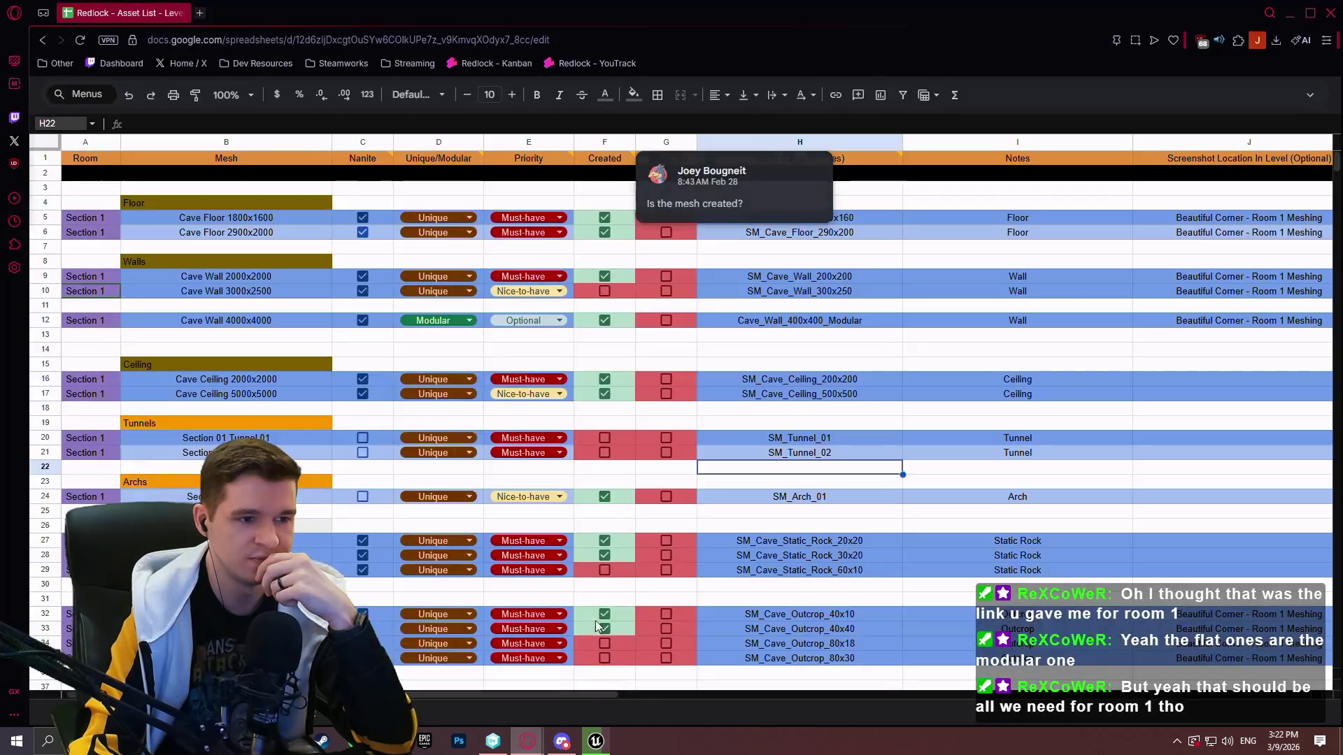
pyautogui.click(461, 339)
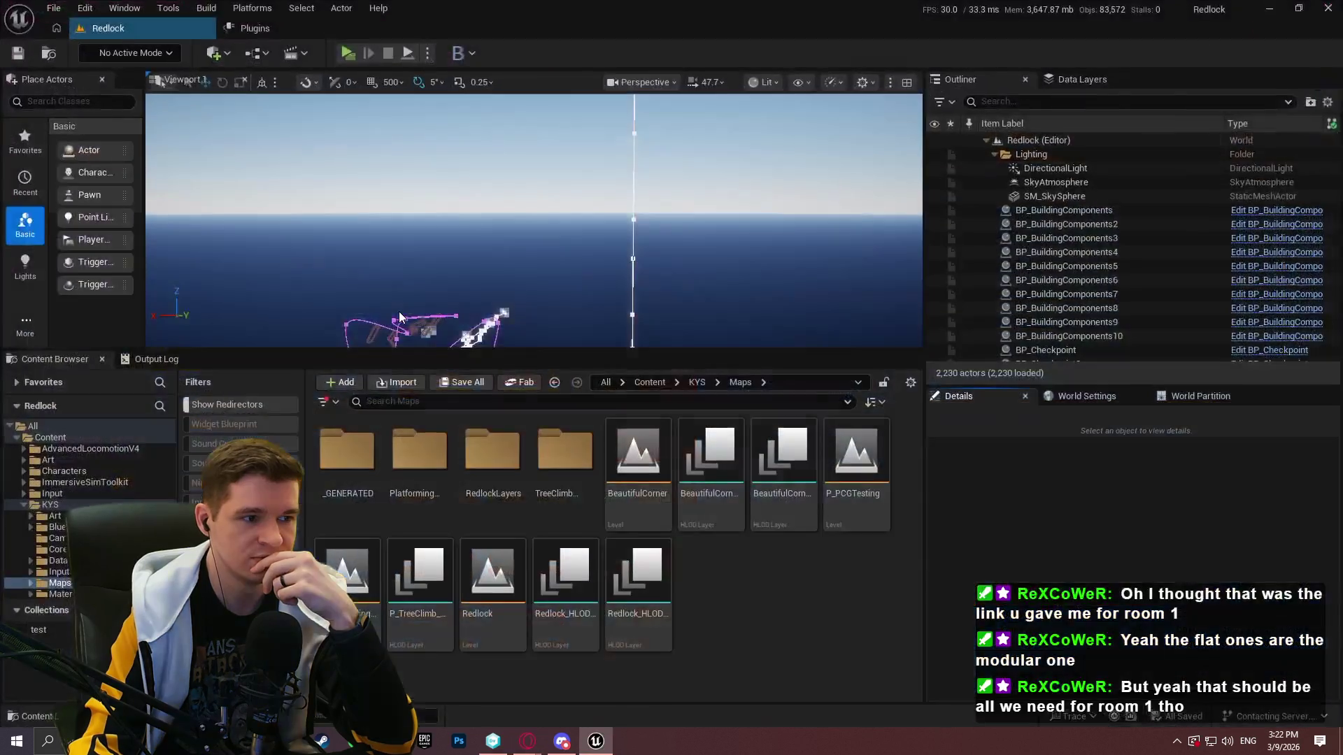
pyautogui.click(527, 741)
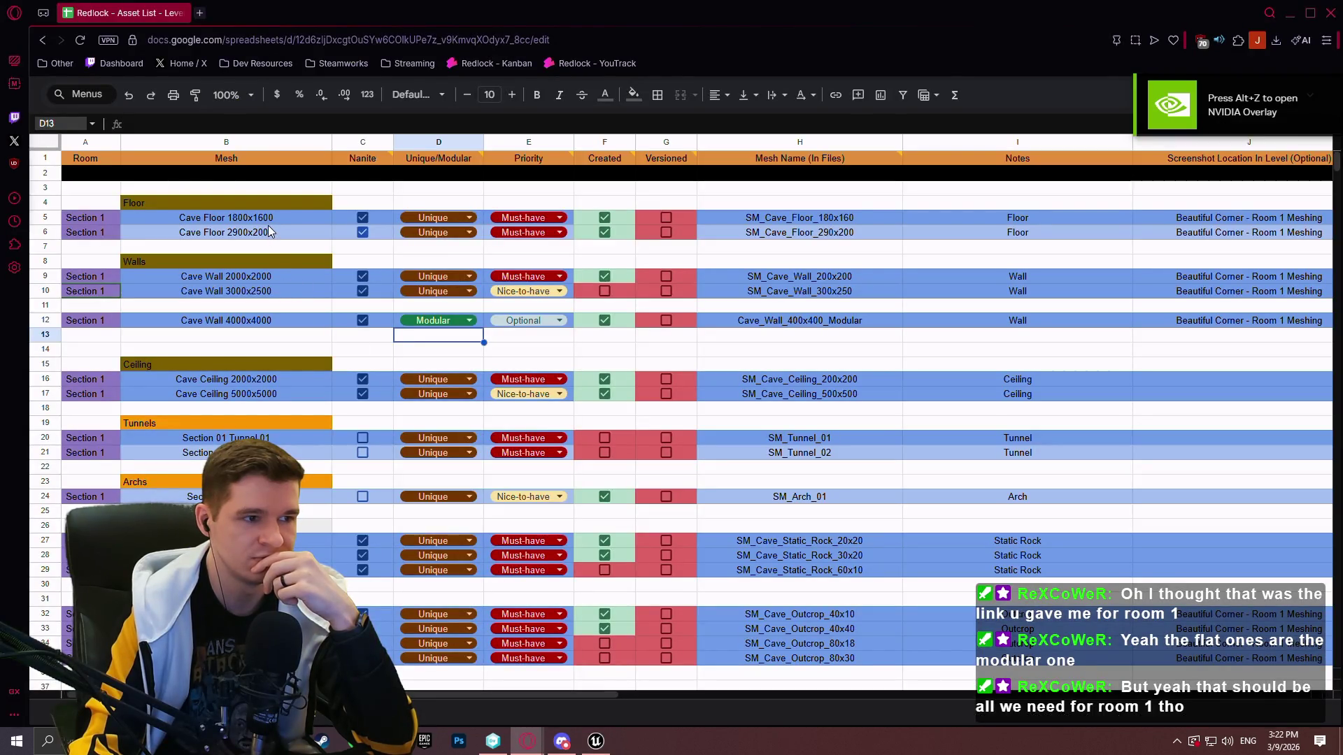
pyautogui.moveTo(285, 220); pyautogui.dragTo(279, 231)
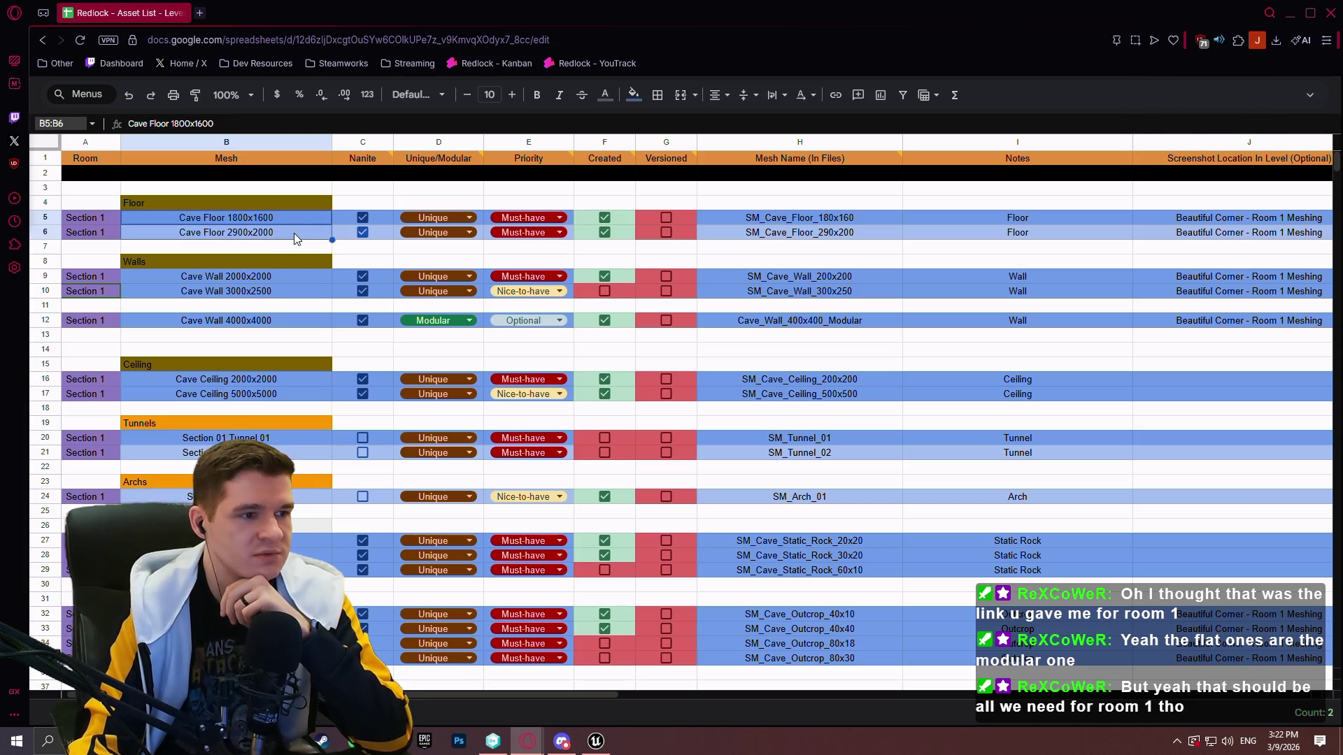
pyautogui.moveTo(290, 218); pyautogui.dragTo(287, 229)
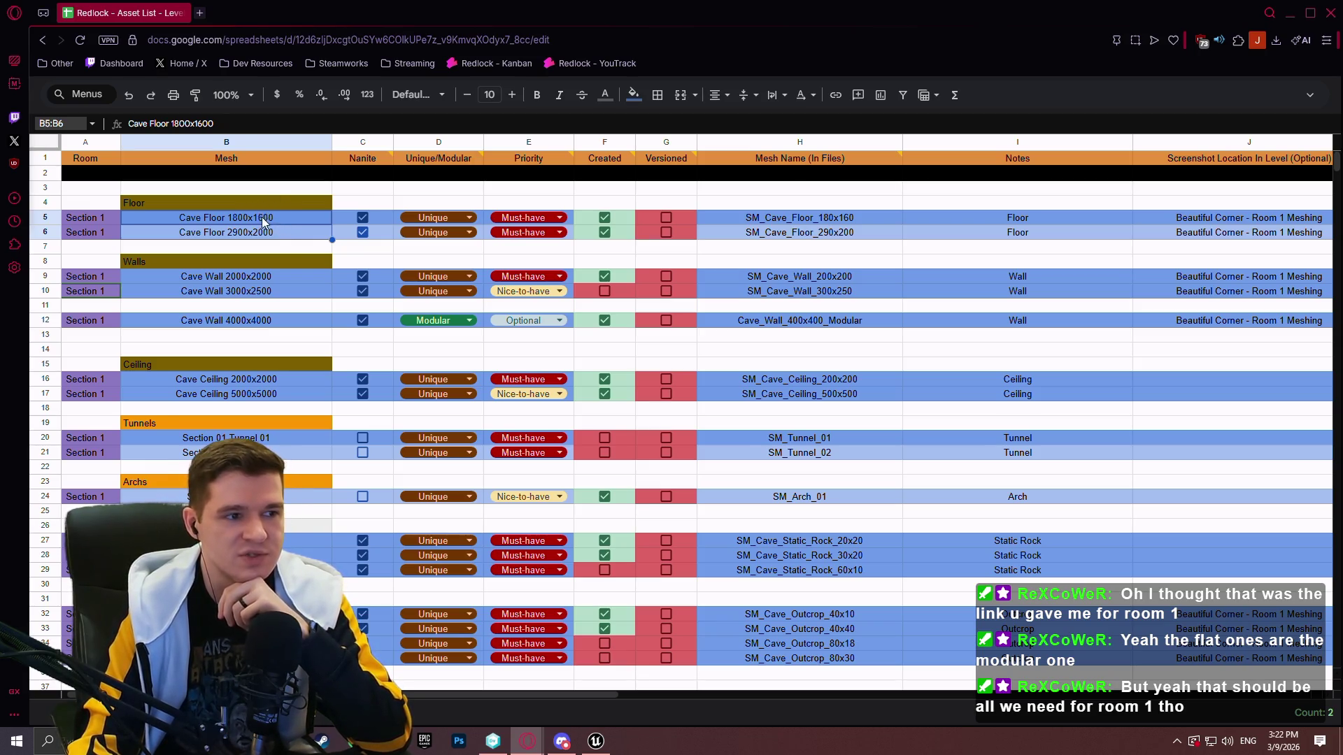
pyautogui.click(595, 740)
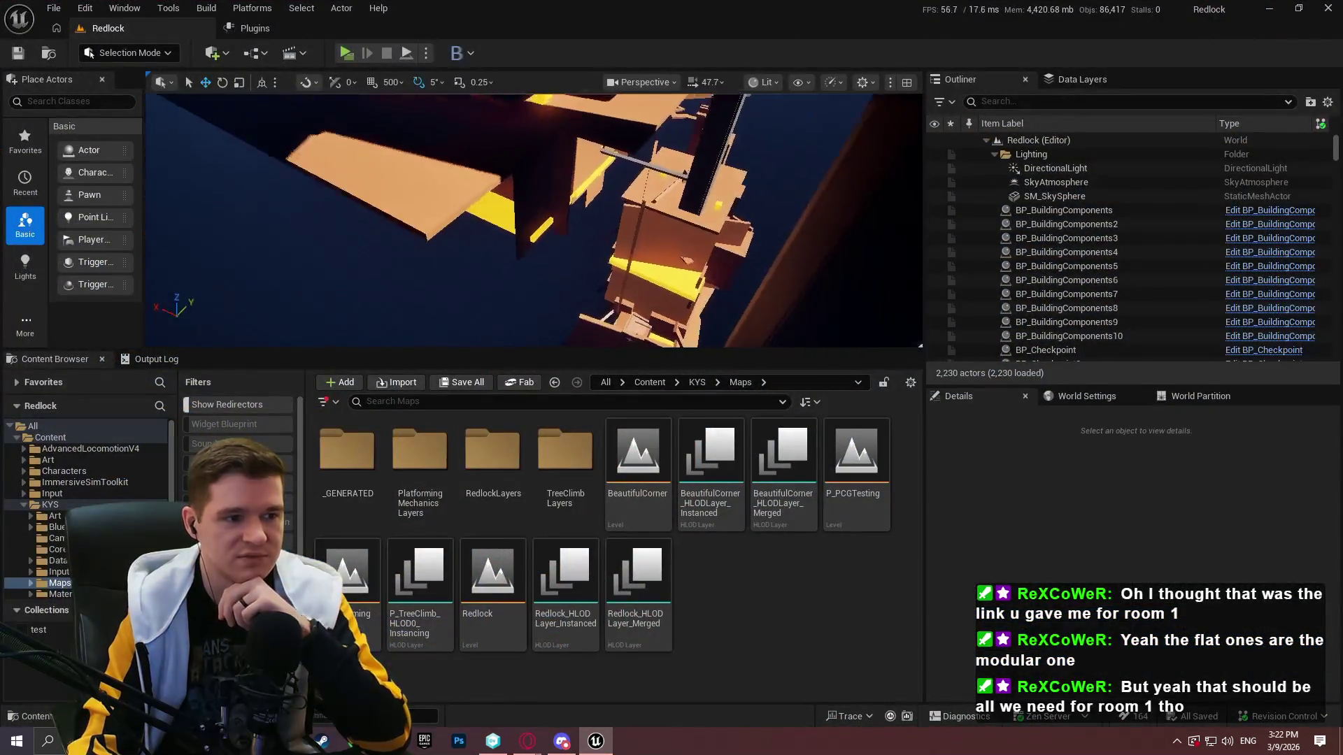
# Switch the viewport to immersive mode with F11 and fly toward the red and yellow walls, selecting one
pyautogui.moveTo(532, 221)
pyautogui.mouseDown()
pyautogui.moveTo(532, 154)
pyautogui.moveTo(531, 203)
pyautogui.moveTo(563, 210)
pyautogui.mouseUp()
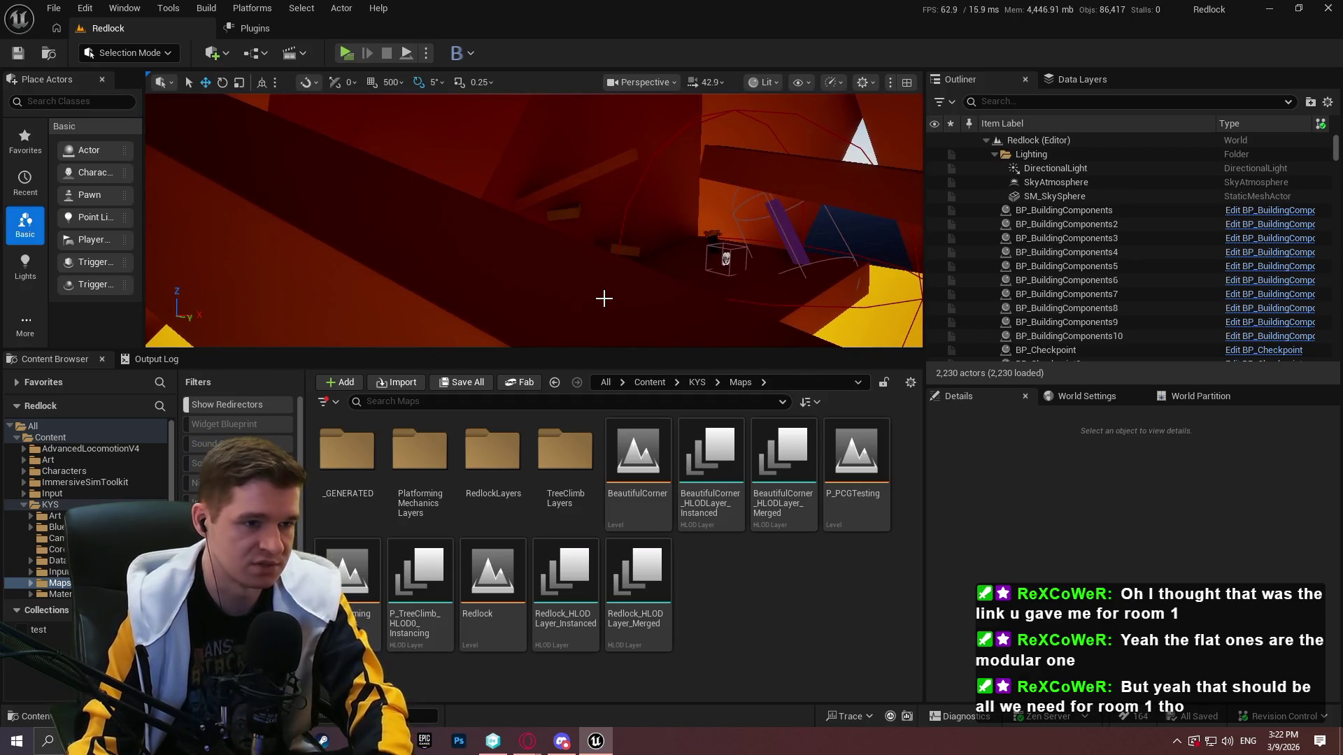
pyautogui.press('F11')
pyautogui.moveTo(609, 291)
pyautogui.mouseDown()
pyautogui.moveTo(616, 252)
pyautogui.moveTo(630, 259)
pyautogui.mouseUp()
pyautogui.click(629, 280)
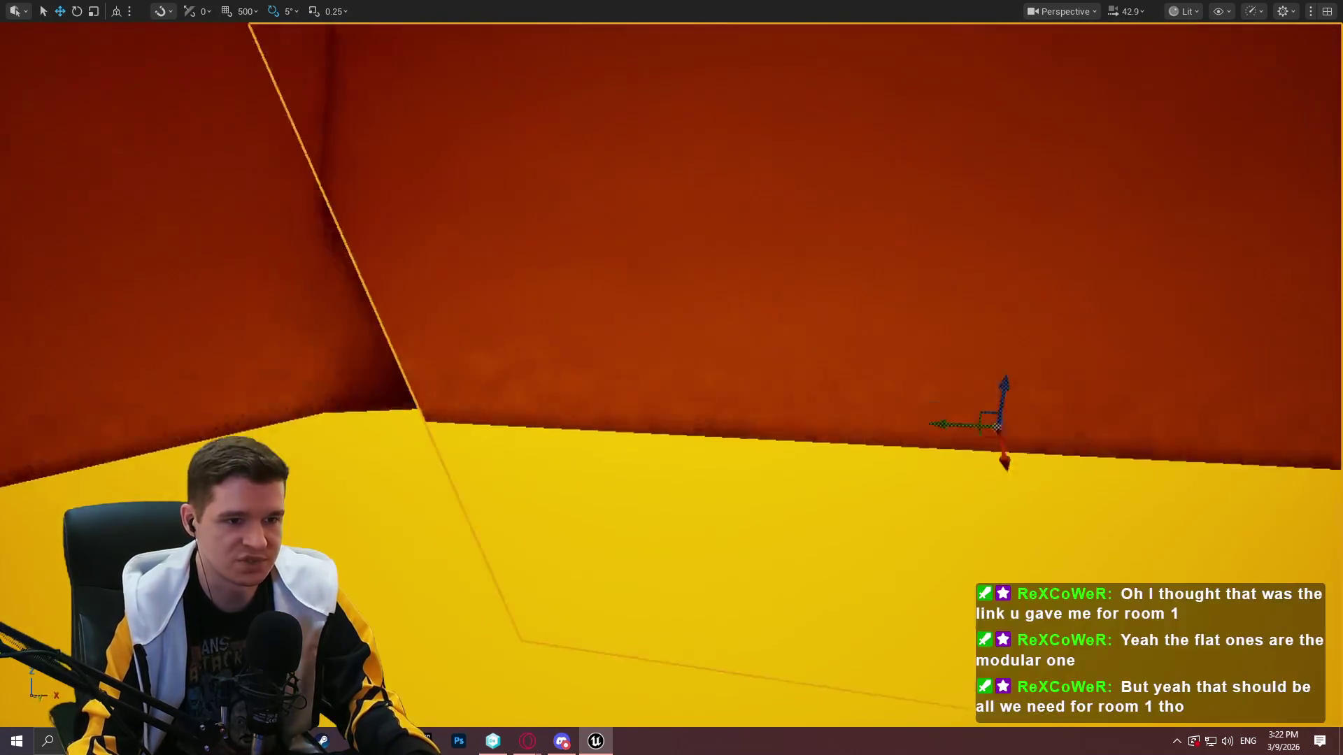
# Fly through the cave toward the sky opening, then return to the asset list spreadsheet
pyautogui.moveTo(469, 219); pyautogui.dragTo(470, 219)
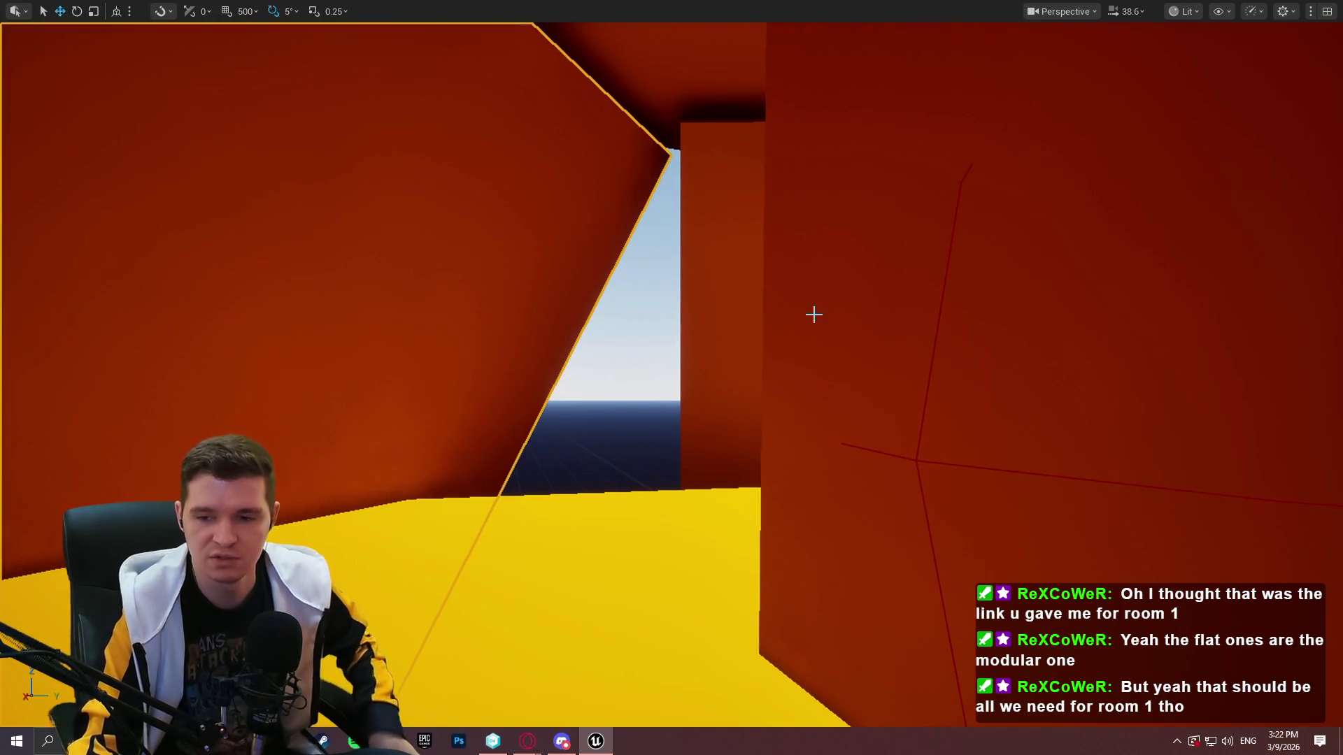
pyautogui.moveTo(700, 361); pyautogui.dragTo(689, 356)
pyautogui.scroll(-3, 695, 359)
pyautogui.moveTo(873, 542); pyautogui.dragTo(873, 543)
pyautogui.scroll(-2, 873, 543)
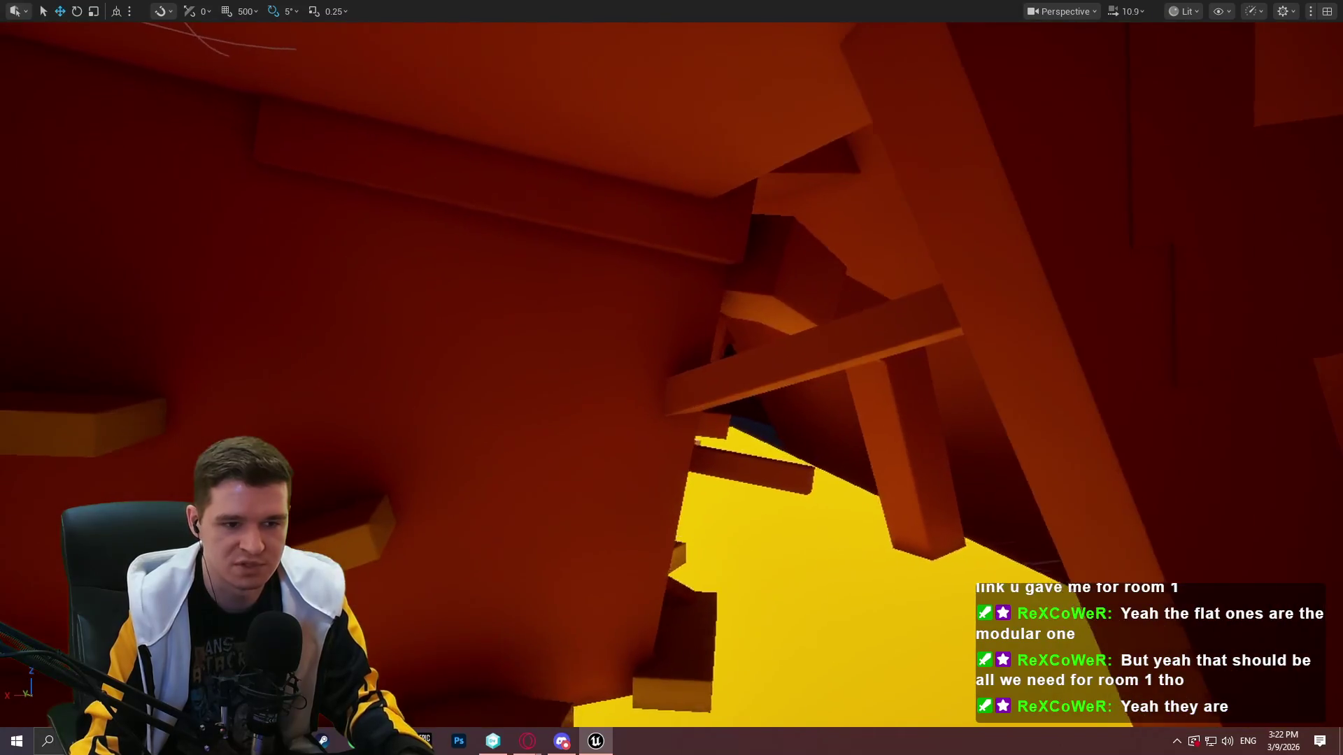
pyautogui.click(527, 742)
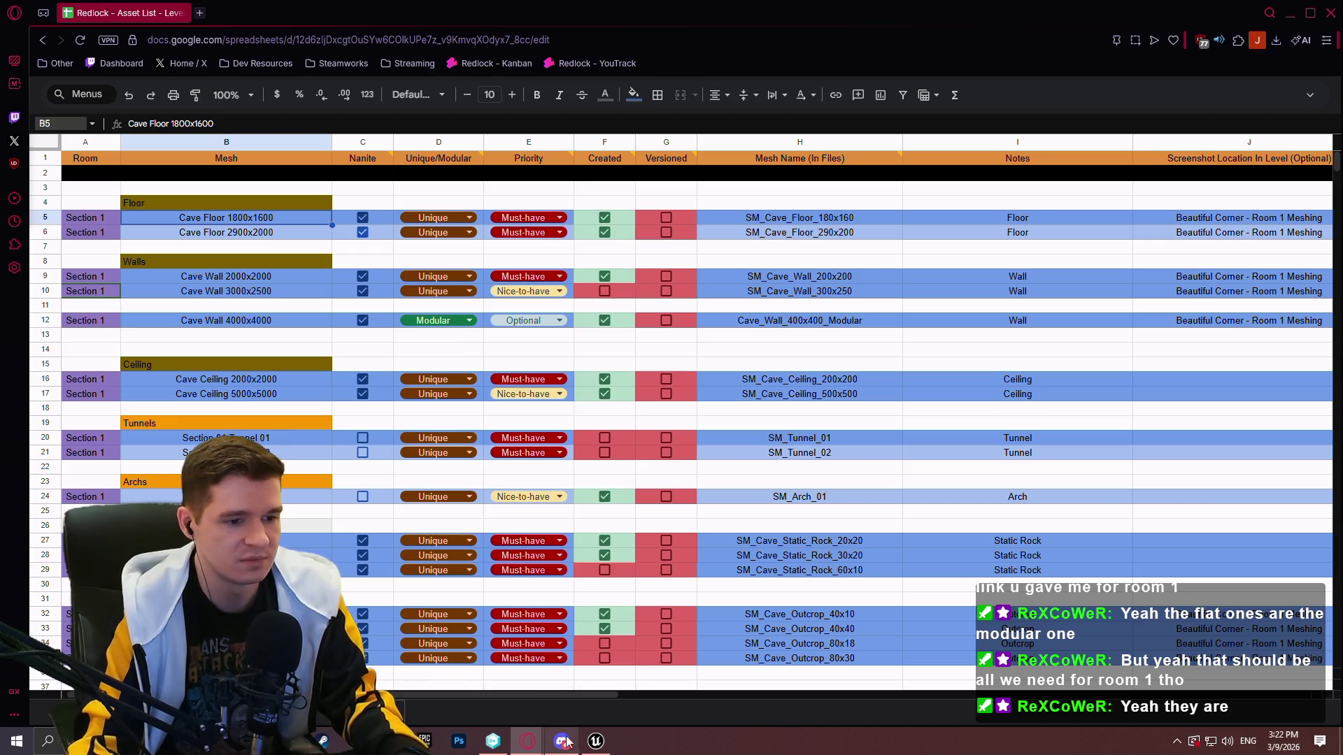
# Select cell B13, scroll the asset list down and back up, then return to the Unreal viewport
pyautogui.click(267, 332)
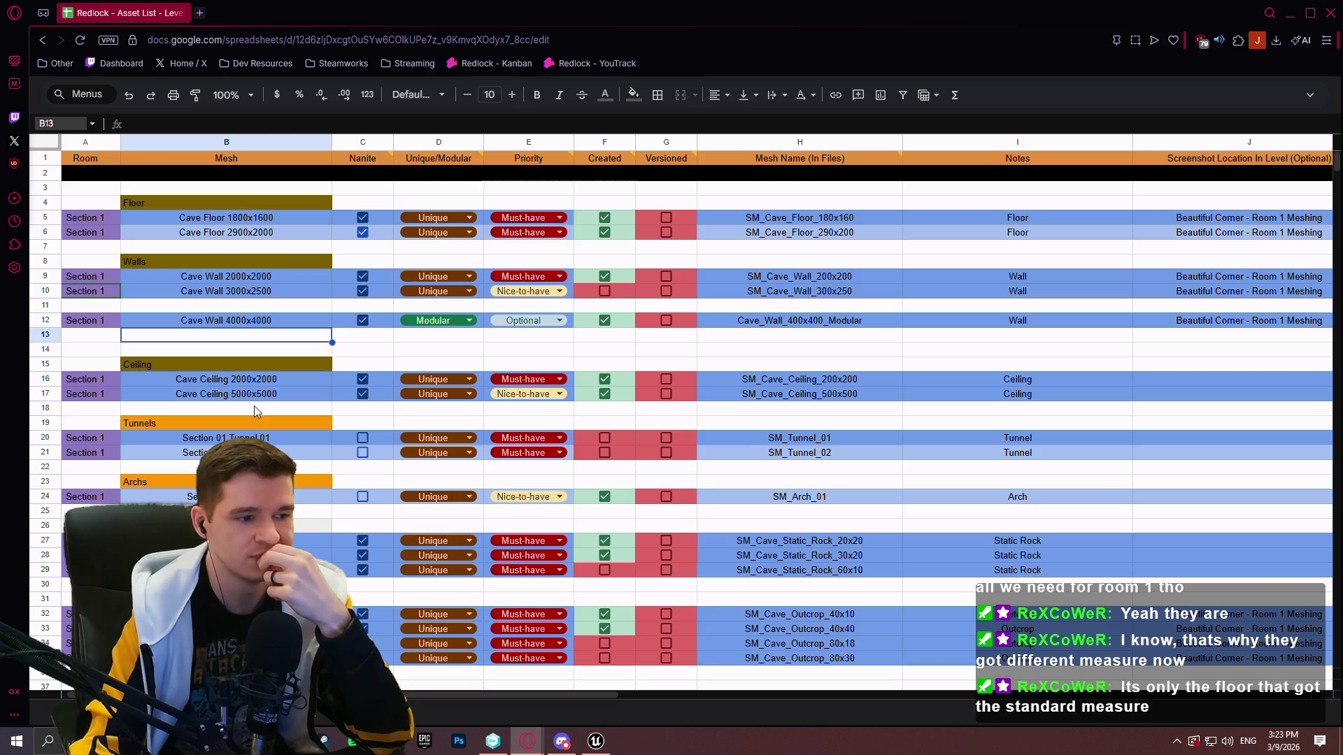
pyautogui.scroll(-3, 388, 357)
pyautogui.scroll(3, 385, 349)
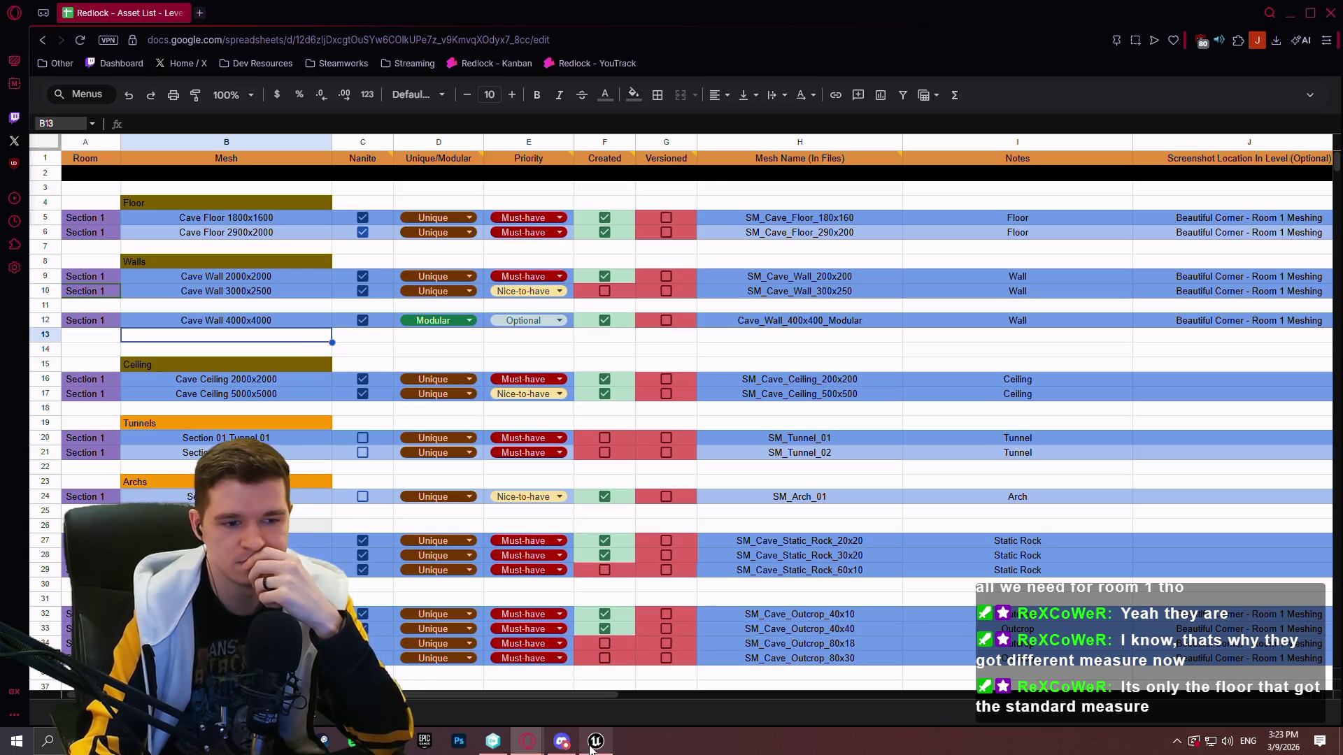
pyautogui.click(595, 741)
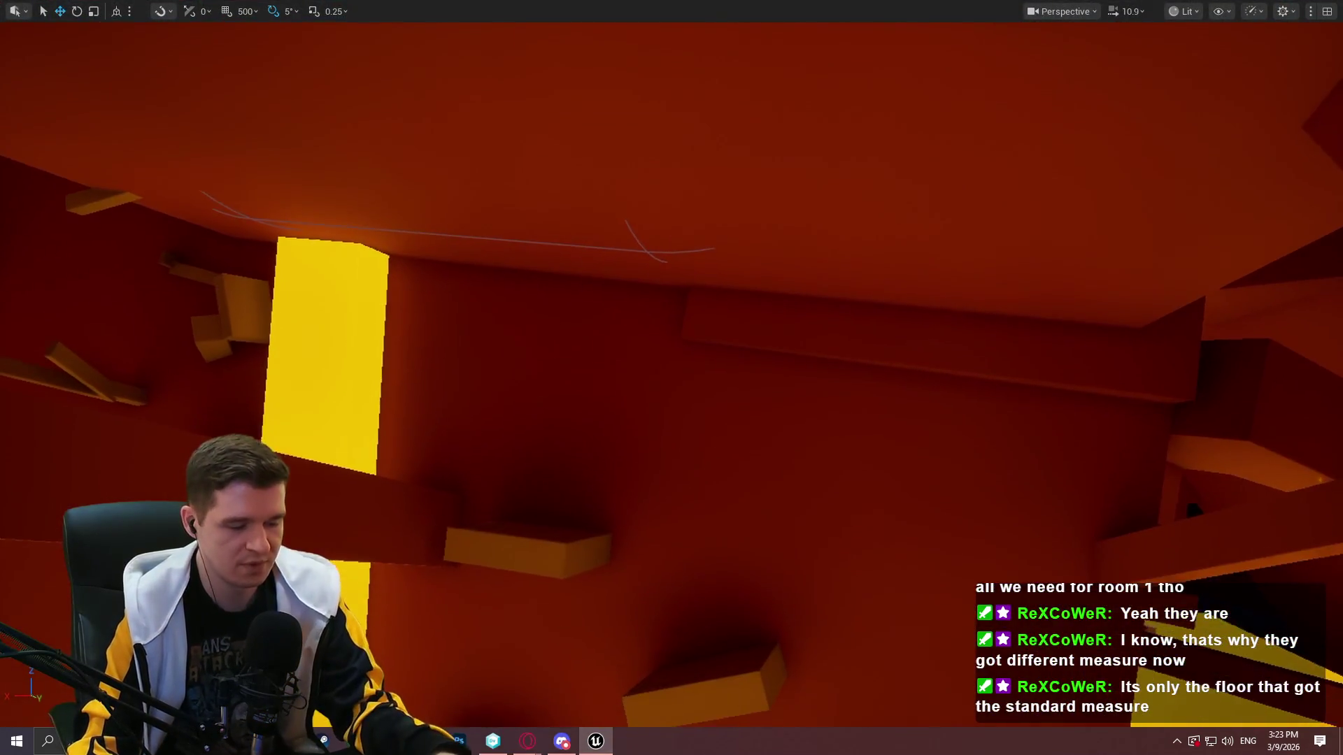
# Capture and copy a 1057x740 Lightshot screenshot of the purple cave pieces, then return to the spreadsheet
pyautogui.scroll(-2, 671, 378)
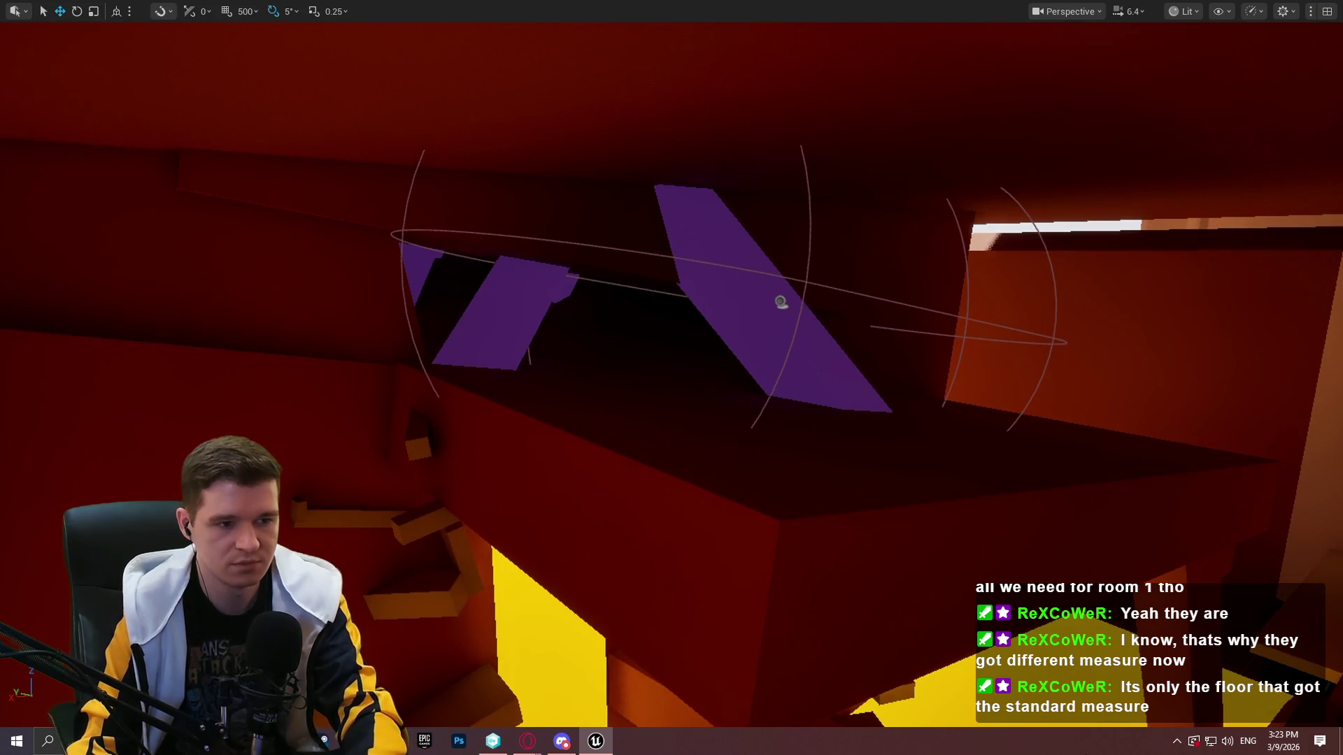
pyautogui.press('Print')
pyautogui.moveTo(297, 142)
pyautogui.mouseDown()
pyautogui.moveTo(975, 659)
pyautogui.moveTo(1036, 659)
pyautogui.mouseUp()
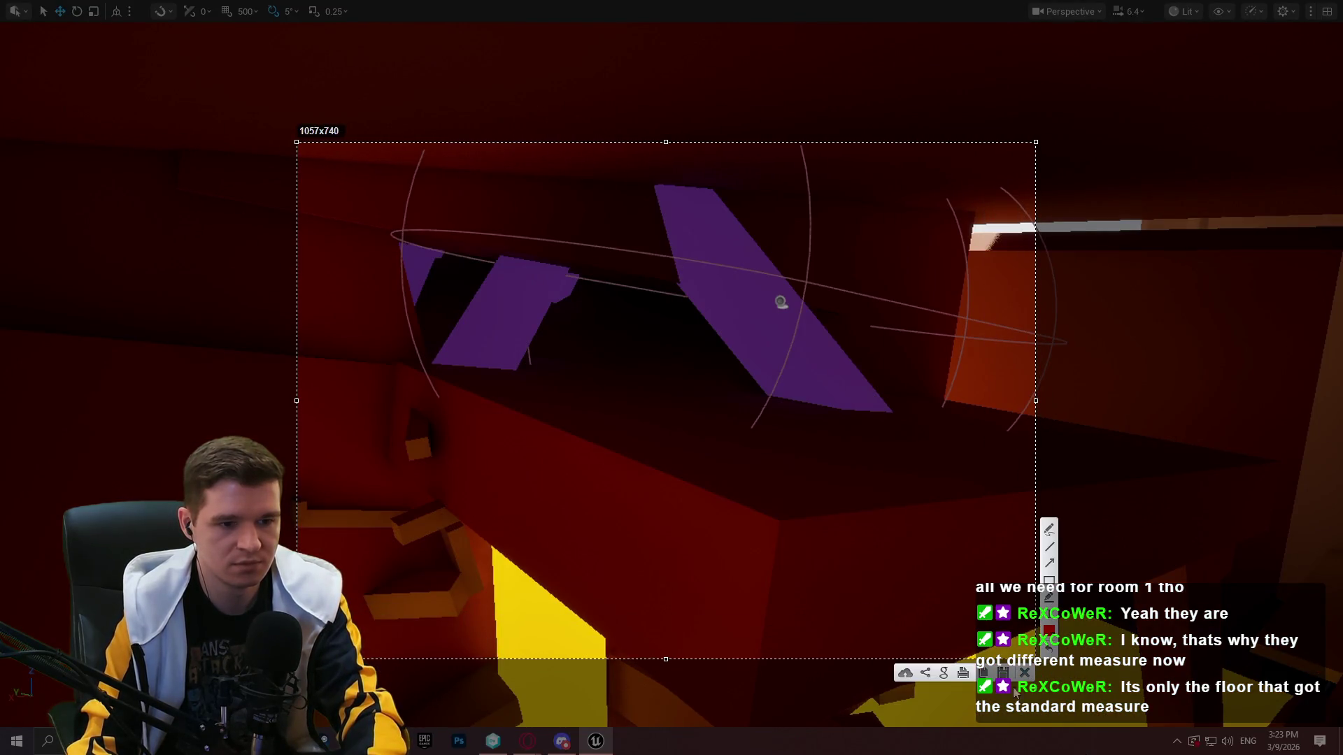
pyautogui.click(983, 673)
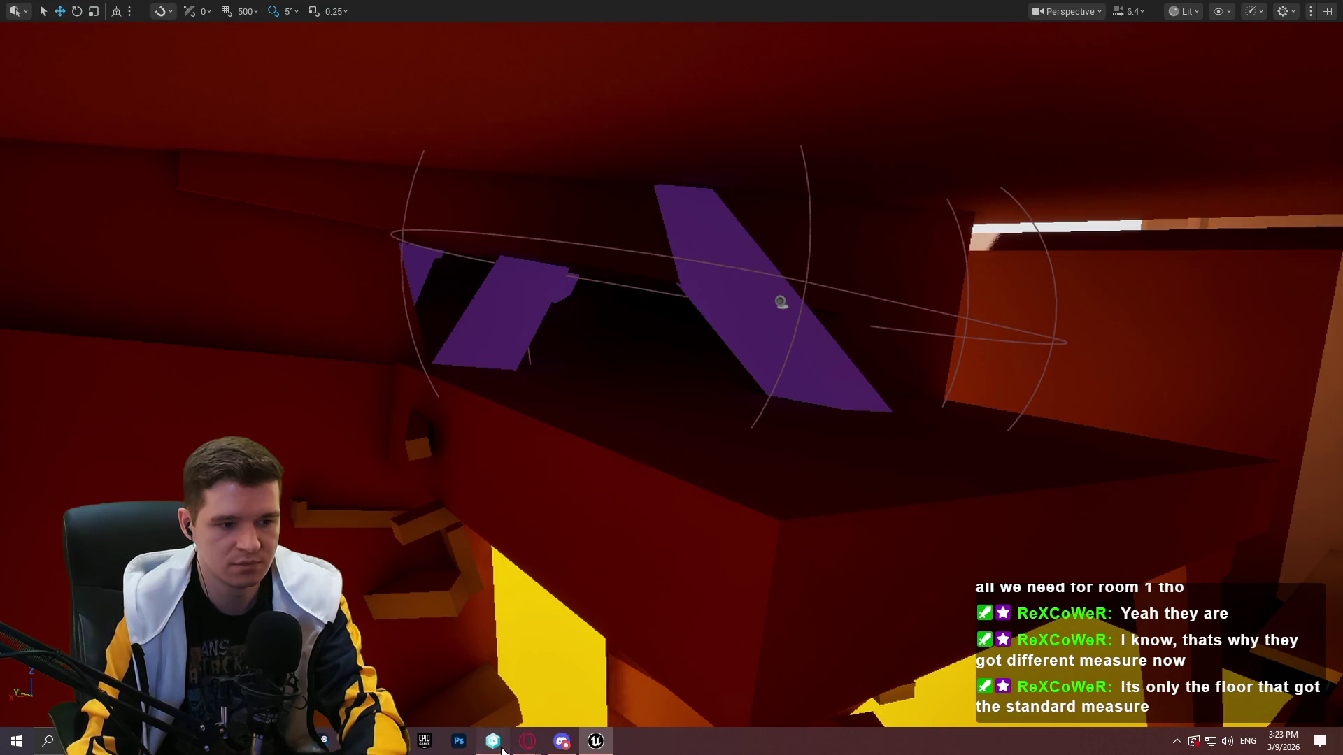
pyautogui.click(493, 740)
pyautogui.click(528, 741)
pyautogui.click(576, 699)
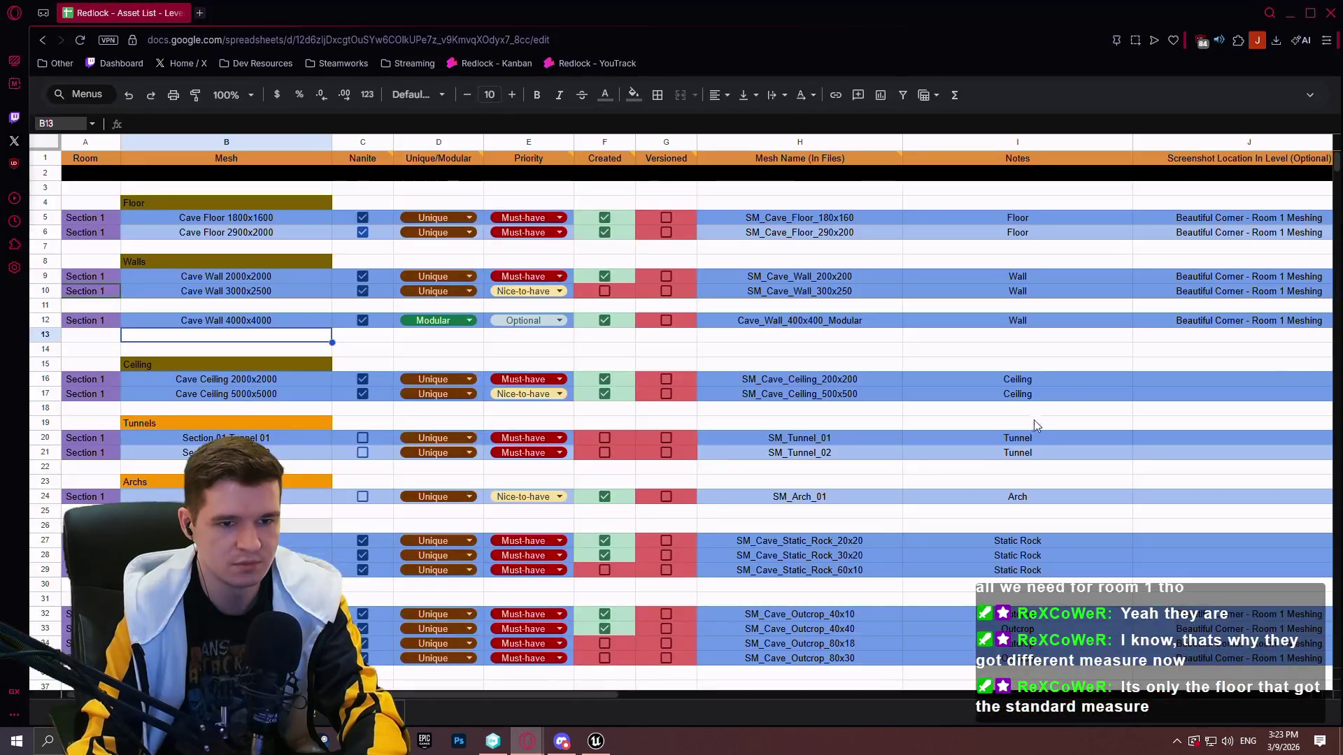
# Paste the captured cave screenshot into cell J20 of the asset list
pyautogui.click(1239, 441)
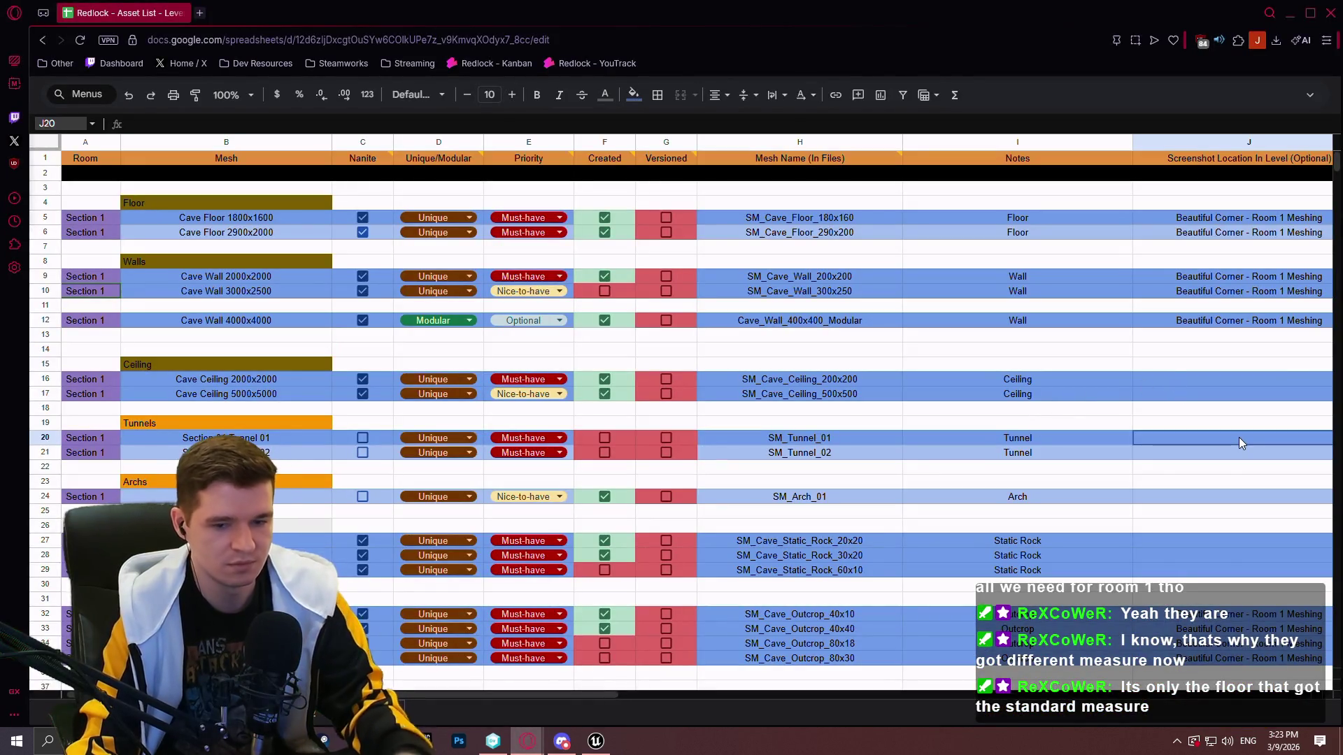
pyautogui.hotkey('ctrl', 'v')
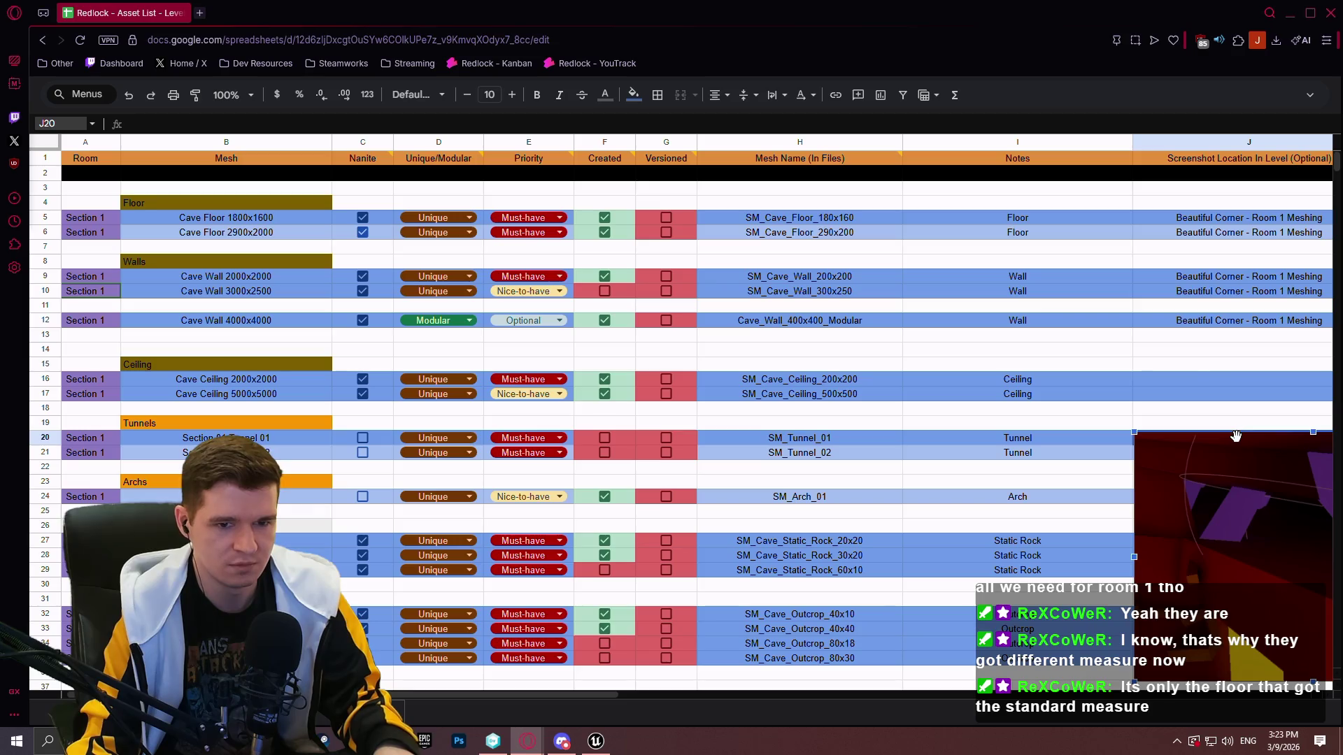
pyautogui.scroll(-4, 909, 420)
pyautogui.moveTo(1029, 378); pyautogui.dragTo(1035, 393)
pyautogui.rightClick(913, 438)
pyautogui.press('Escape')
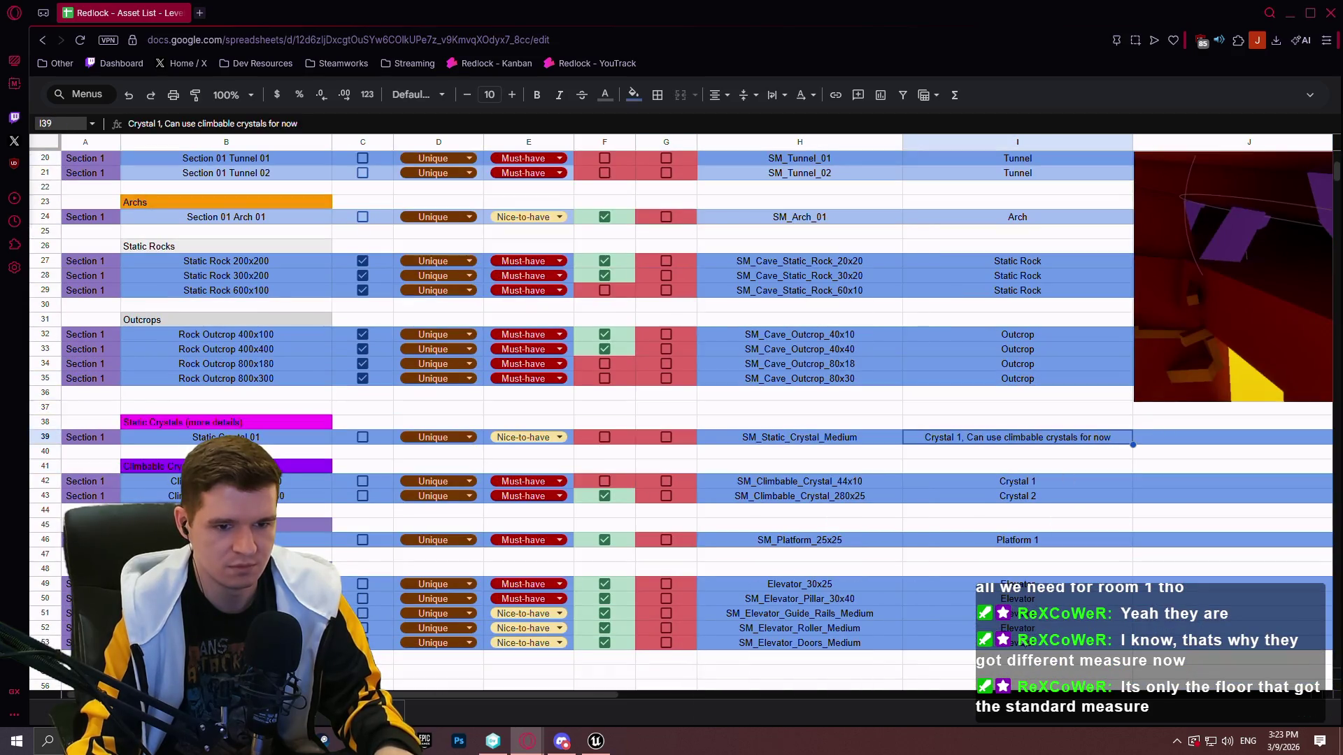
pyautogui.hscroll(5, 618, 694)
pyautogui.scroll(5, 644, 462)
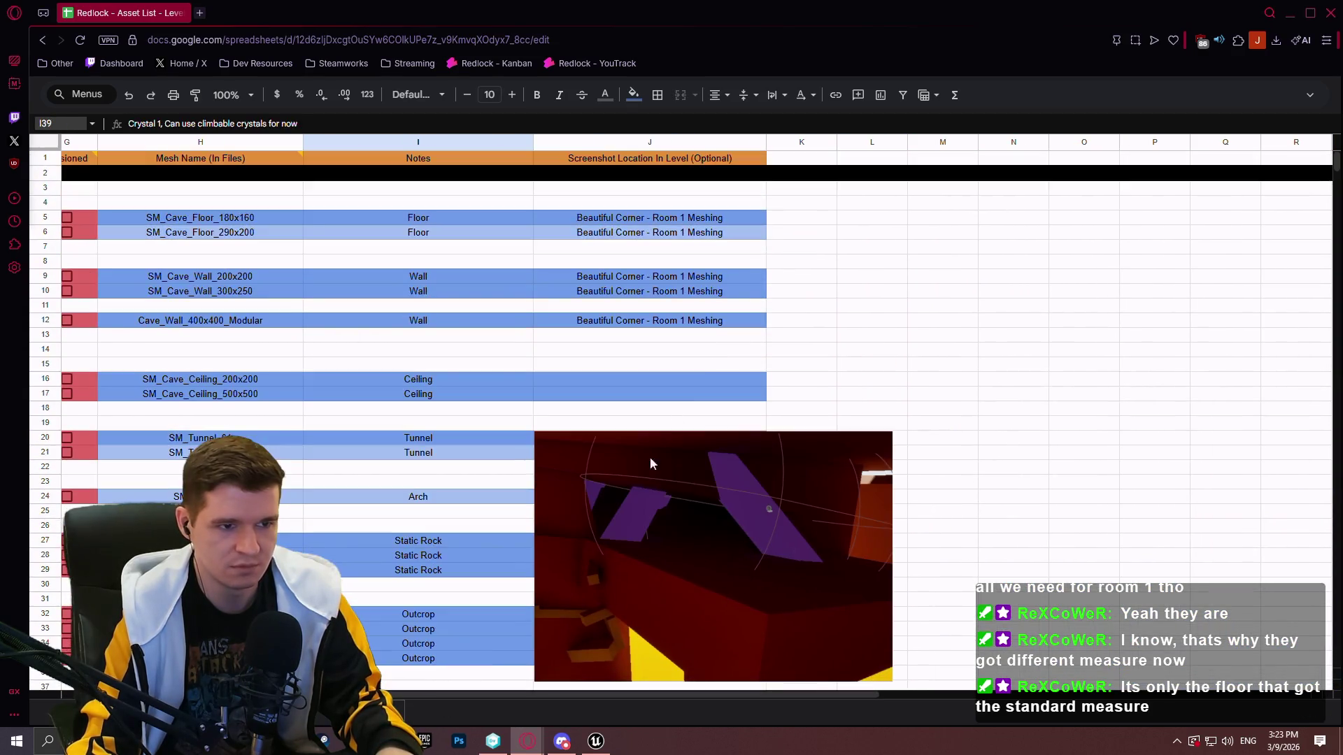
# Place the floating screenshot inside cell J20, SM_Tunnel_01's row
pyautogui.click(643, 453)
pyautogui.moveTo(642, 452); pyautogui.dragTo(881, 405)
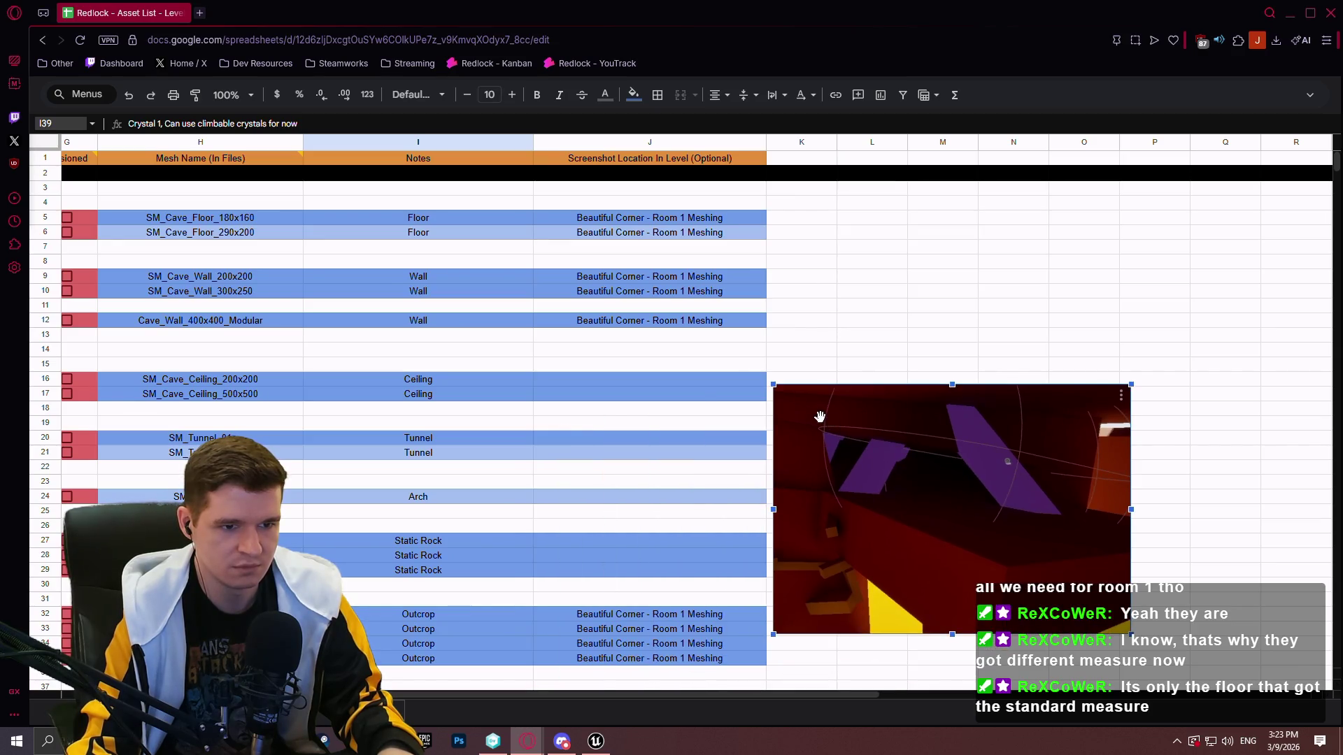
pyautogui.click(1121, 398)
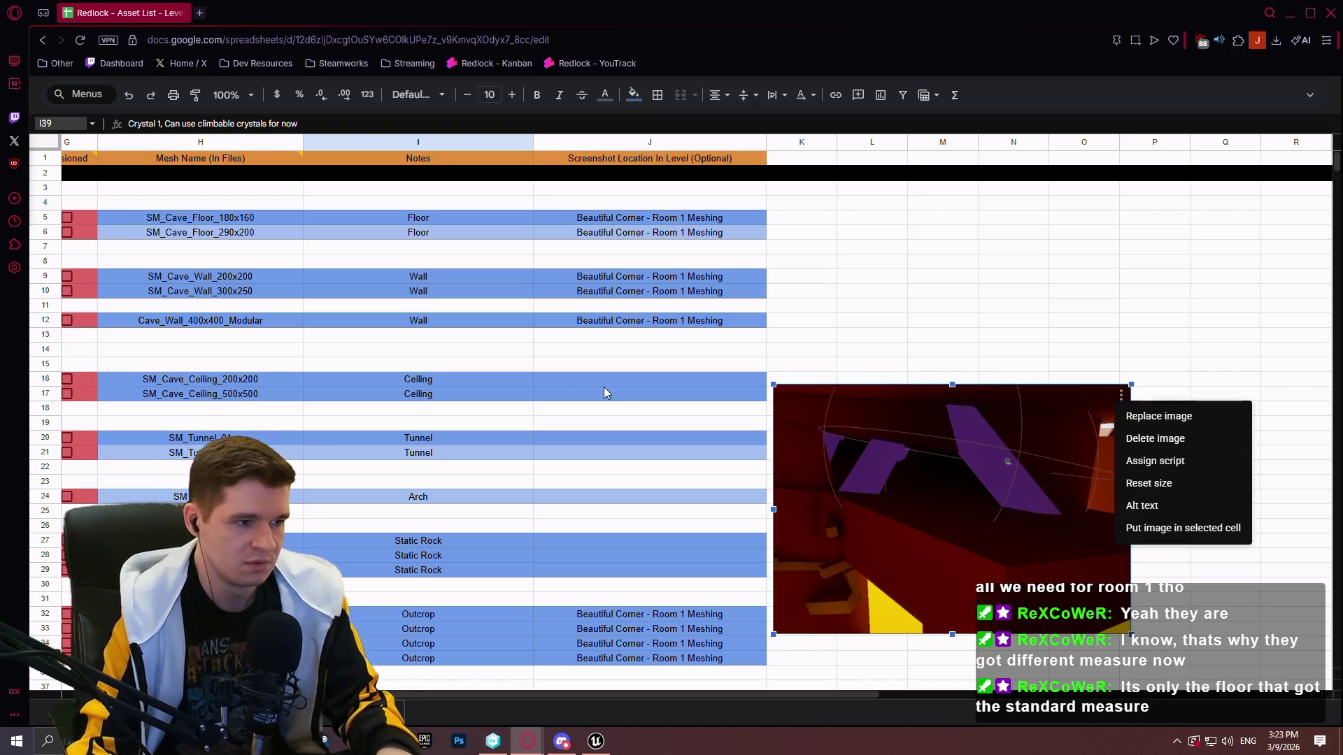
pyautogui.click(602, 441)
pyautogui.click(1112, 405)
pyautogui.click(1122, 395)
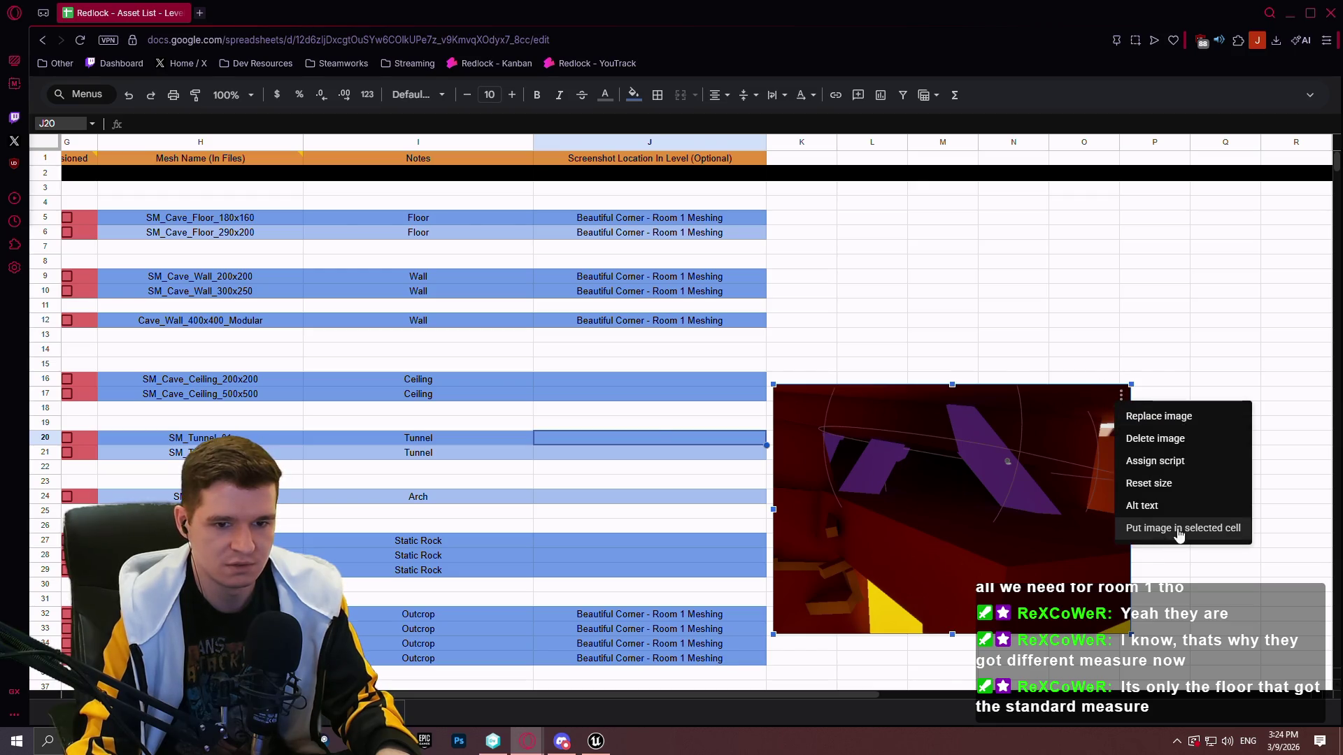
pyautogui.click(1181, 531)
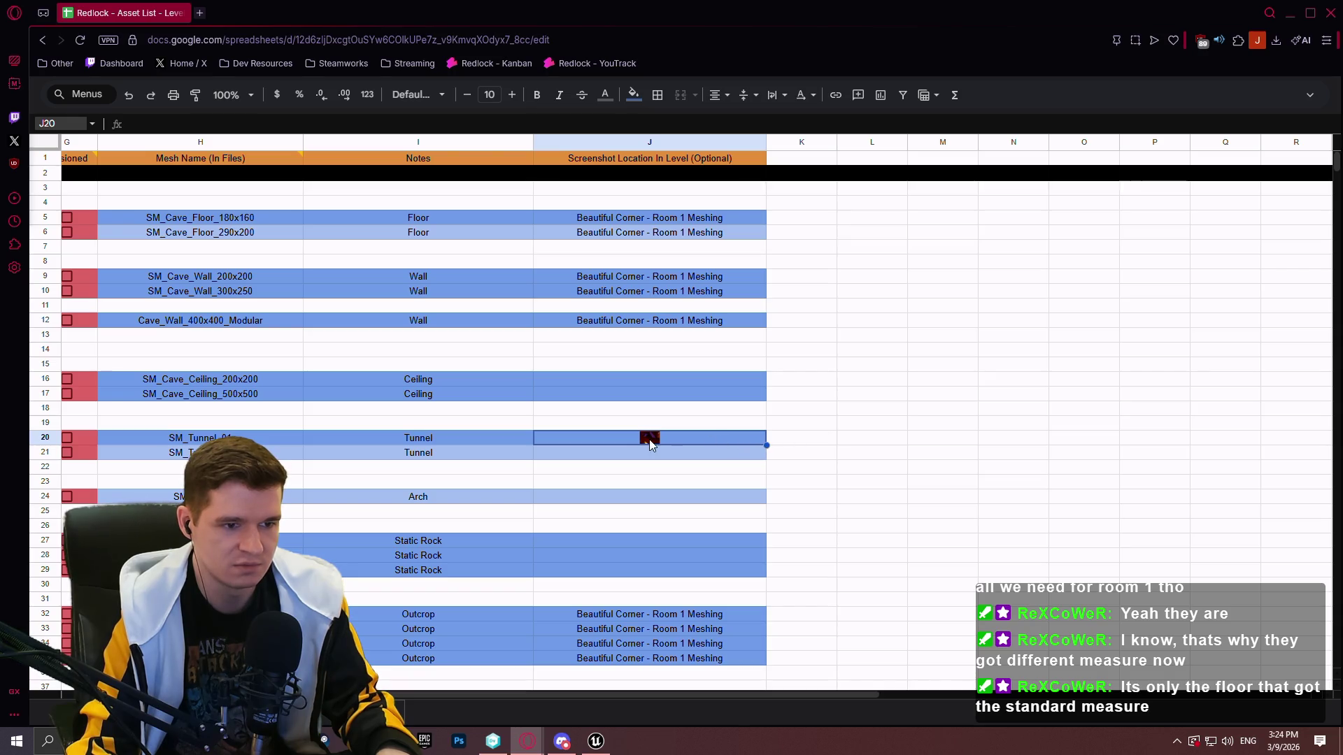
# Make row 20 taller and column J wider to enlarge the screenshot, then return to Unreal
pyautogui.moveTo(43, 445); pyautogui.dragTo(44, 608)
pyautogui.moveTo(766, 142); pyautogui.dragTo(1014, 142)
pyautogui.moveTo(43, 604); pyautogui.dragTo(45, 680)
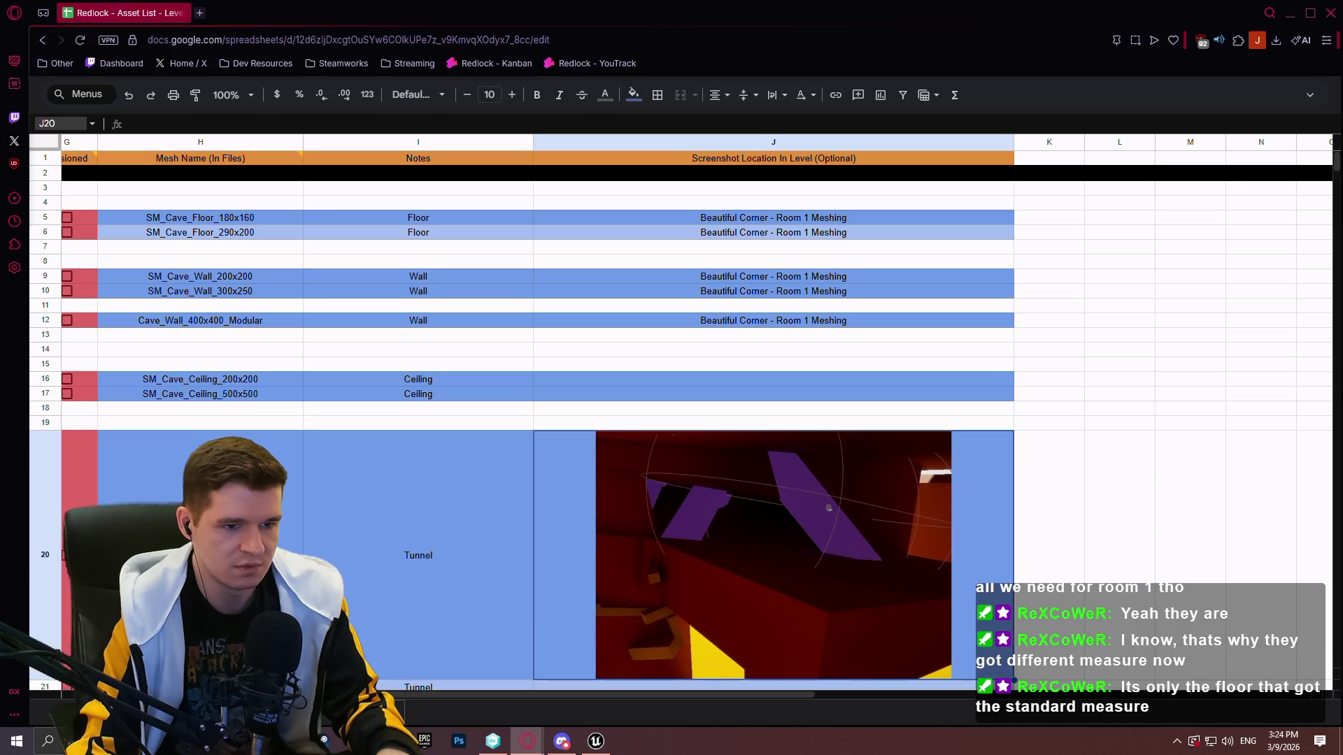
pyautogui.click(1062, 408)
pyautogui.scroll(-1, 1037, 170)
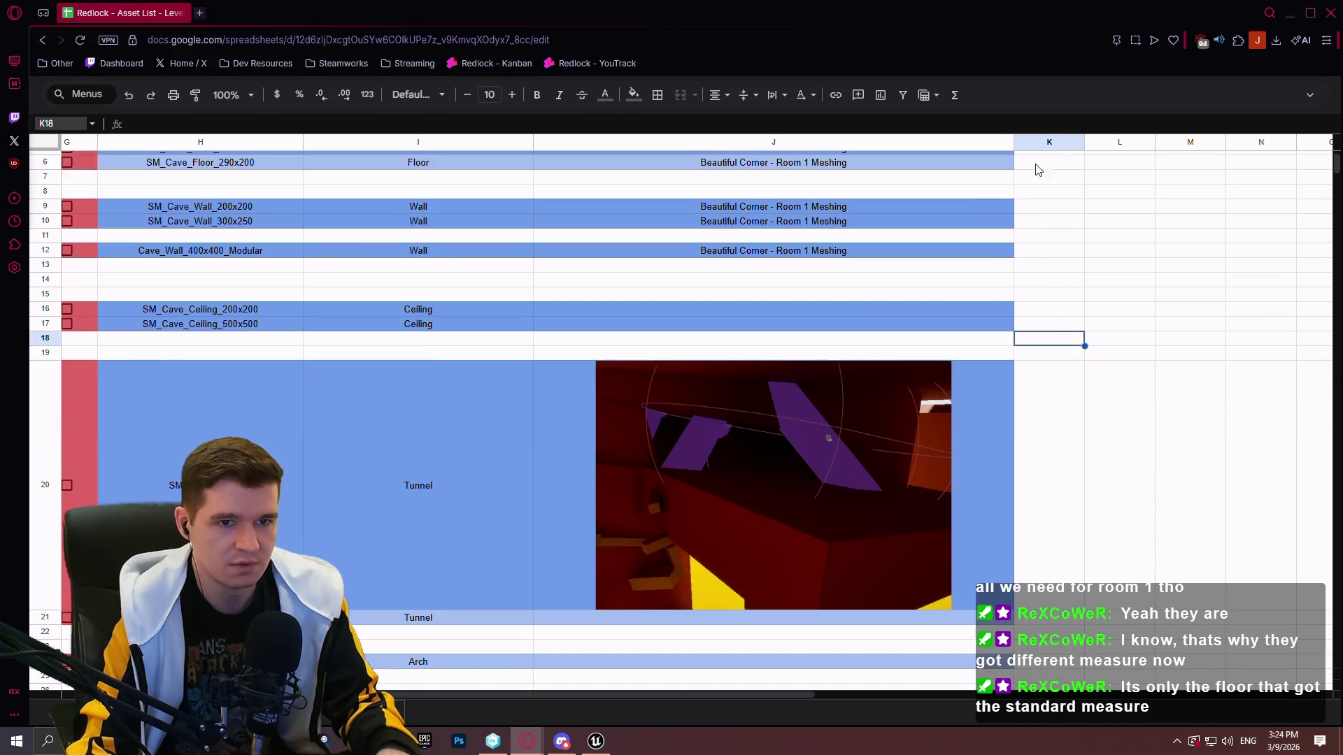
pyautogui.moveTo(780, 695); pyautogui.dragTo(434, 693)
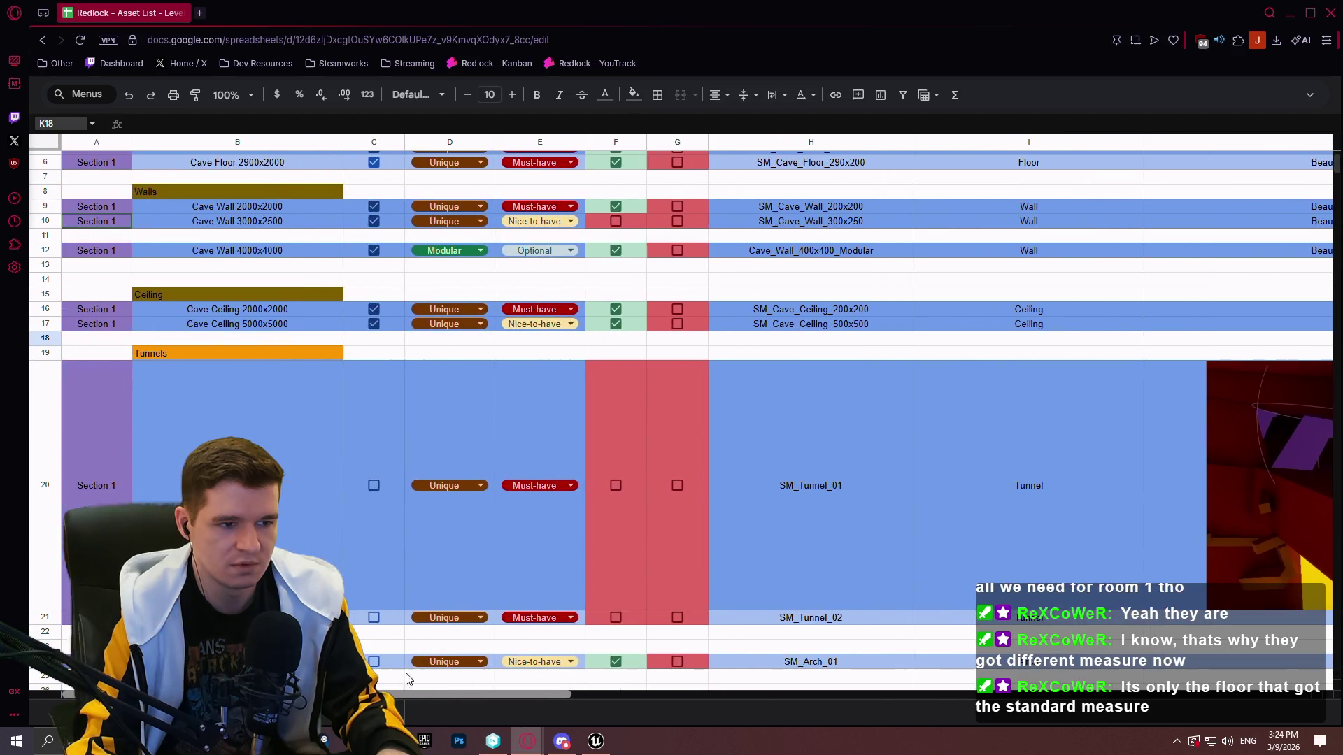
pyautogui.click(763, 294)
pyautogui.scroll(1, 804, 242)
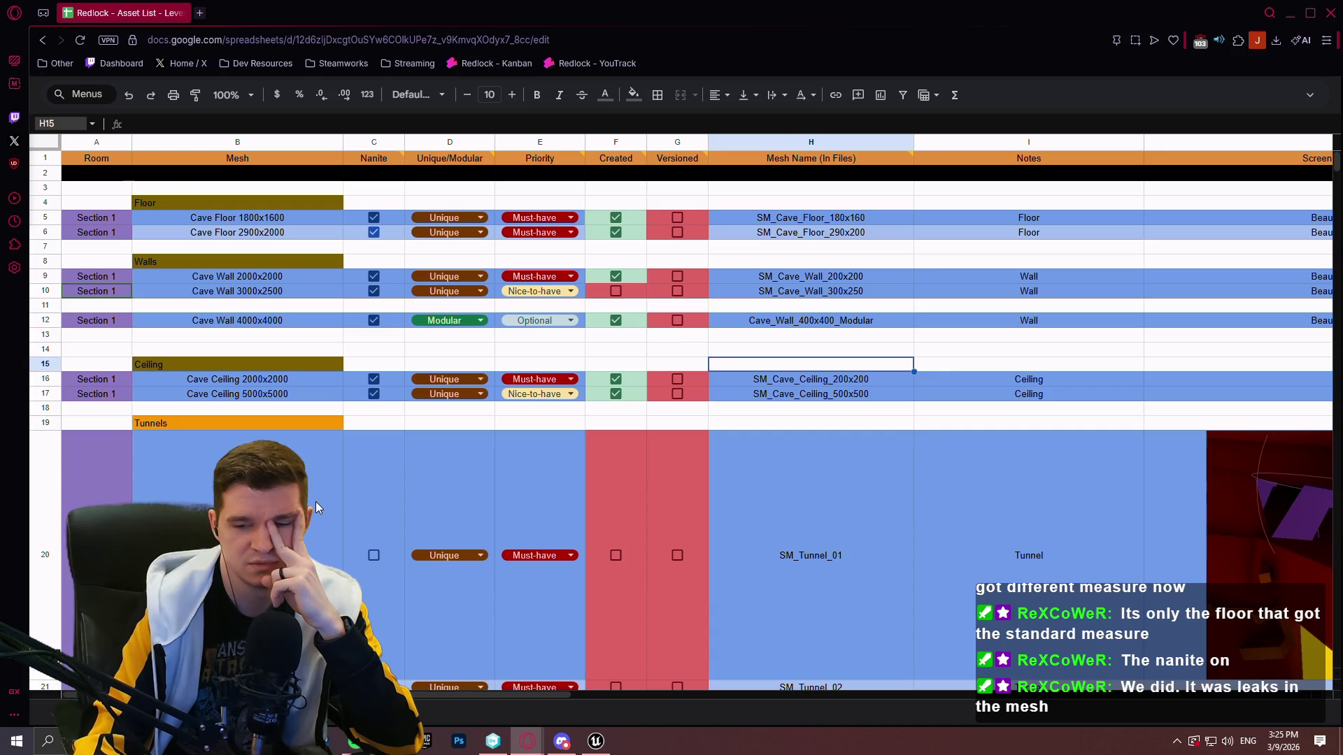
pyautogui.click(599, 747)
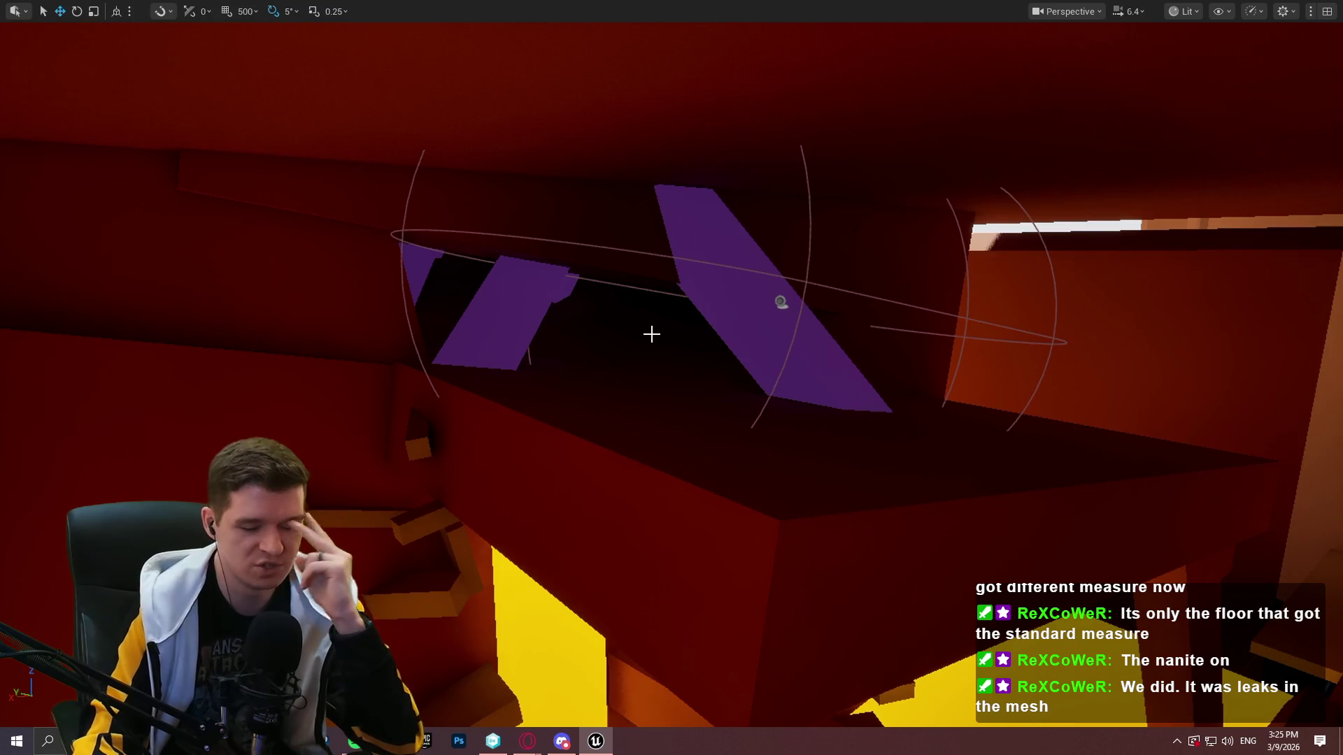
# Switch the workspace to the latest Beautiful Corner changeset and launch Redlock.uproject
pyautogui.press('F11')
pyautogui.hotkey('alt', 'Tab')
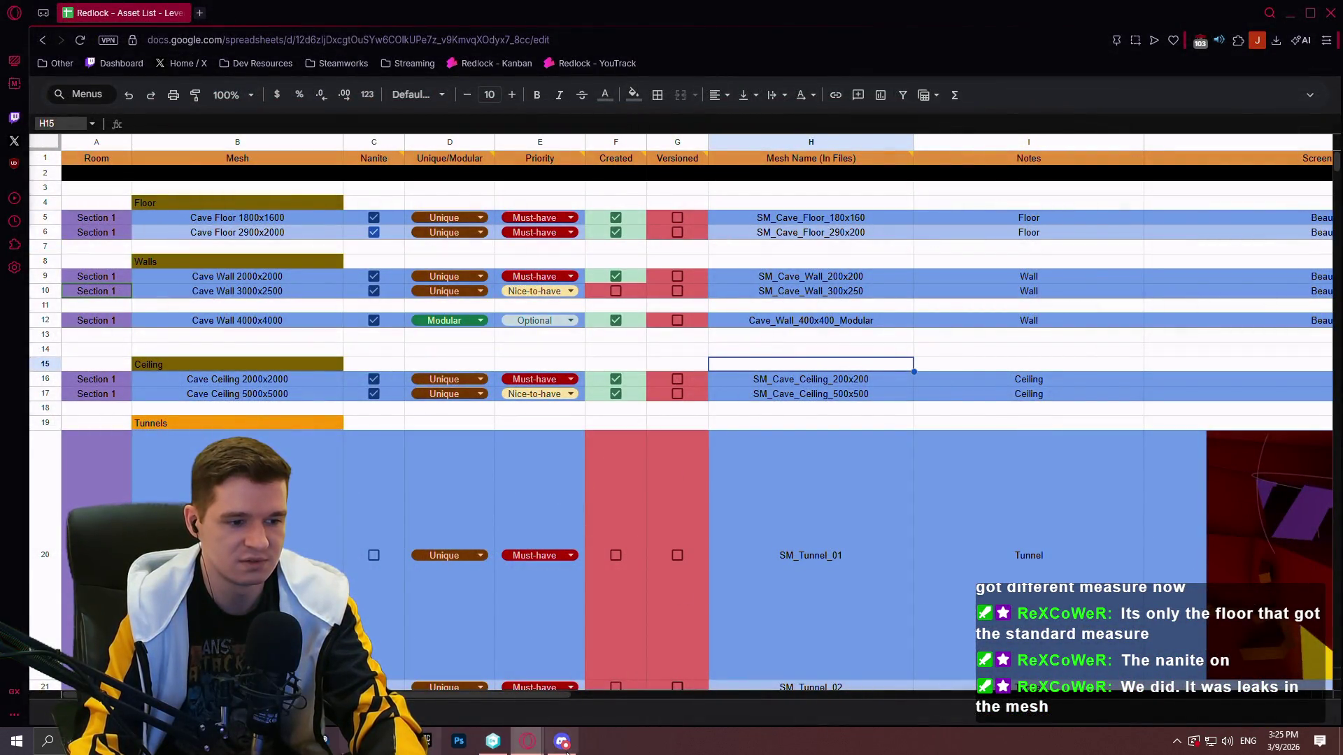
pyautogui.moveTo(531, 748)
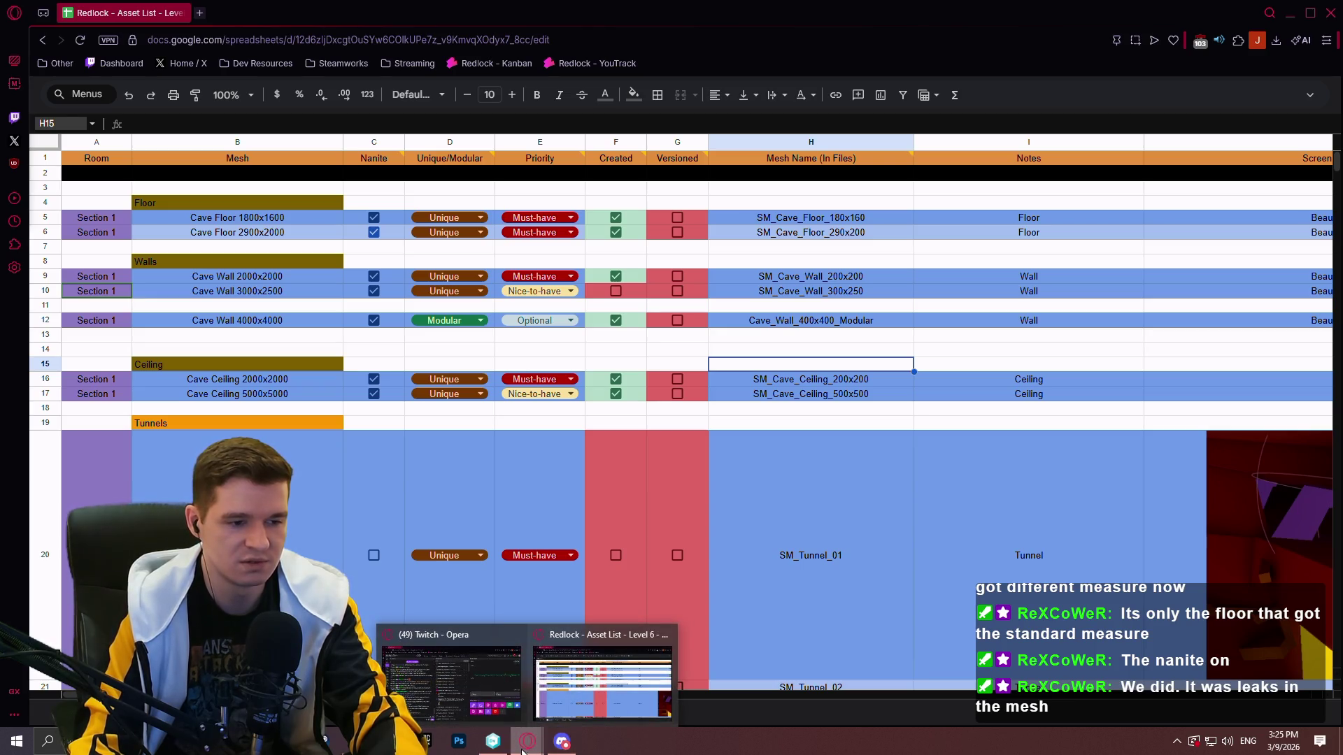
pyautogui.click(494, 741)
pyautogui.click(72, 105)
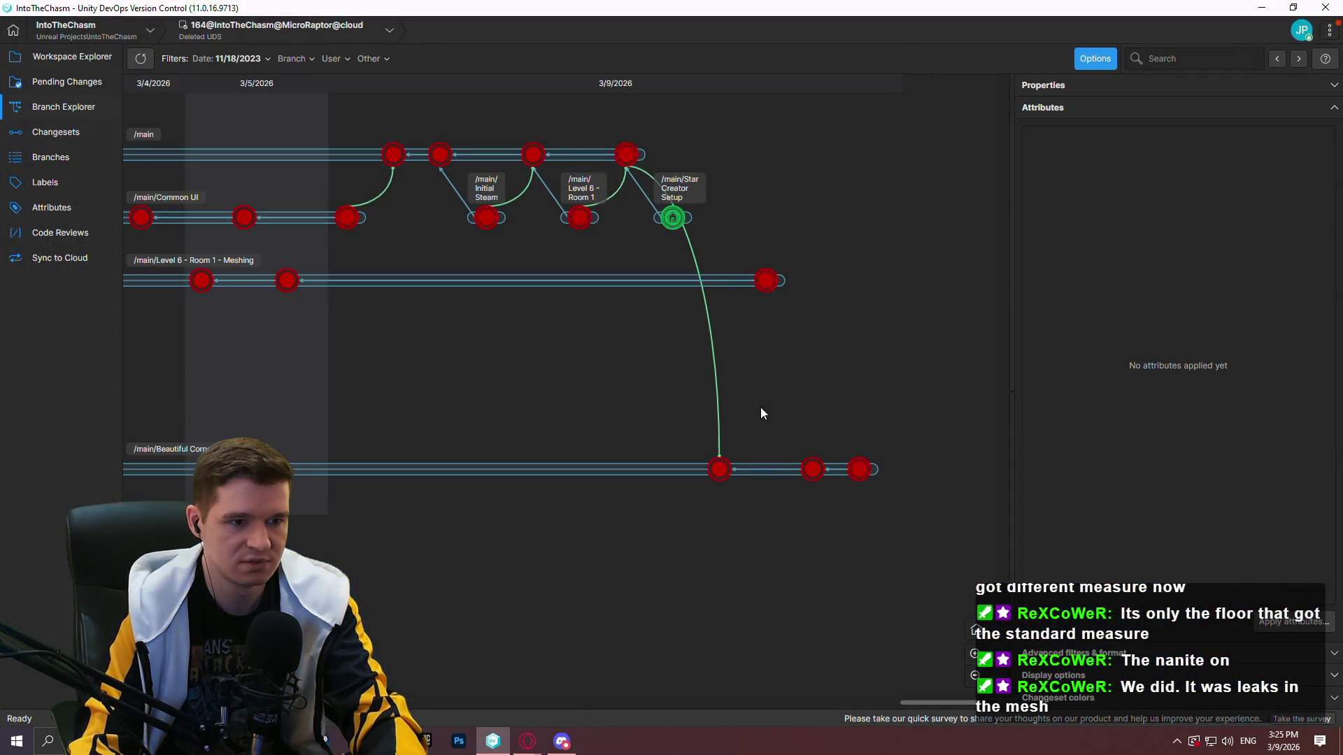
pyautogui.rightClick(850, 473)
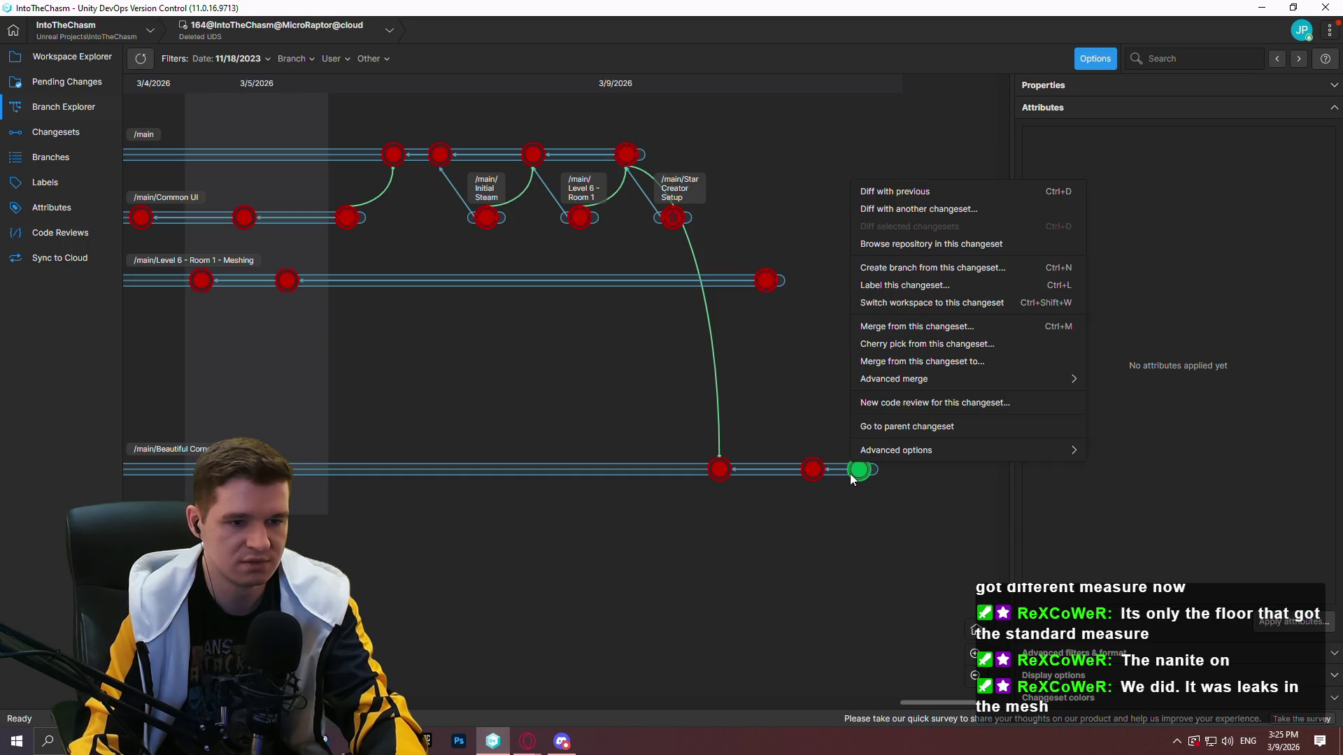
pyautogui.click(913, 305)
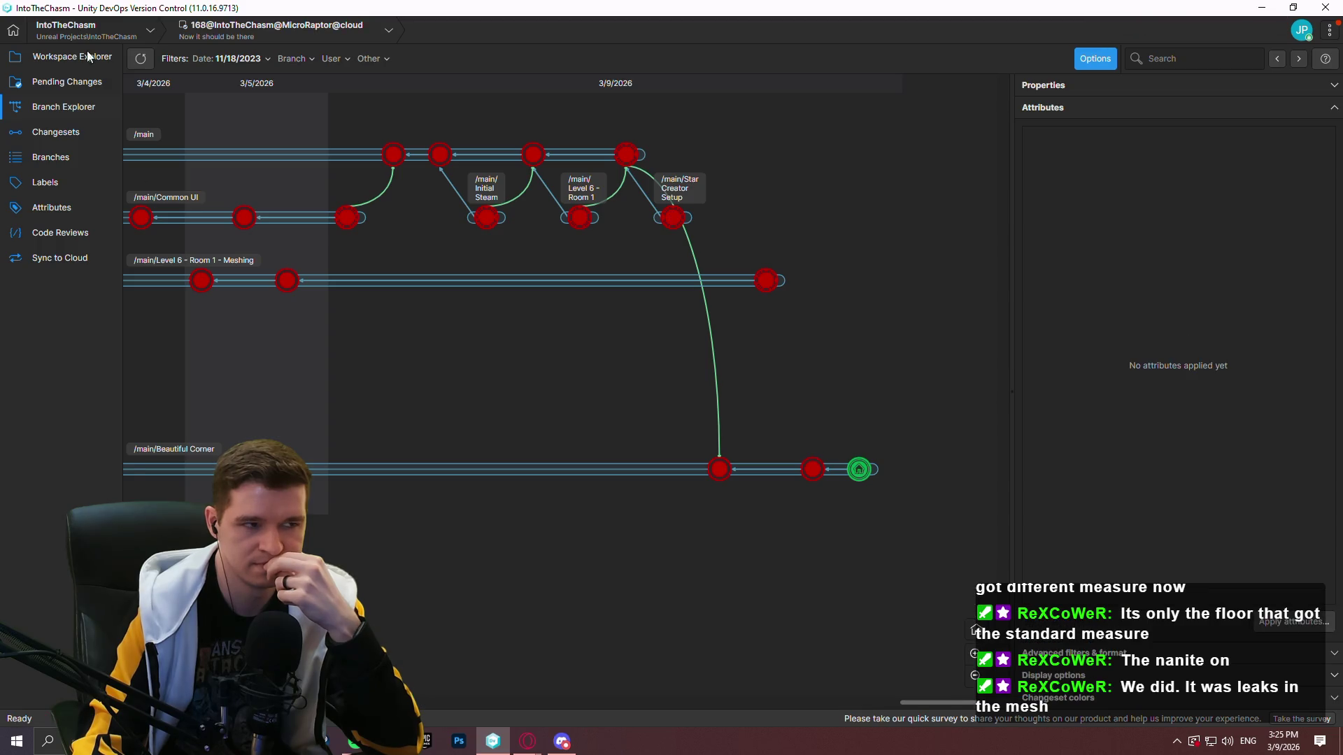
pyautogui.click(39, 55)
pyautogui.doubleClick(189, 486)
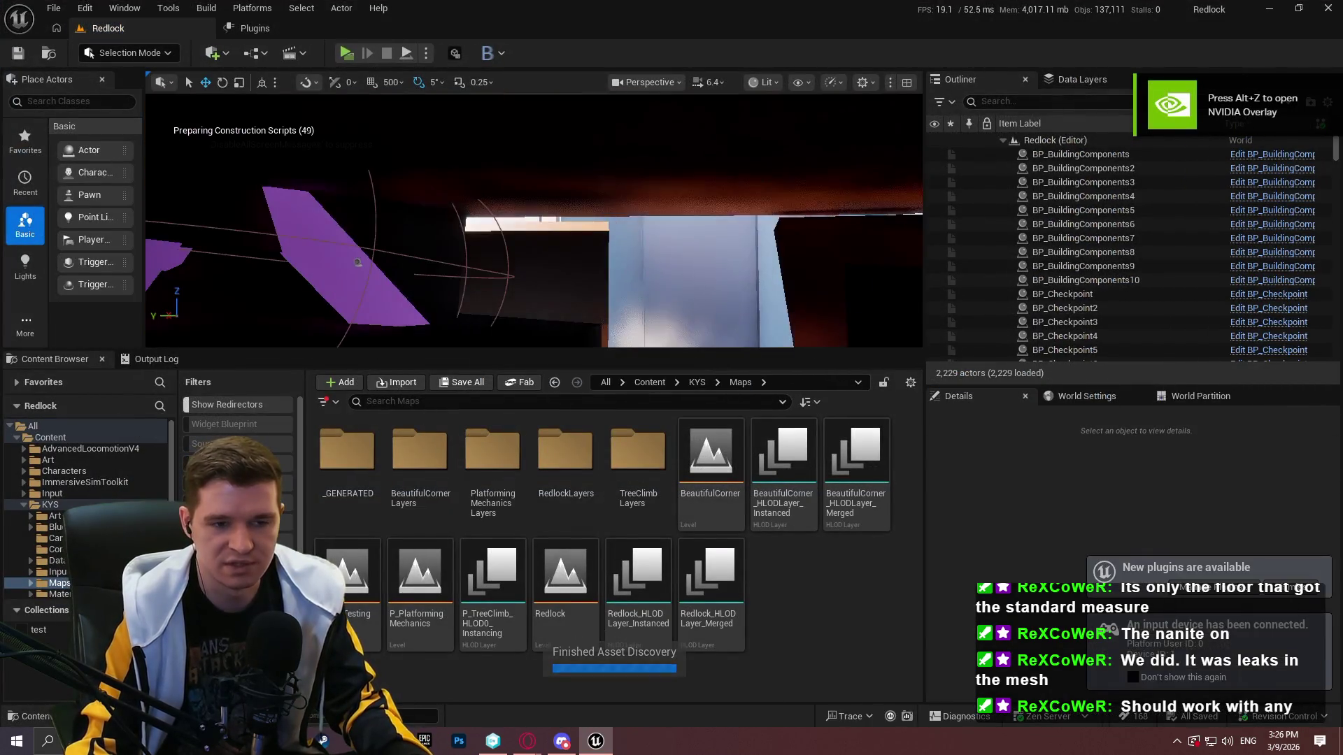
# Browse the Content Browser to KYS > Art > Rocks > WallRock
pyautogui.moveTo(716, 329)
pyautogui.mouseDown()
pyautogui.moveTo(718, 566)
pyautogui.moveTo(718, 540)
pyautogui.mouseUp()
pyautogui.moveTo(700, 420); pyautogui.dragTo(636, 517)
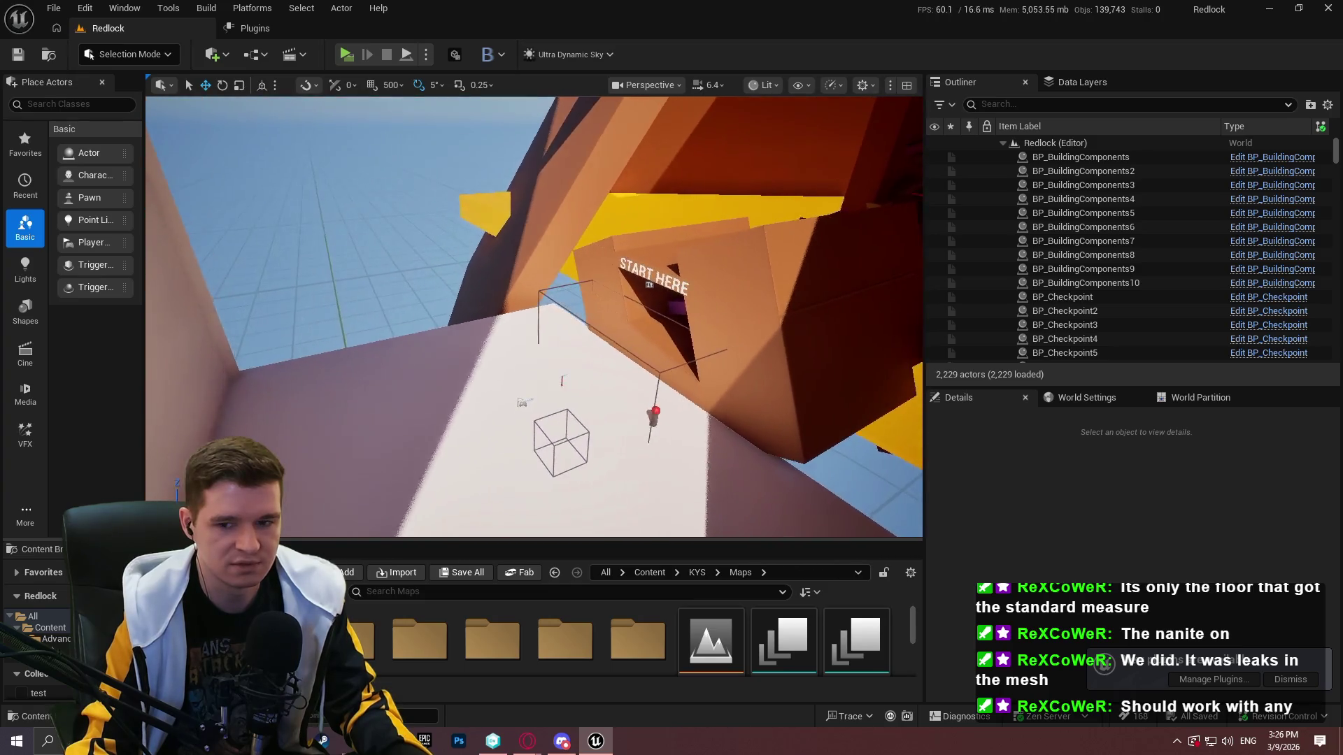
pyautogui.click(650, 572)
pyautogui.moveTo(560, 540); pyautogui.dragTo(560, 360)
pyautogui.doubleClick(703, 463)
pyautogui.doubleClick(347, 462)
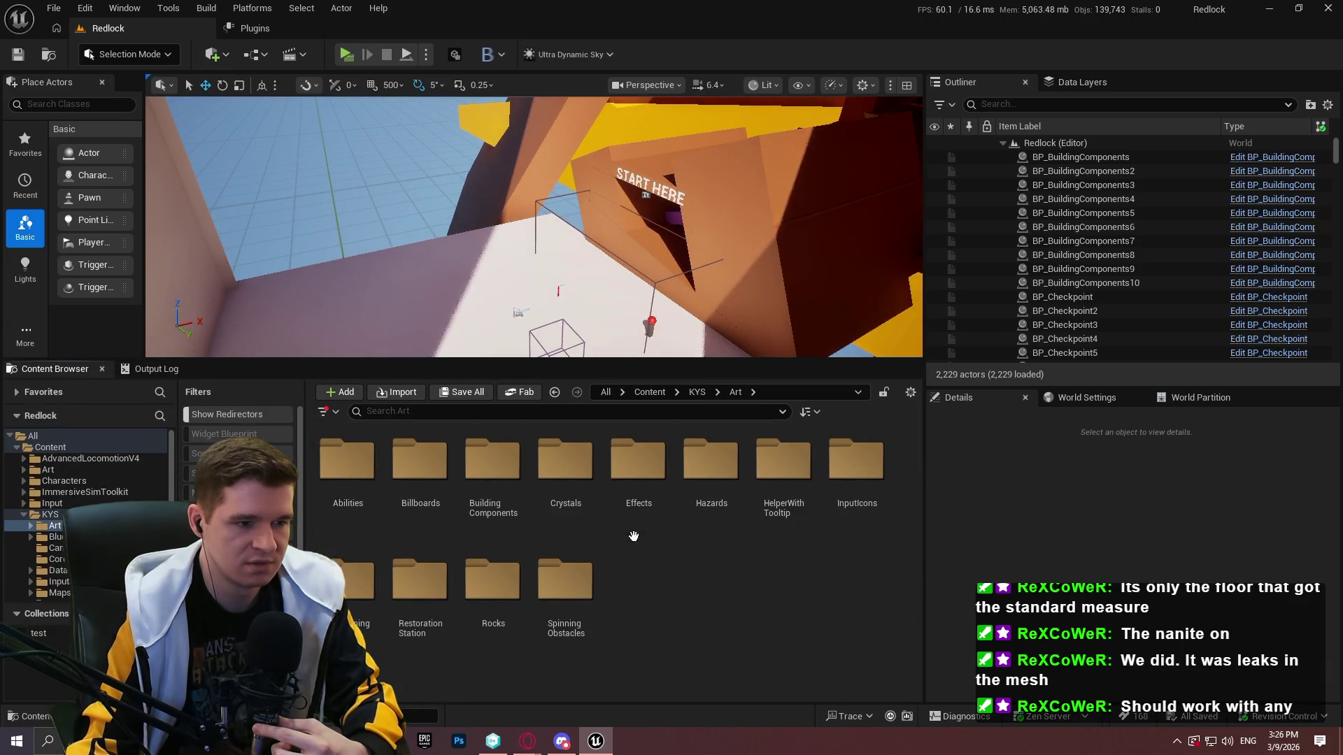
pyautogui.doubleClick(514, 577)
pyautogui.doubleClick(491, 501)
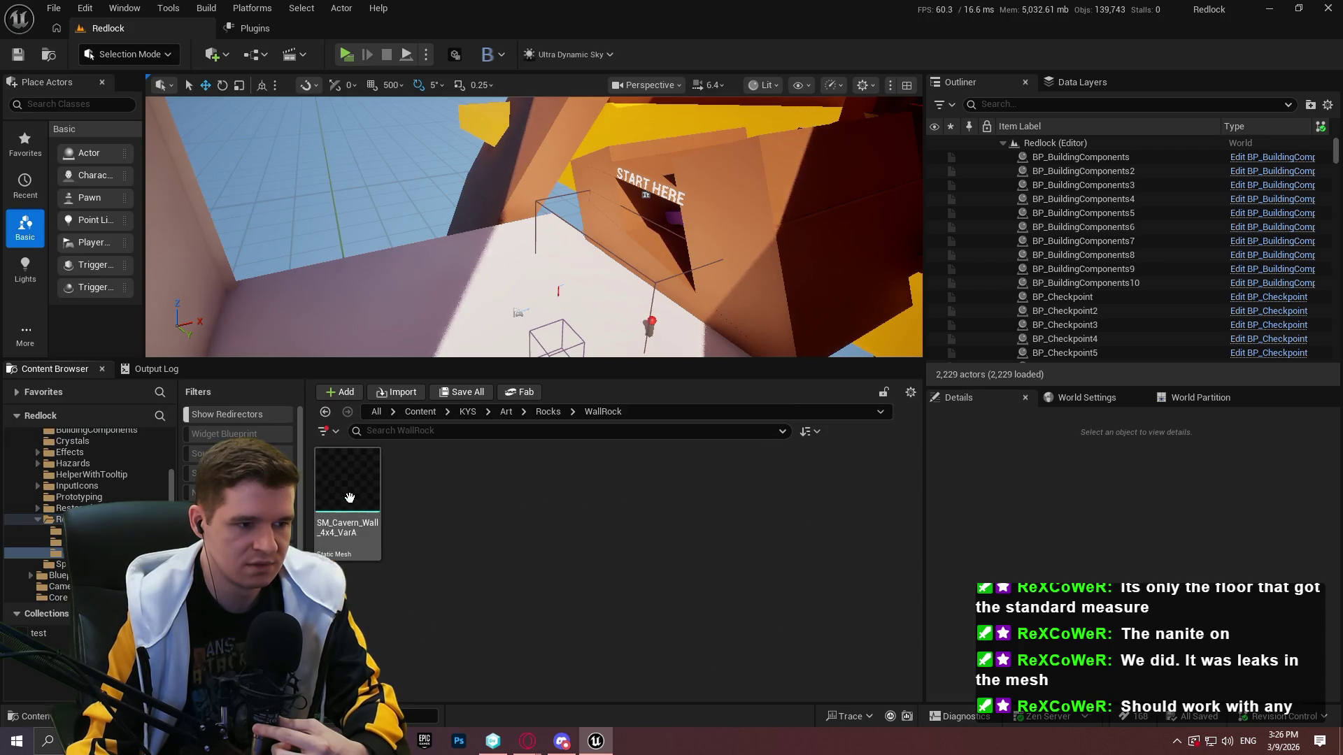
# Place SM_Cavern_Wall_4x4_VarA beside the START HERE ramp, frame it, and run the character toward it
pyautogui.moveTo(438, 256)
pyautogui.mouseDown()
pyautogui.moveTo(270, 294)
pyautogui.moveTo(270, 308)
pyautogui.mouseUp()
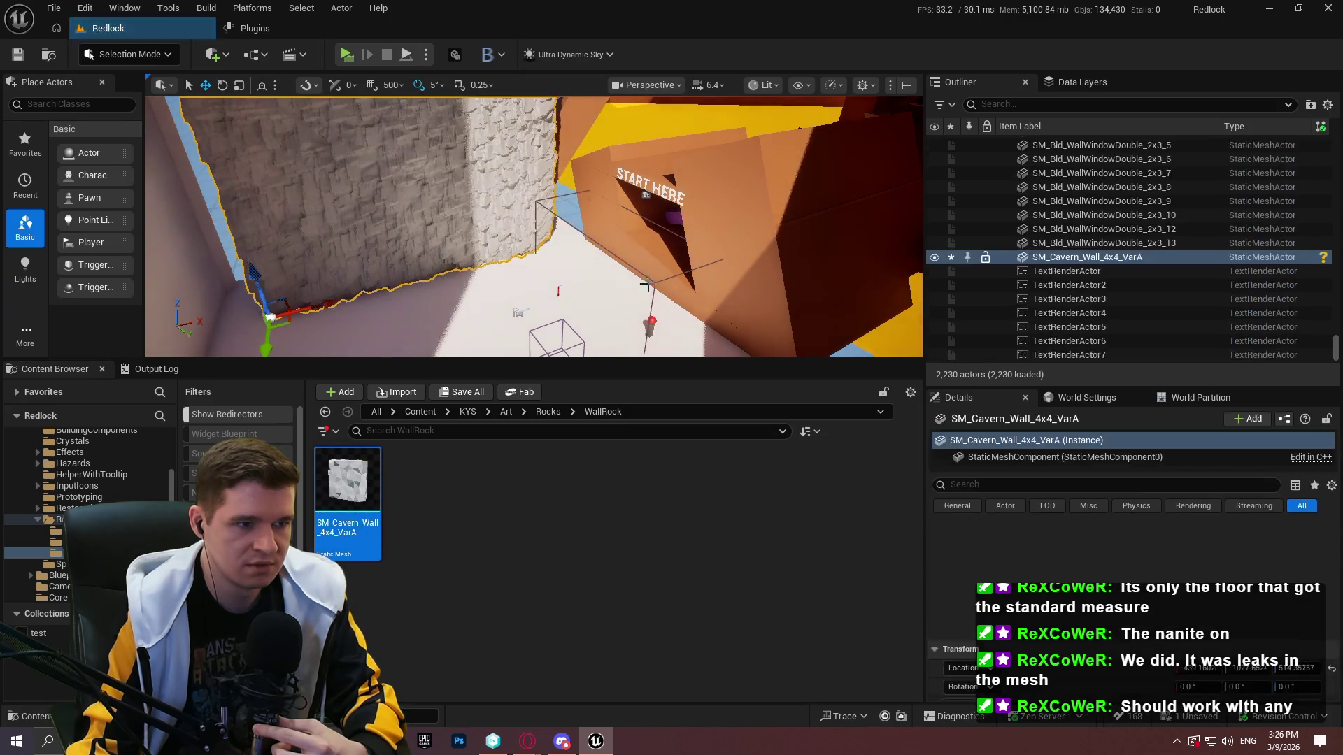
pyautogui.moveTo(612, 369); pyautogui.dragTo(612, 521)
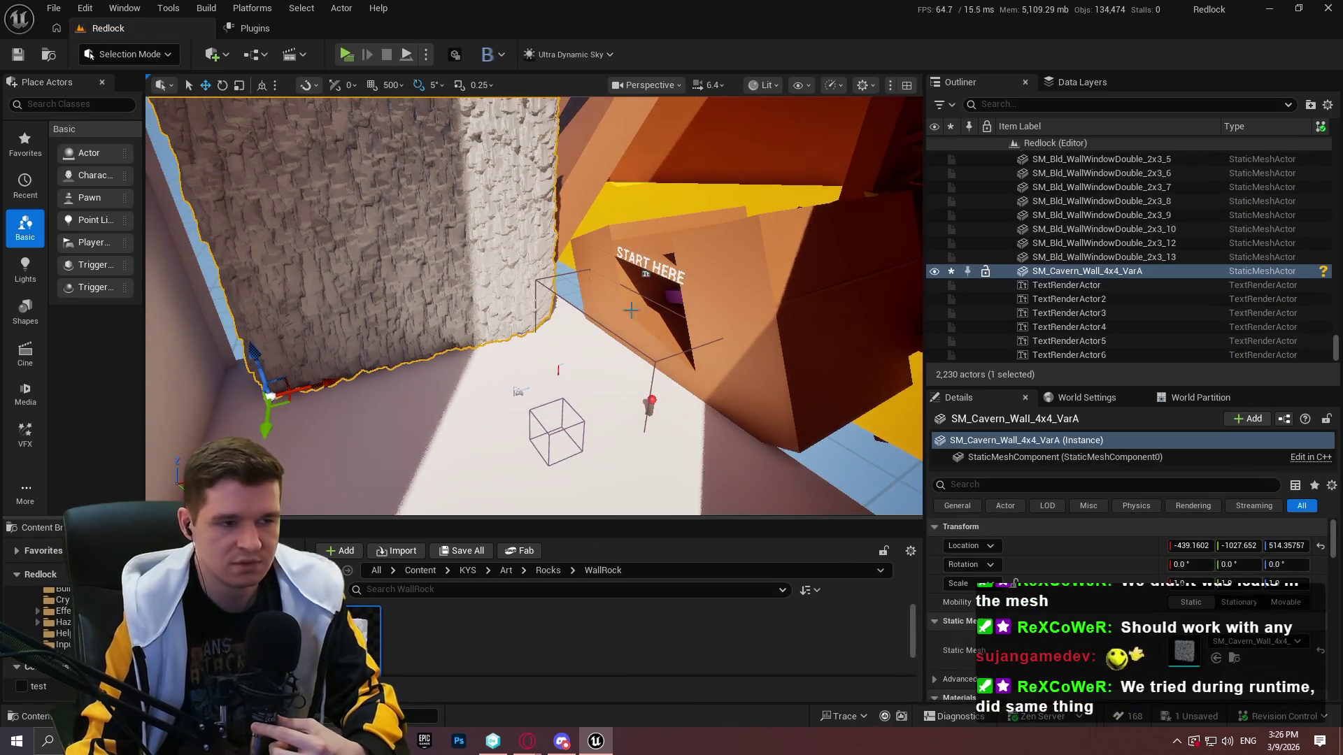
pyautogui.press('f')
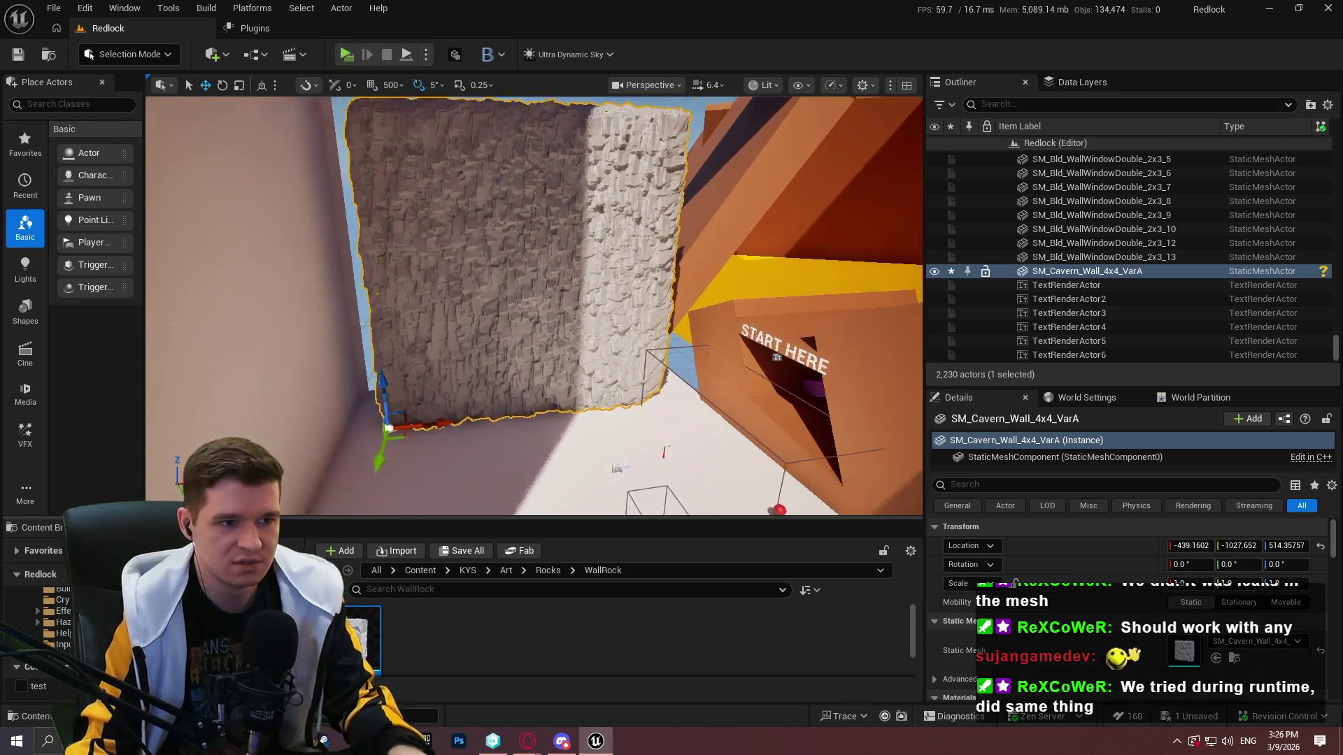
pyautogui.scroll(10, 534, 306)
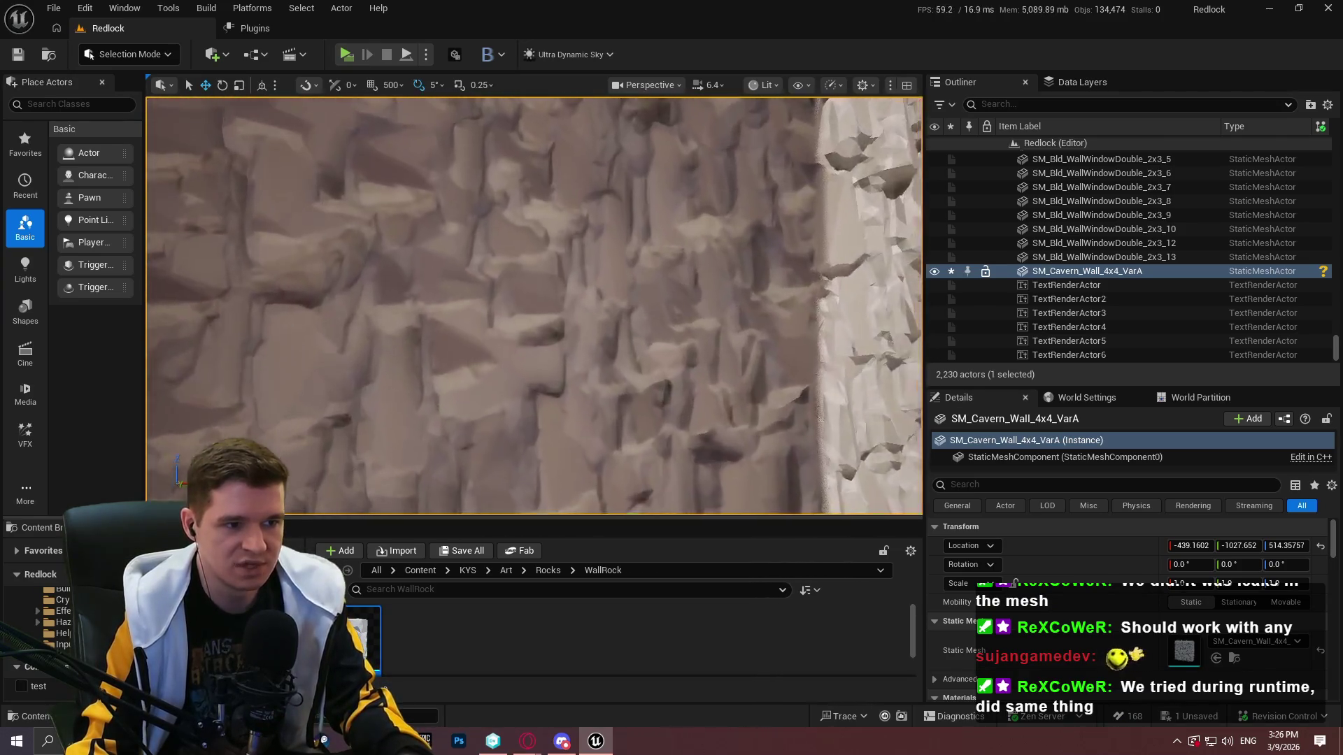
pyautogui.press('f')
pyautogui.scroll(5, 534, 305)
pyautogui.press('f')
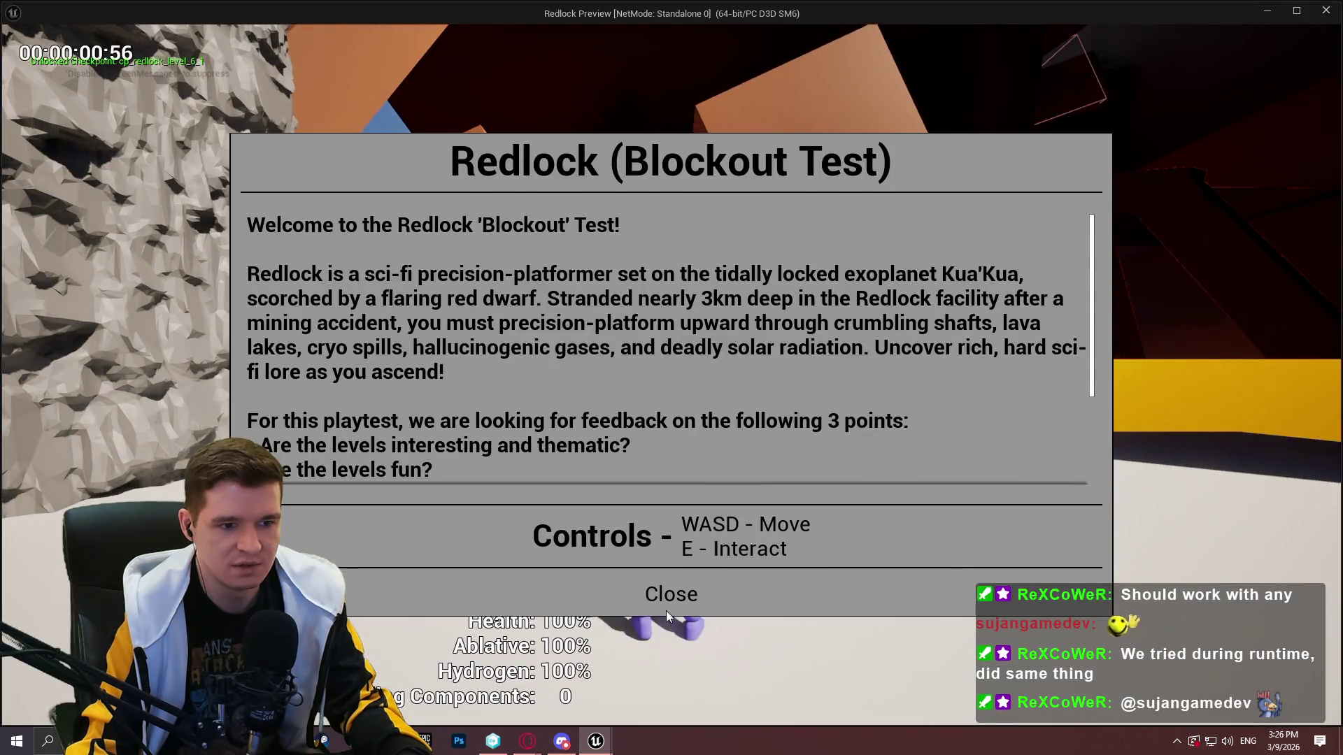
pyautogui.click(666, 610)
pyautogui.press('w')
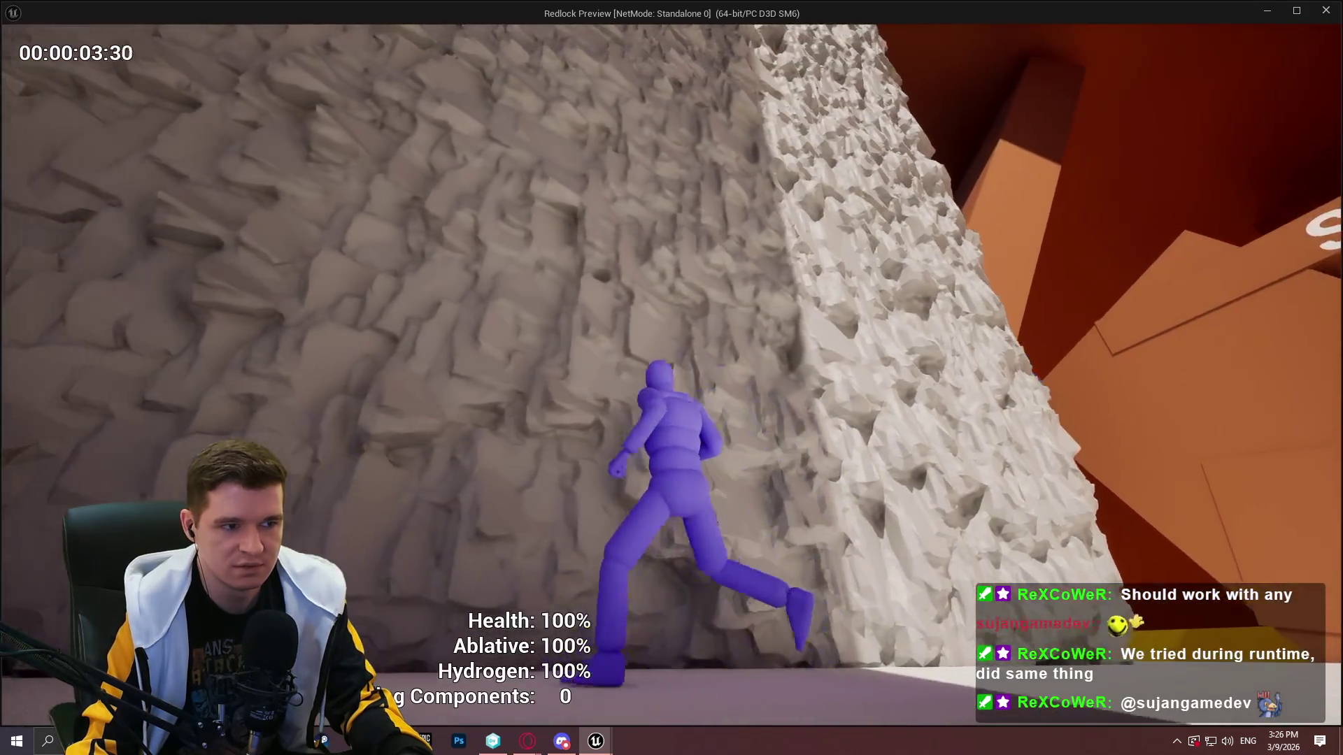
# Run the character along the rock wall, then stop the preview and frame the wall
pyautogui.press('space')
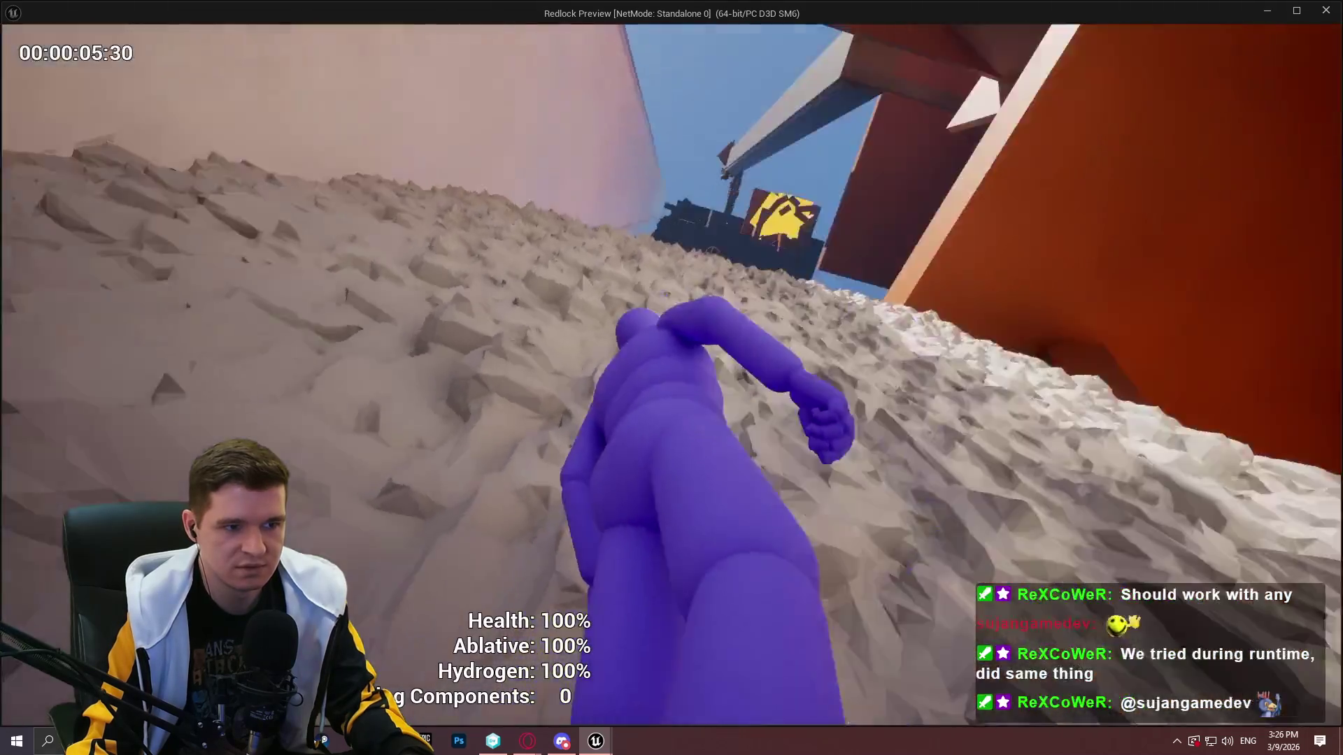
pyautogui.press('w')
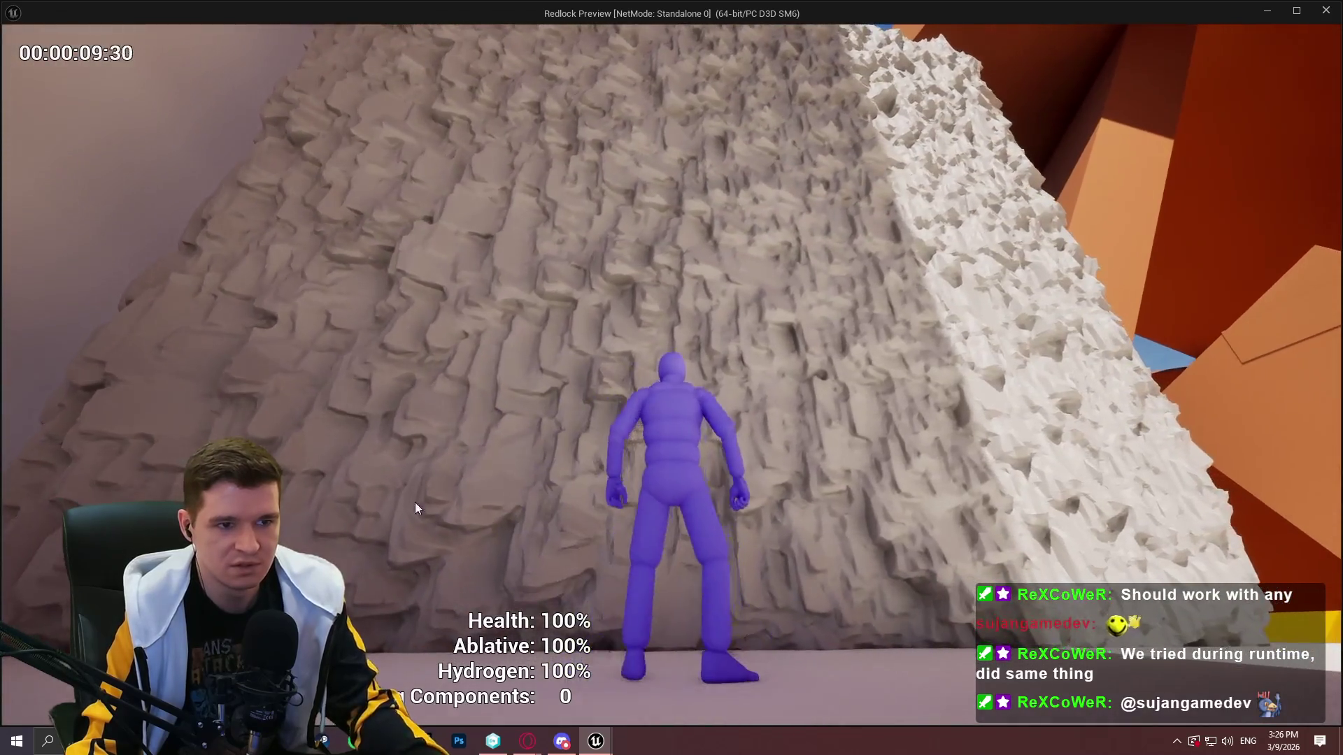
pyautogui.press('Escape')
pyautogui.press('f')
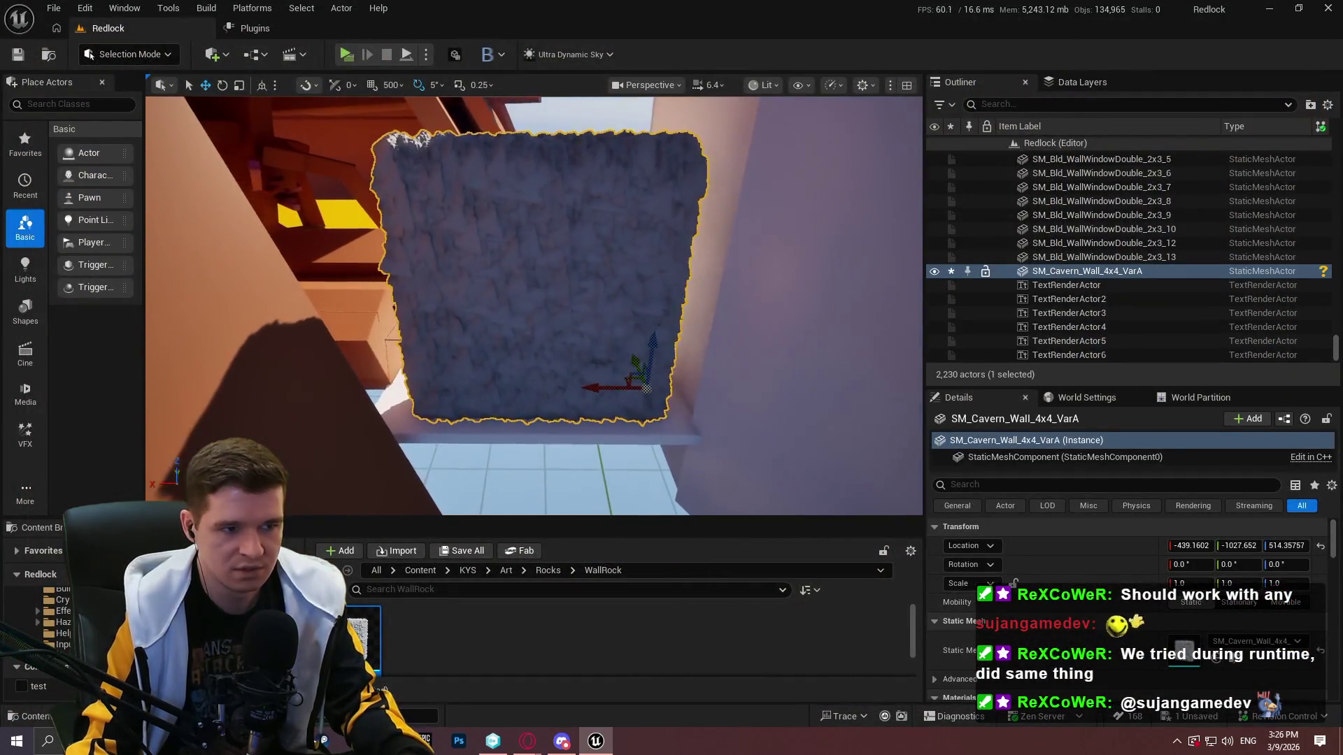
# Place three point lights across the rock wall and select two of them
pyautogui.click(615, 214)
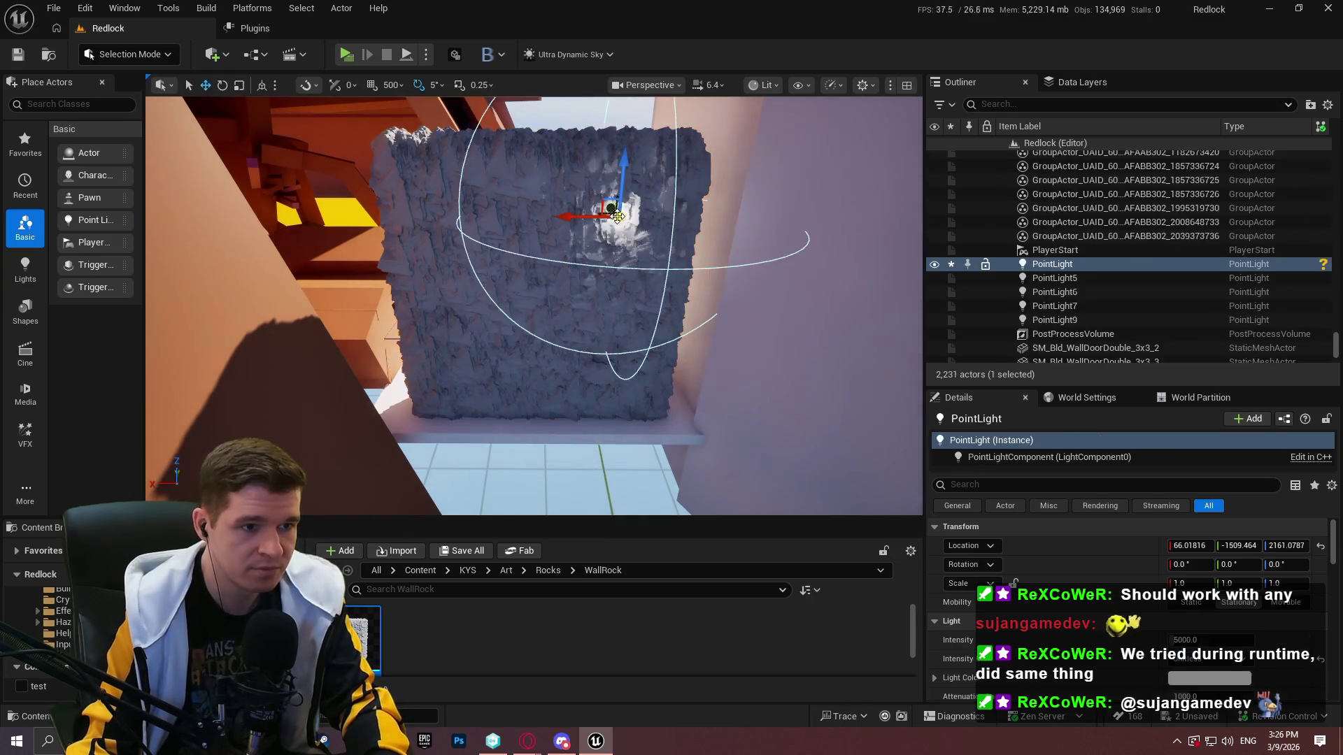
pyautogui.click(517, 222)
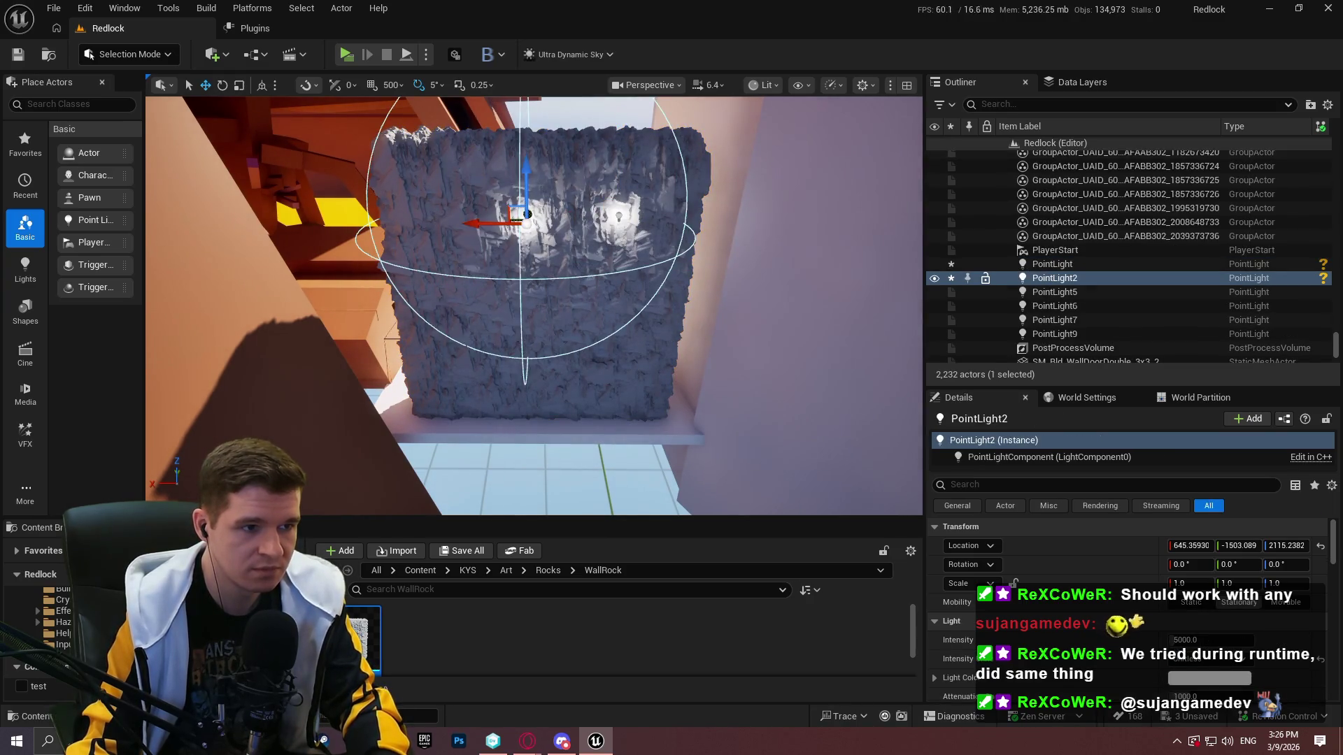
pyautogui.click(433, 217)
pyautogui.keyDown('ctrl'); pyautogui.click(615, 213); pyautogui.keyUp('ctrl')
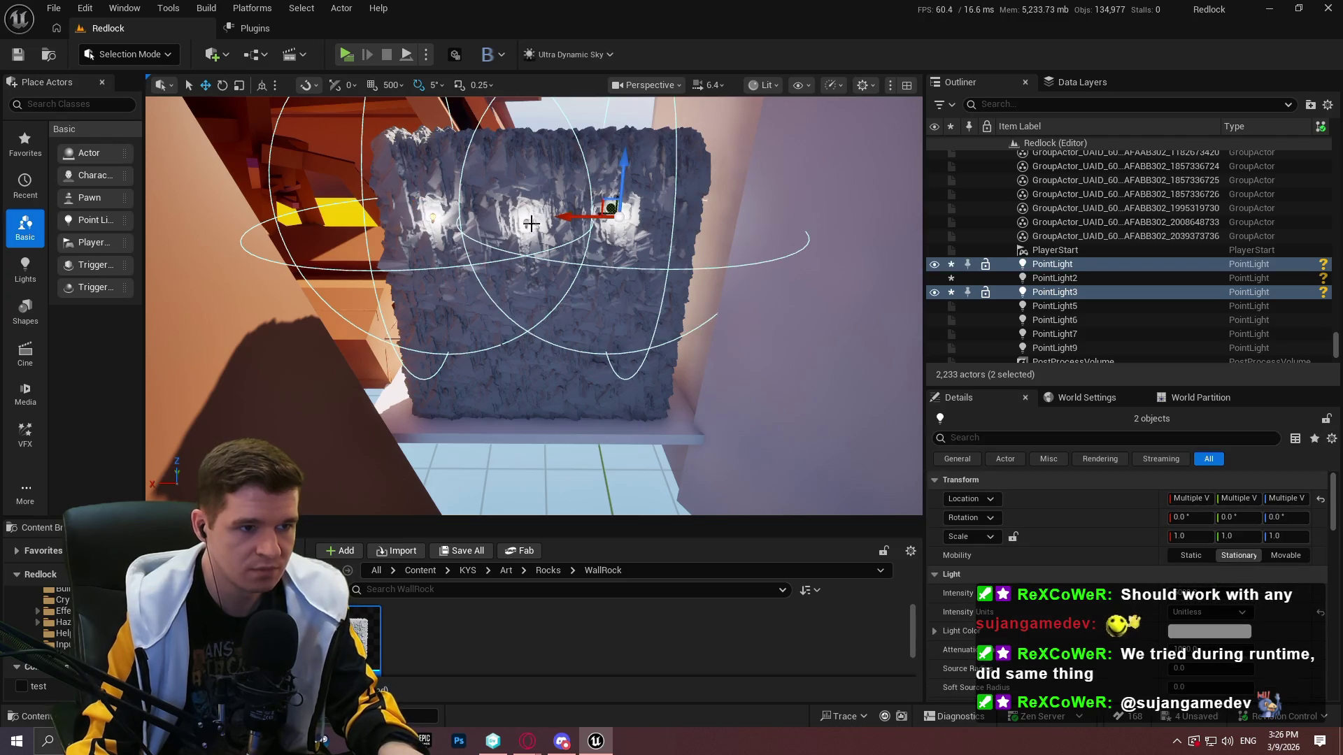
pyautogui.keyDown('ctrl'); pyautogui.click(526, 223); pyautogui.keyUp('ctrl')
# Raise the selected lights' intensity, set attenuation radius 3000, and shift them left
pyautogui.moveTo(532, 202)
pyautogui.mouseDown()
pyautogui.moveTo(561, 234)
pyautogui.moveTo(548, 237)
pyautogui.mouseUp()
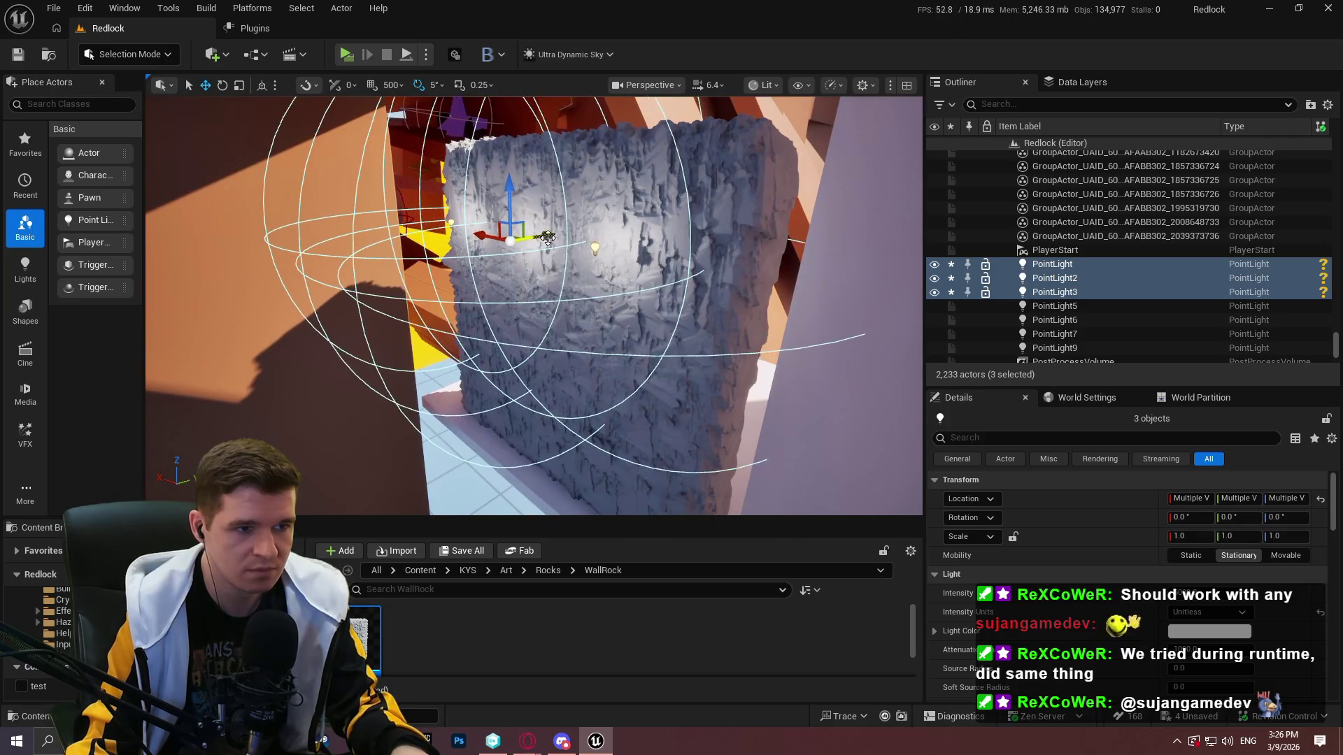
pyautogui.scroll(3, 478, 233)
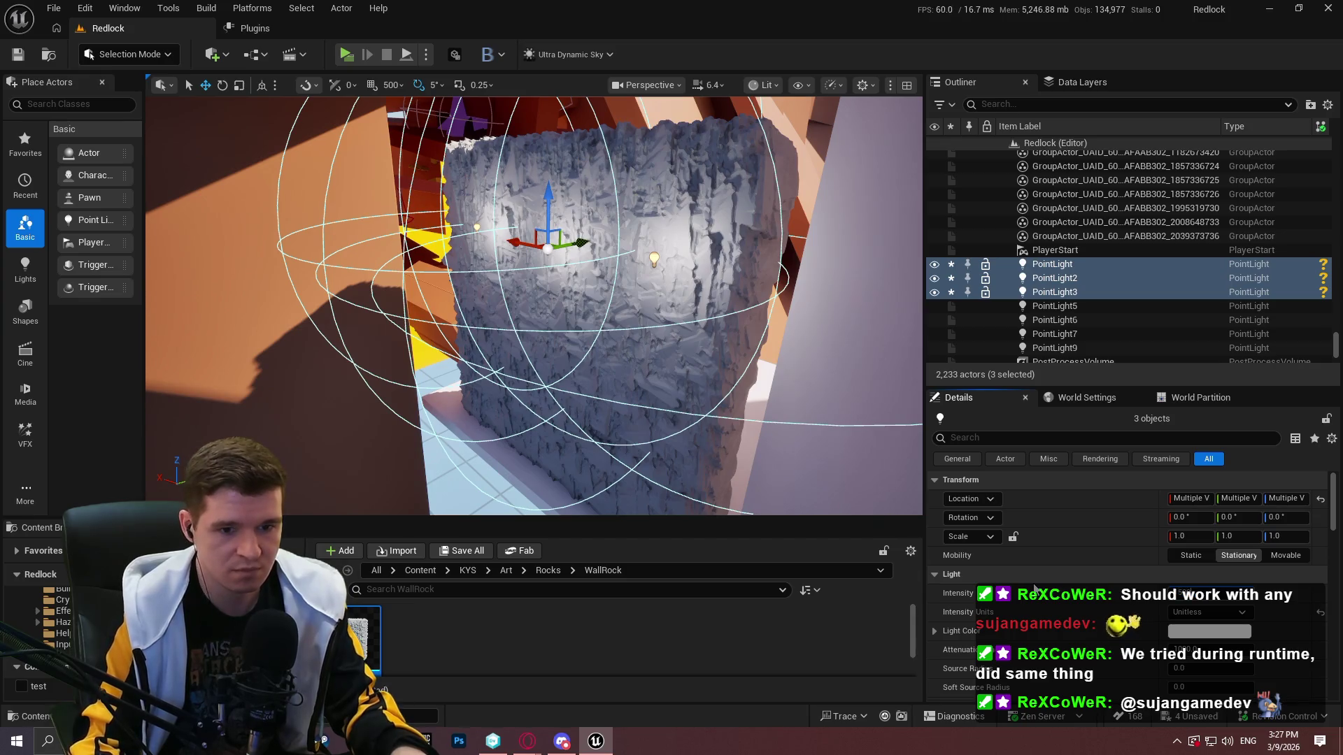
pyautogui.press('Return')
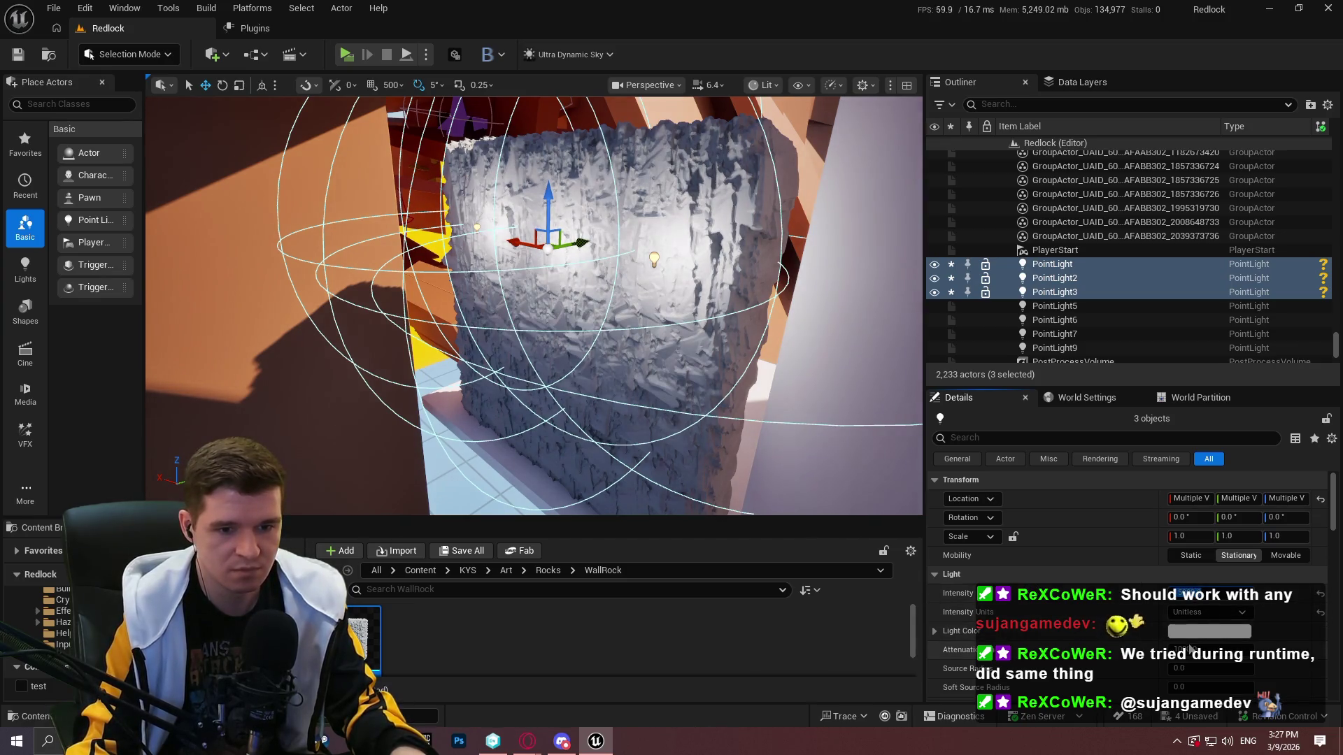
pyautogui.click(1203, 650)
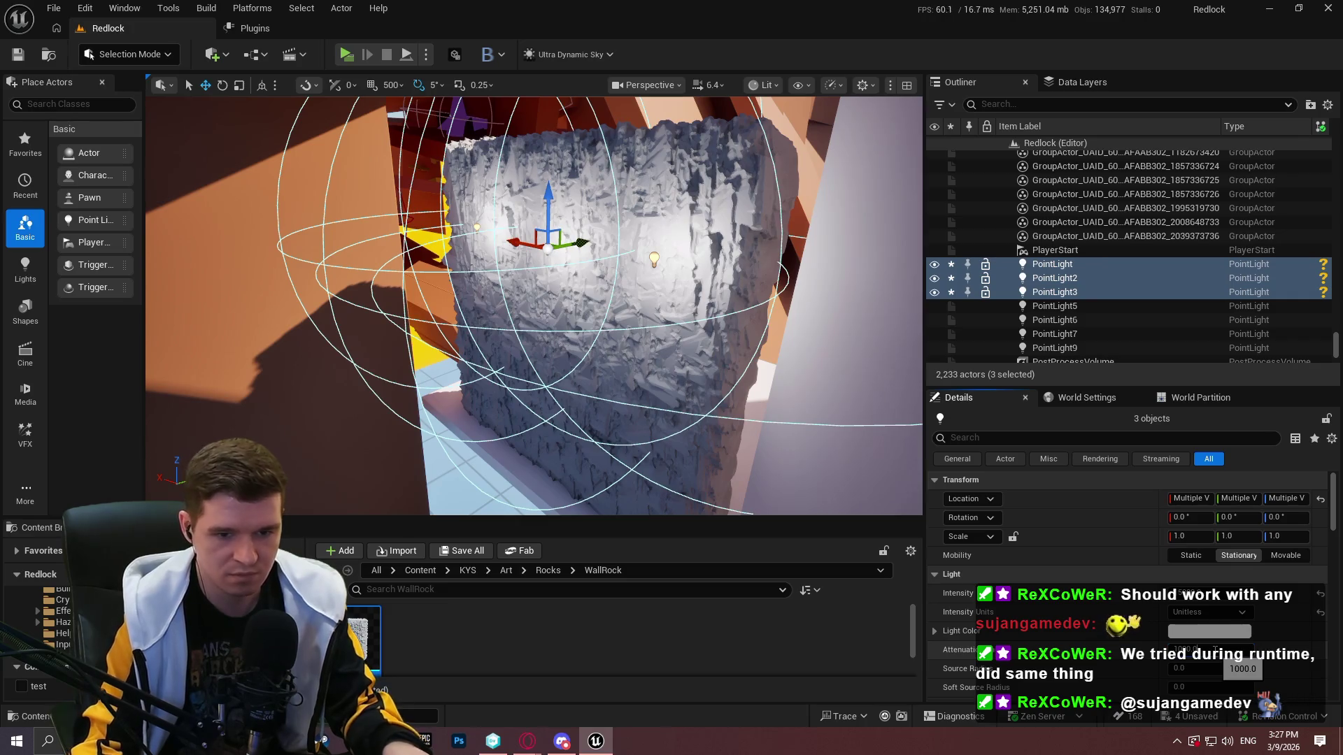
pyautogui.write('3000')
pyautogui.press('Return')
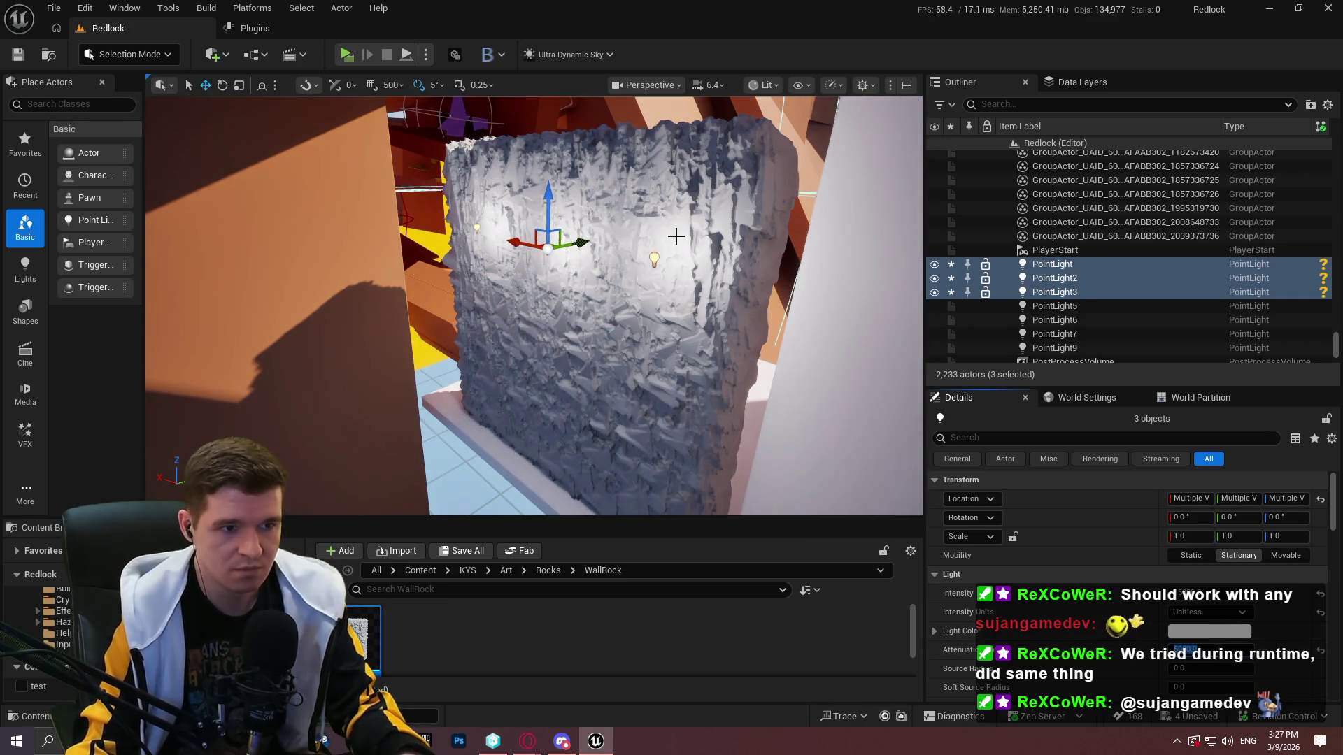
pyautogui.moveTo(581, 248)
pyautogui.mouseDown()
pyautogui.moveTo(563, 250)
pyautogui.moveTo(529, 213)
pyautogui.moveTo(535, 372)
pyautogui.moveTo(413, 381)
pyautogui.mouseUp()
# Face the wall head-on and add the top-right and centre point lights to the selection
pyautogui.moveTo(585, 467)
pyautogui.mouseDown()
pyautogui.moveTo(560, 462)
pyautogui.moveTo(585, 466)
pyautogui.mouseUp()
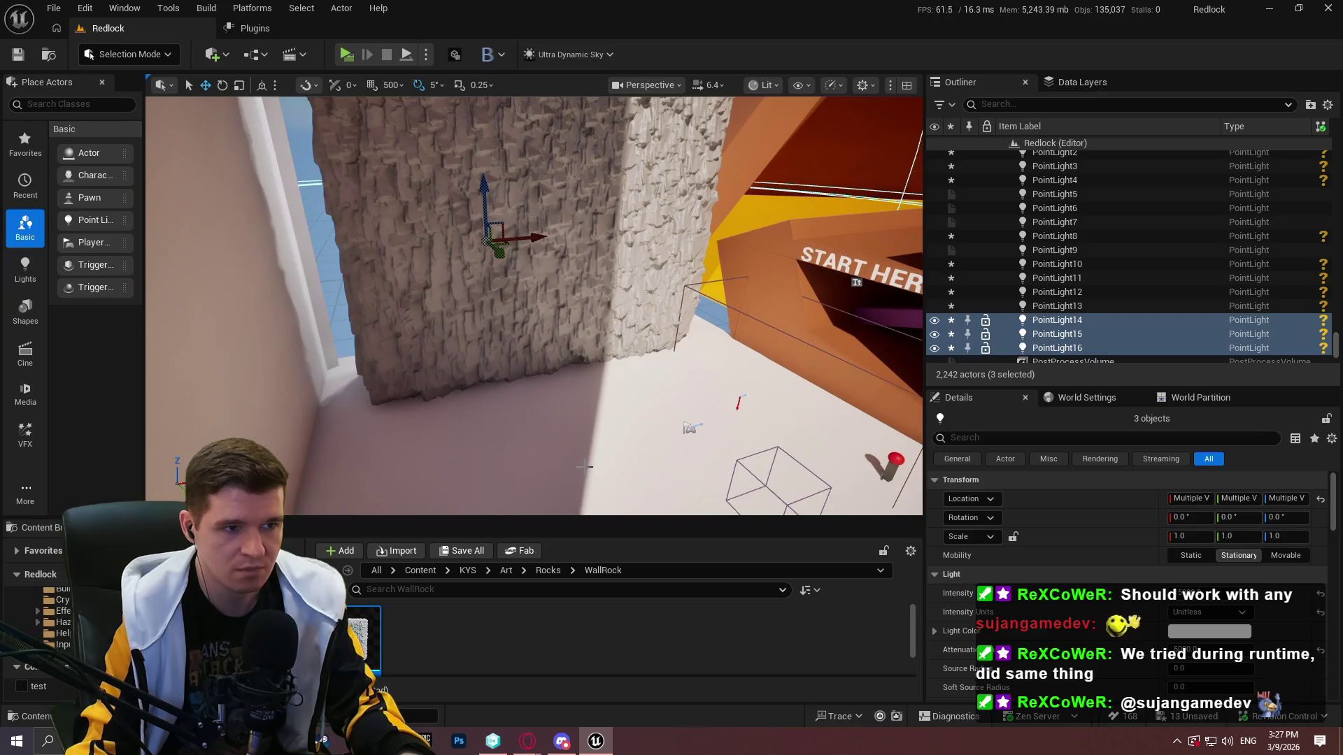
pyautogui.moveTo(521, 206); pyautogui.dragTo(841, 334)
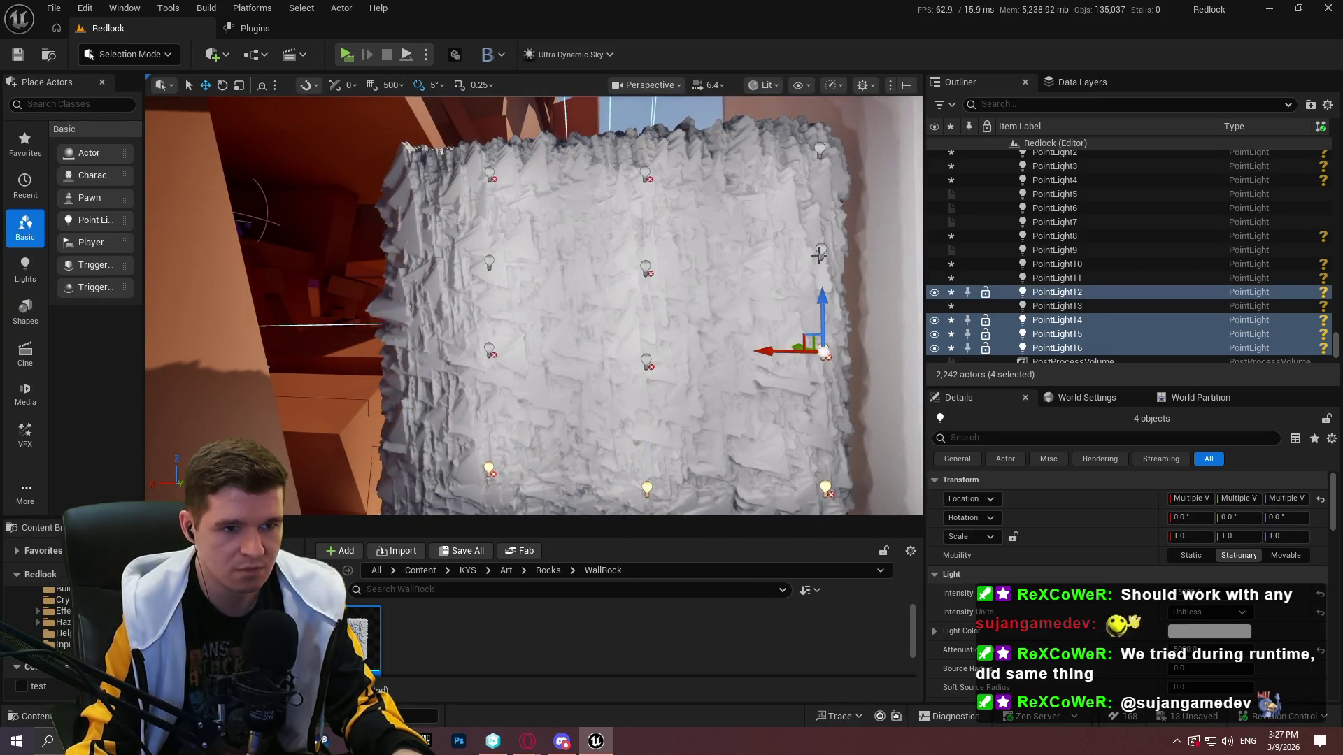
pyautogui.keyDown('ctrl'); pyautogui.click(820, 148); pyautogui.keyUp('ctrl')
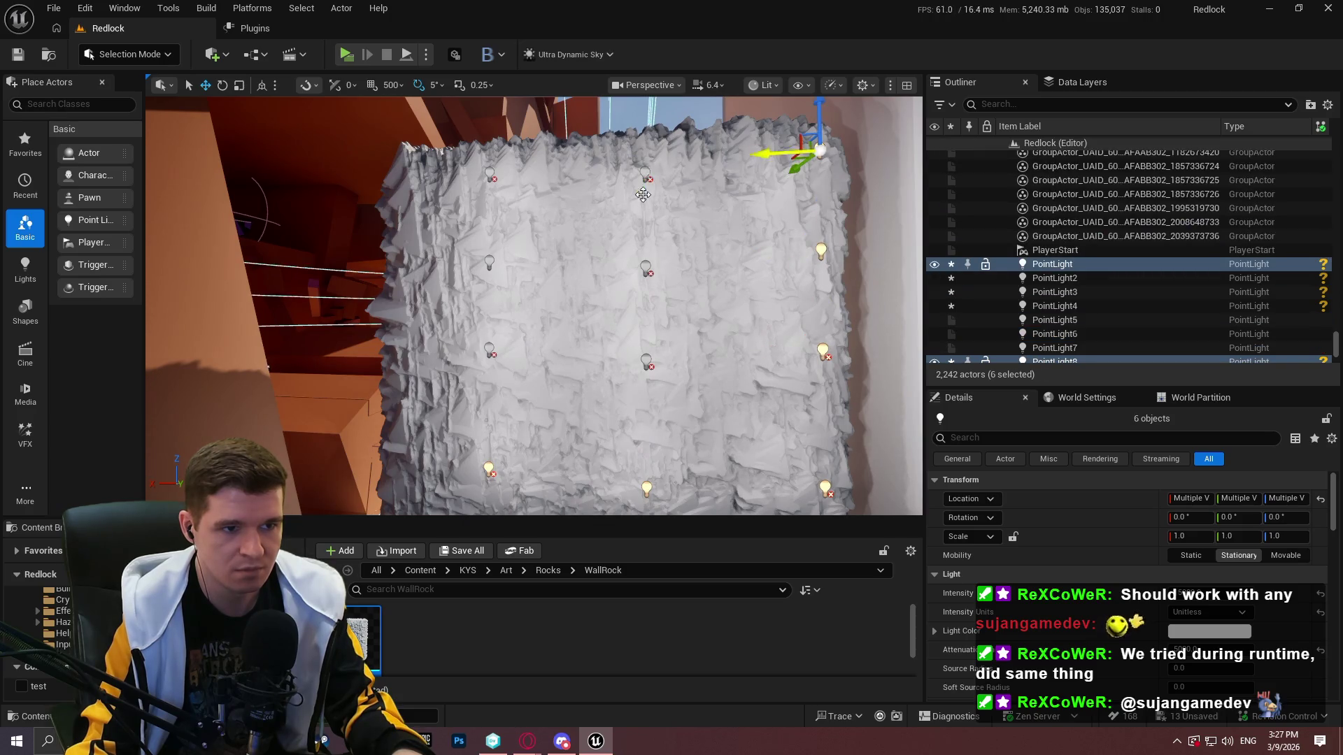
pyautogui.keyDown('ctrl'); pyautogui.click(645, 264); pyautogui.keyUp('ctrl')
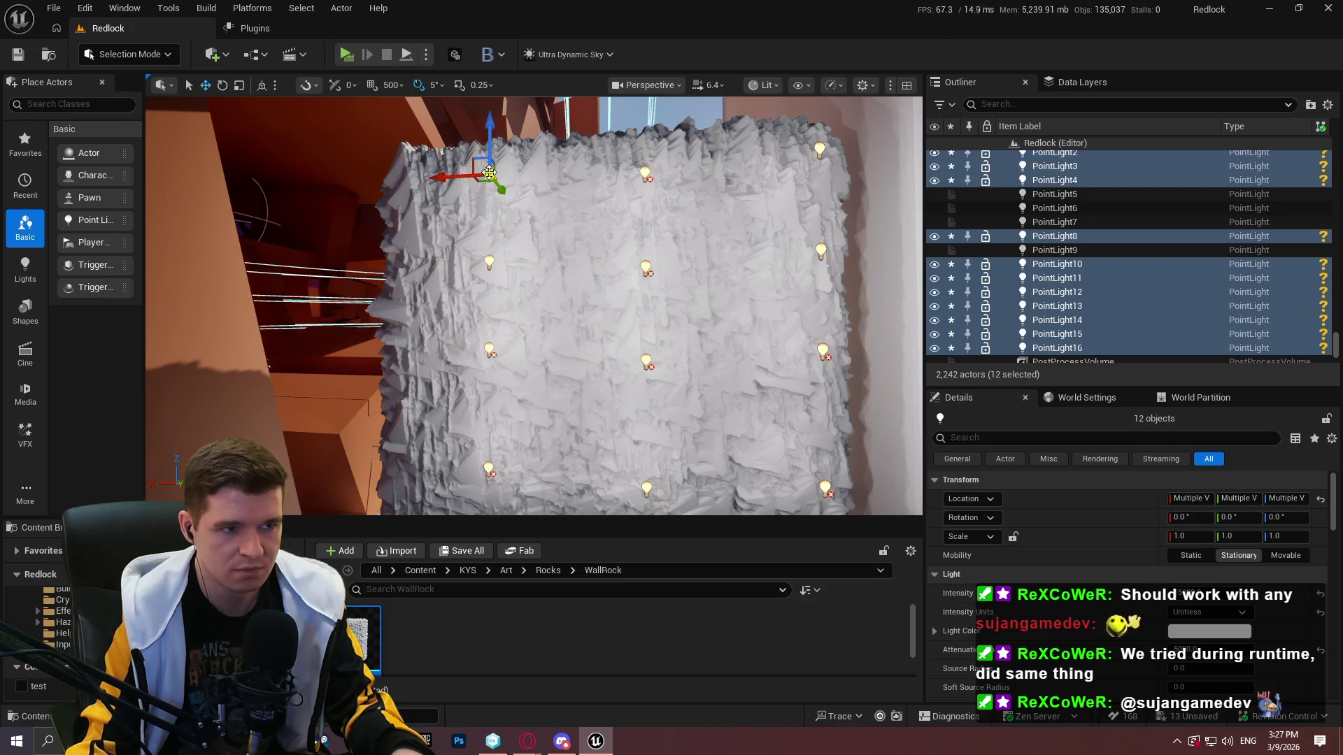
pyautogui.moveTo(559, 312); pyautogui.dragTo(559, 364)
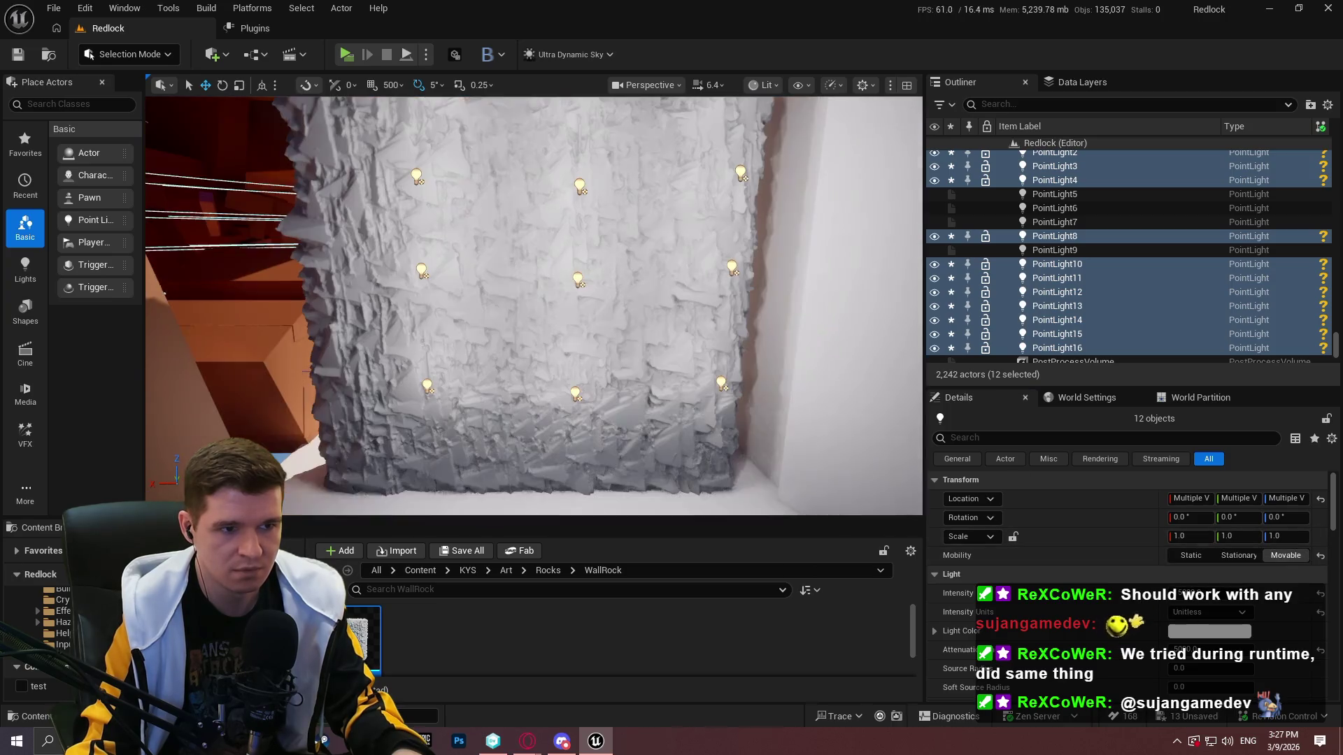
pyautogui.moveTo(704, 355); pyautogui.dragTo(359, 57)
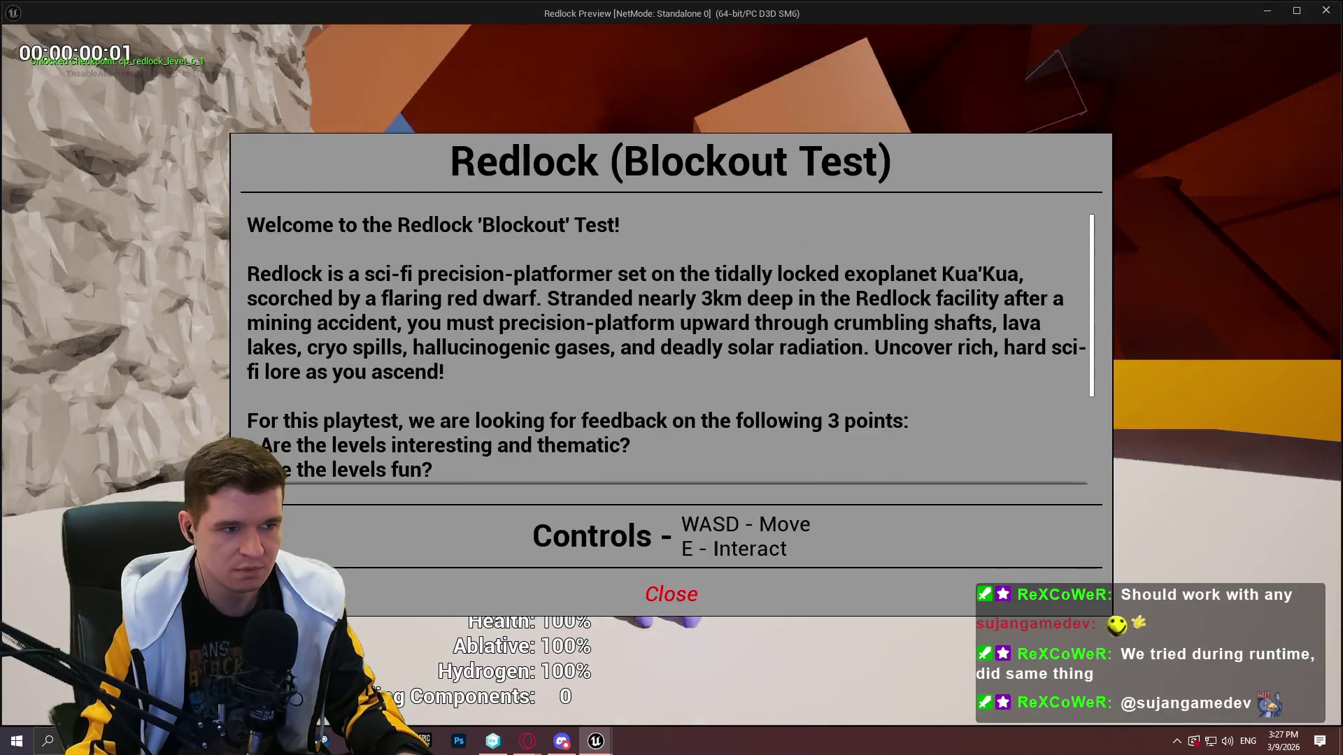
# After a quick preview, filter the Outliner for 'ultra' and delete Ultra_Dynamic_Sky and Ultra_Dynamic_Weather
pyautogui.click(672, 554)
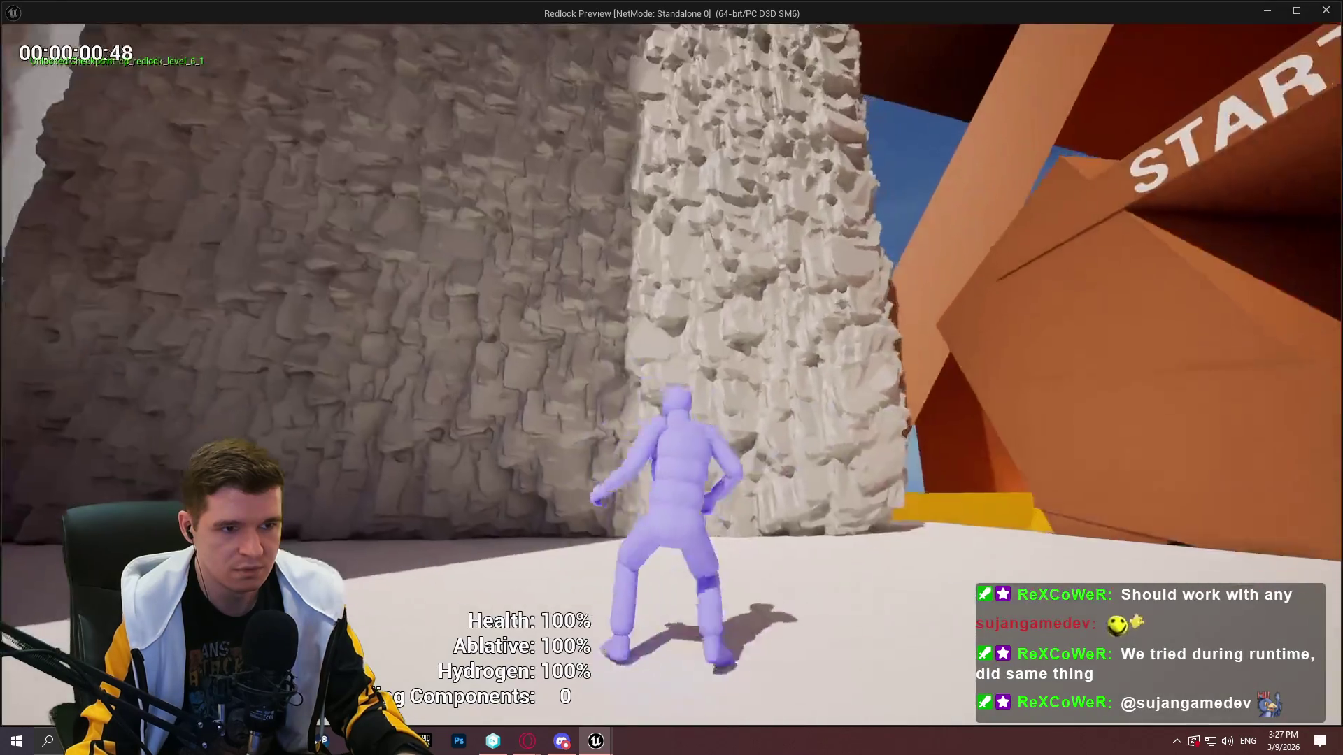
pyautogui.press('Escape')
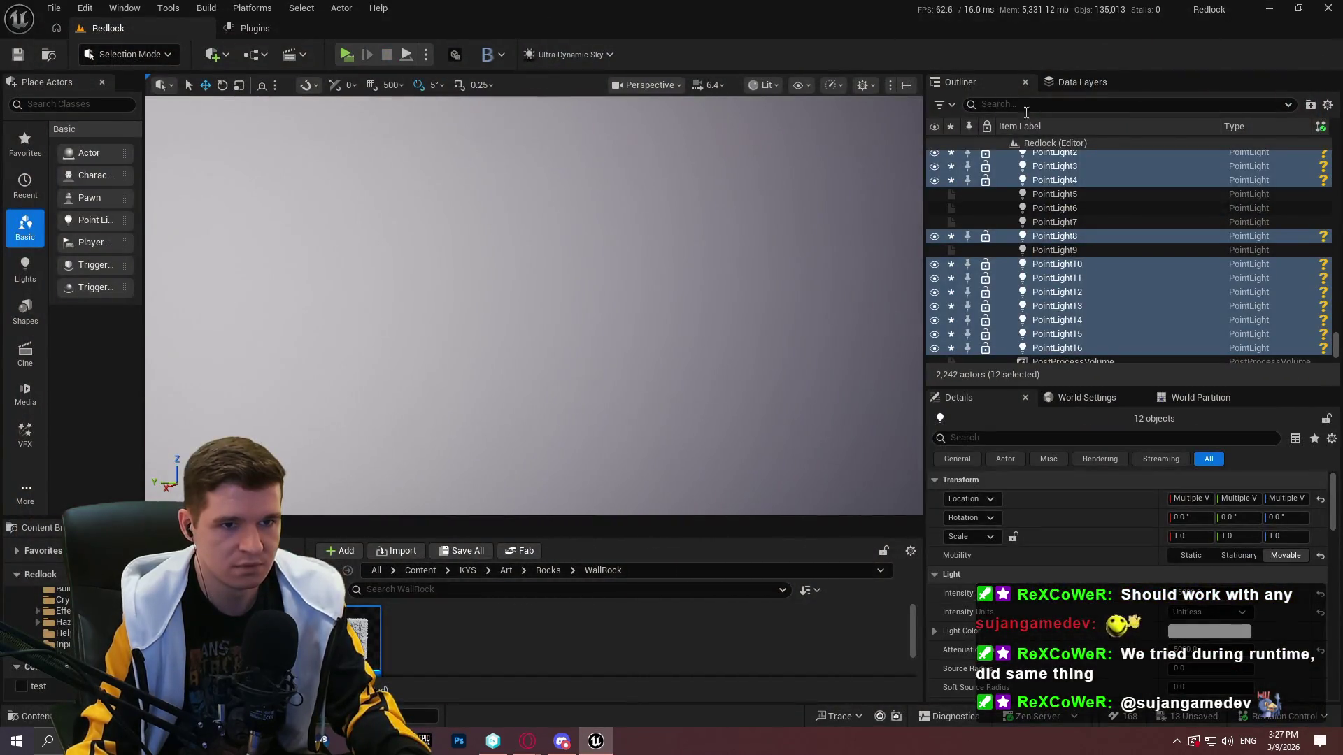
pyautogui.write('ultra')
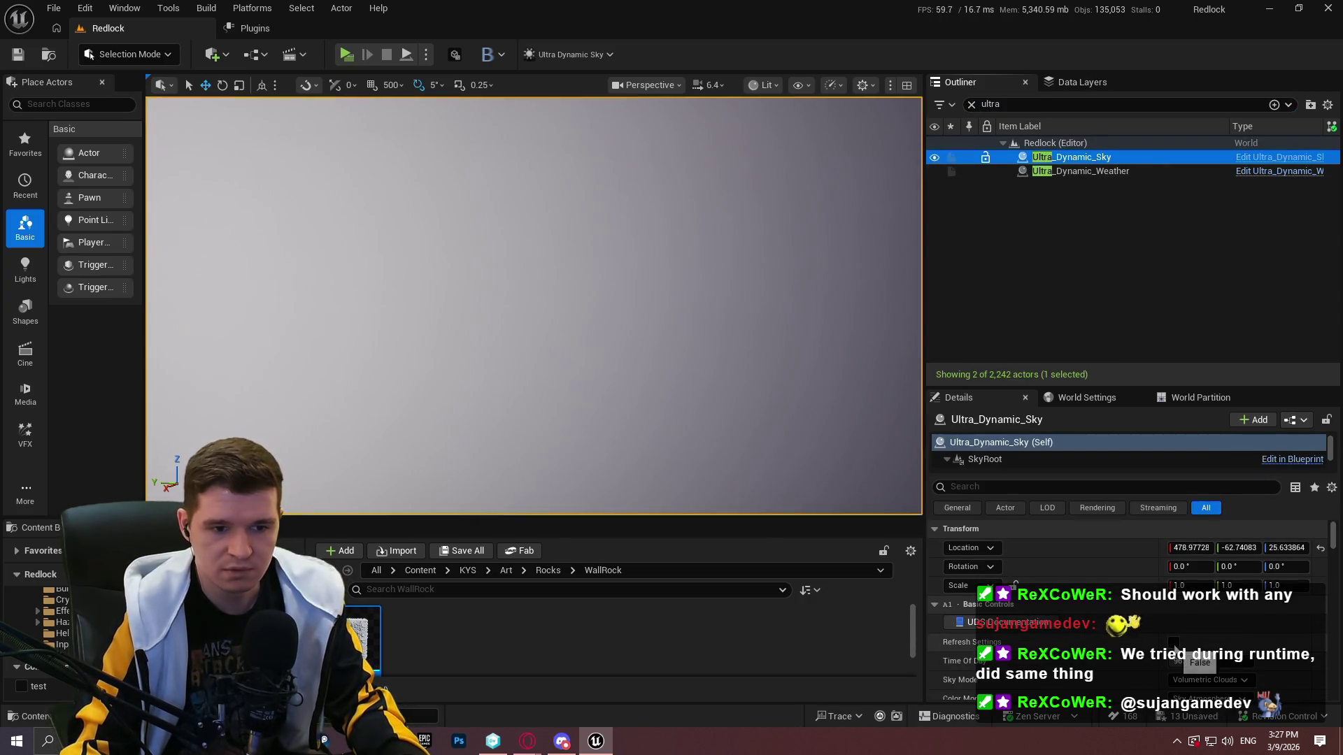
pyautogui.press('Delete')
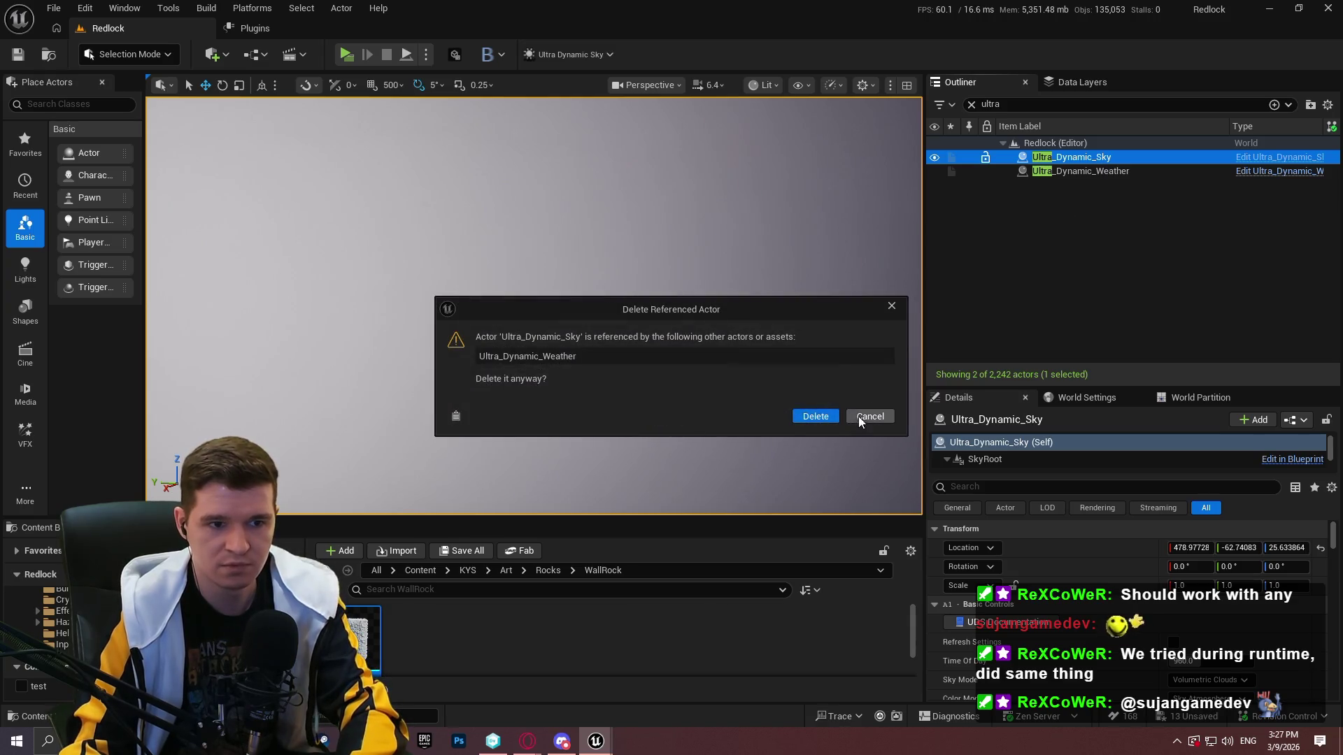
pyautogui.click(858, 417)
pyautogui.click(1110, 158)
pyautogui.press('Delete')
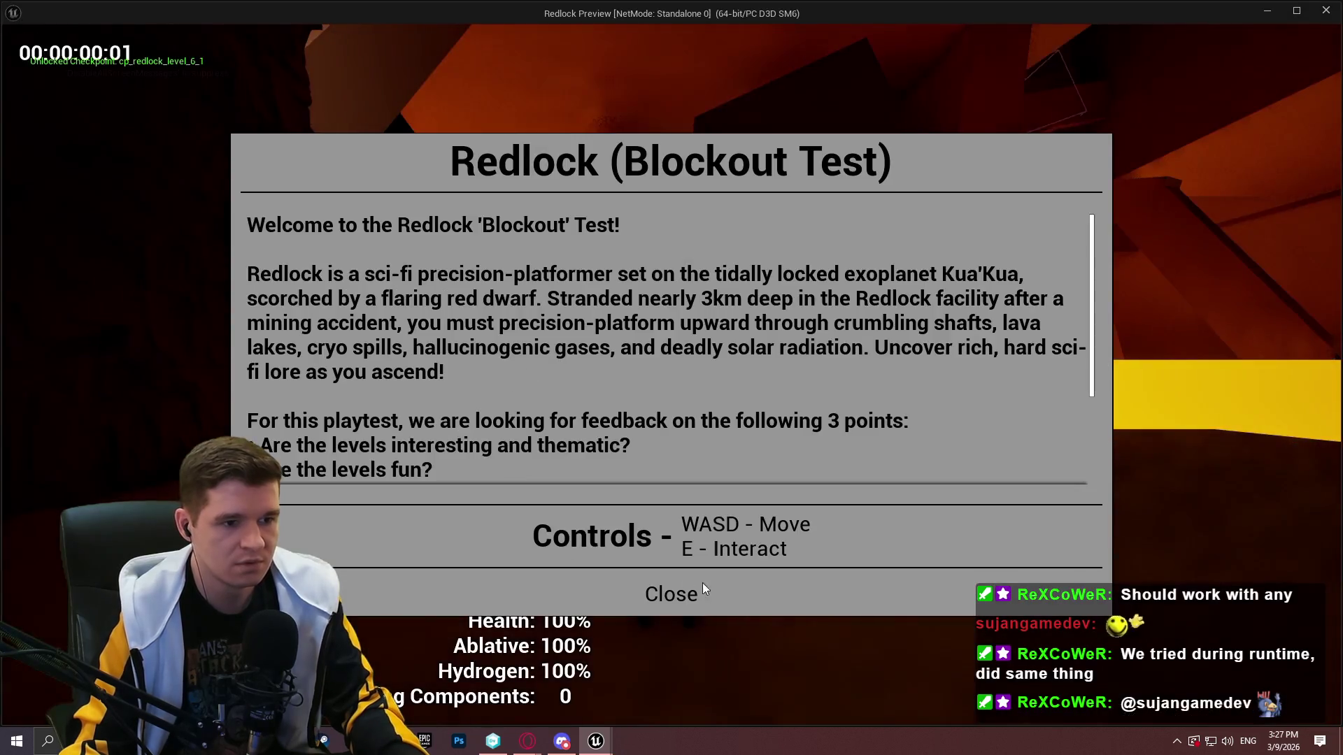
# Relaunch the standalone preview and type toggledebugcamera into the in-game console
pyautogui.press('Return')
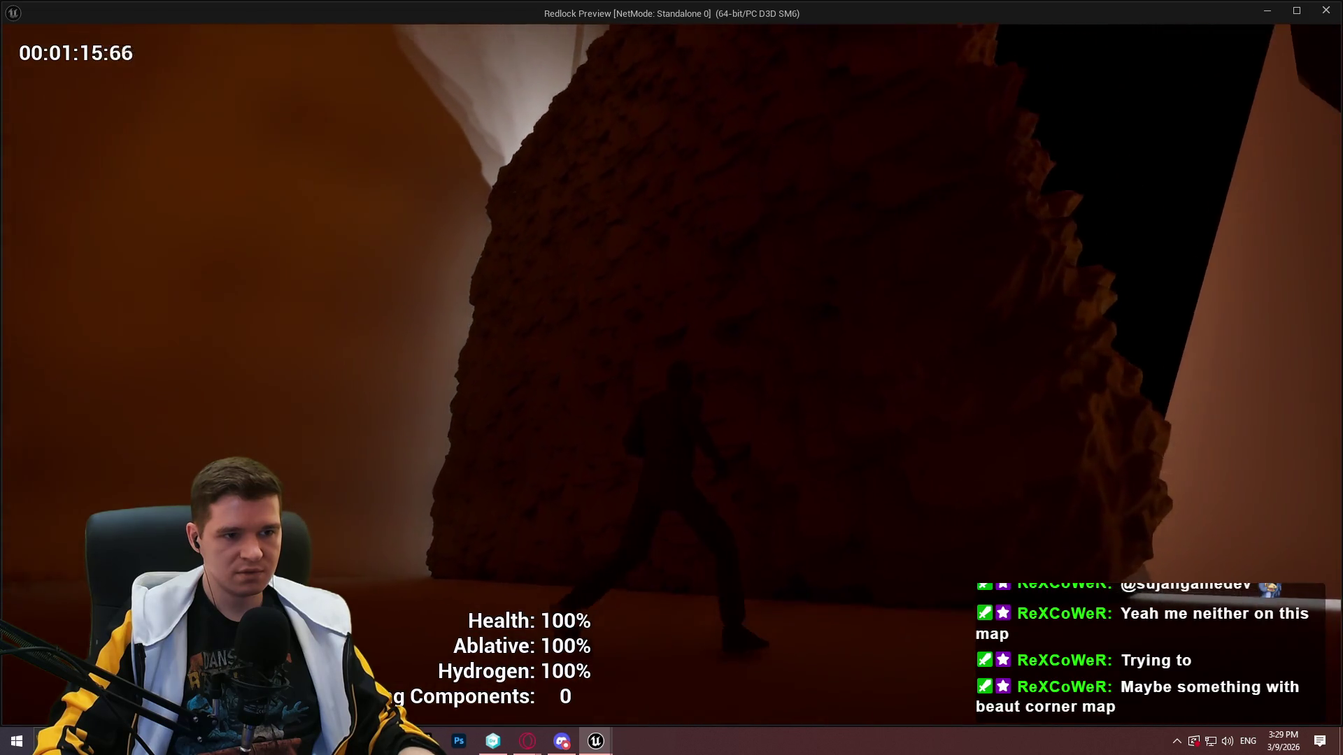
pyautogui.press('`')
pyautogui.write('toggl')
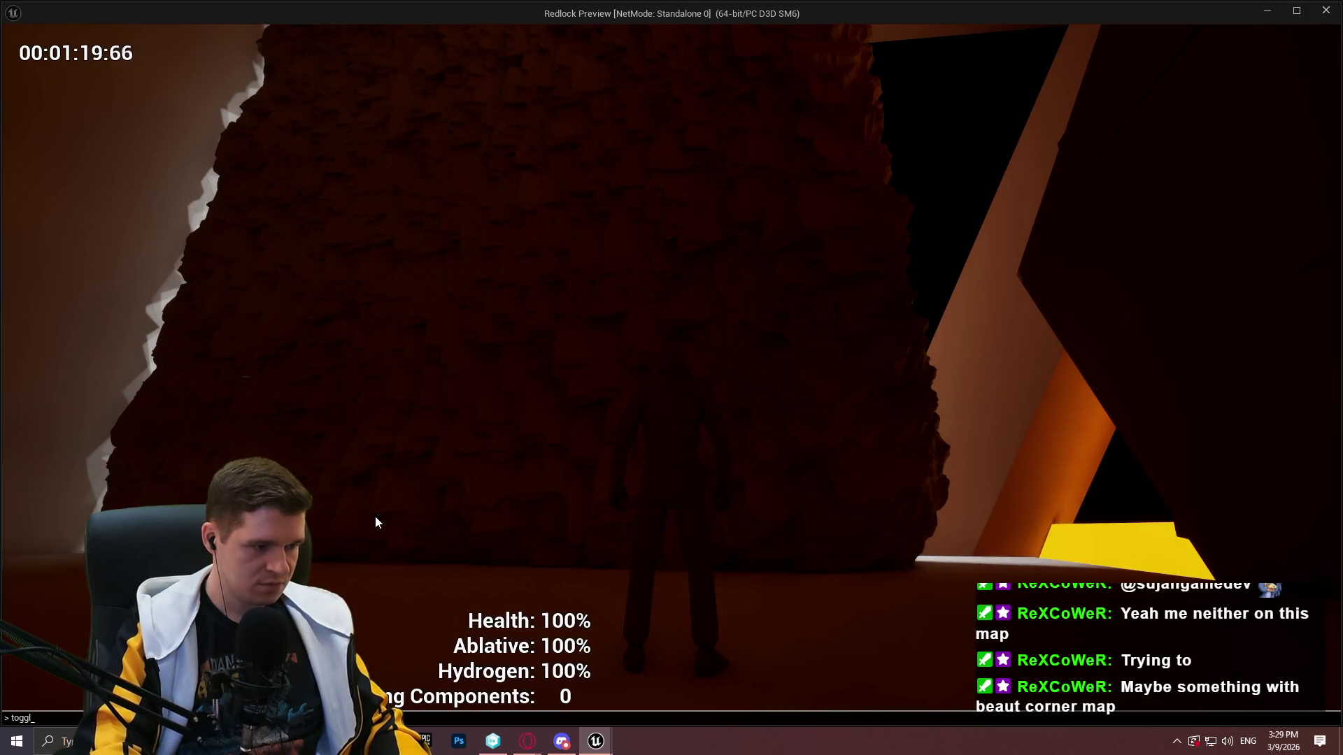
pyautogui.write('edebugcamera')
# Run toggledebugcamera and fly the debug camera up close along the rock wall
pyautogui.press('Return')
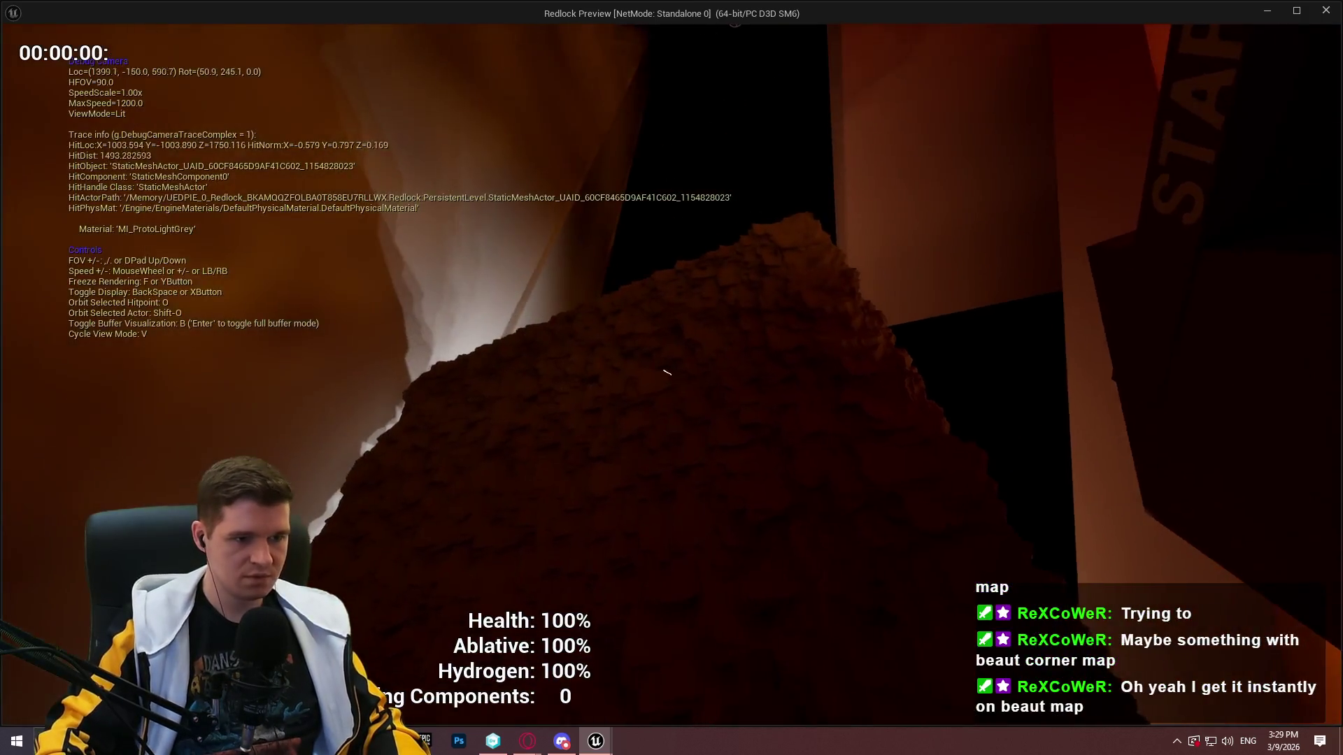
pyautogui.press('w')
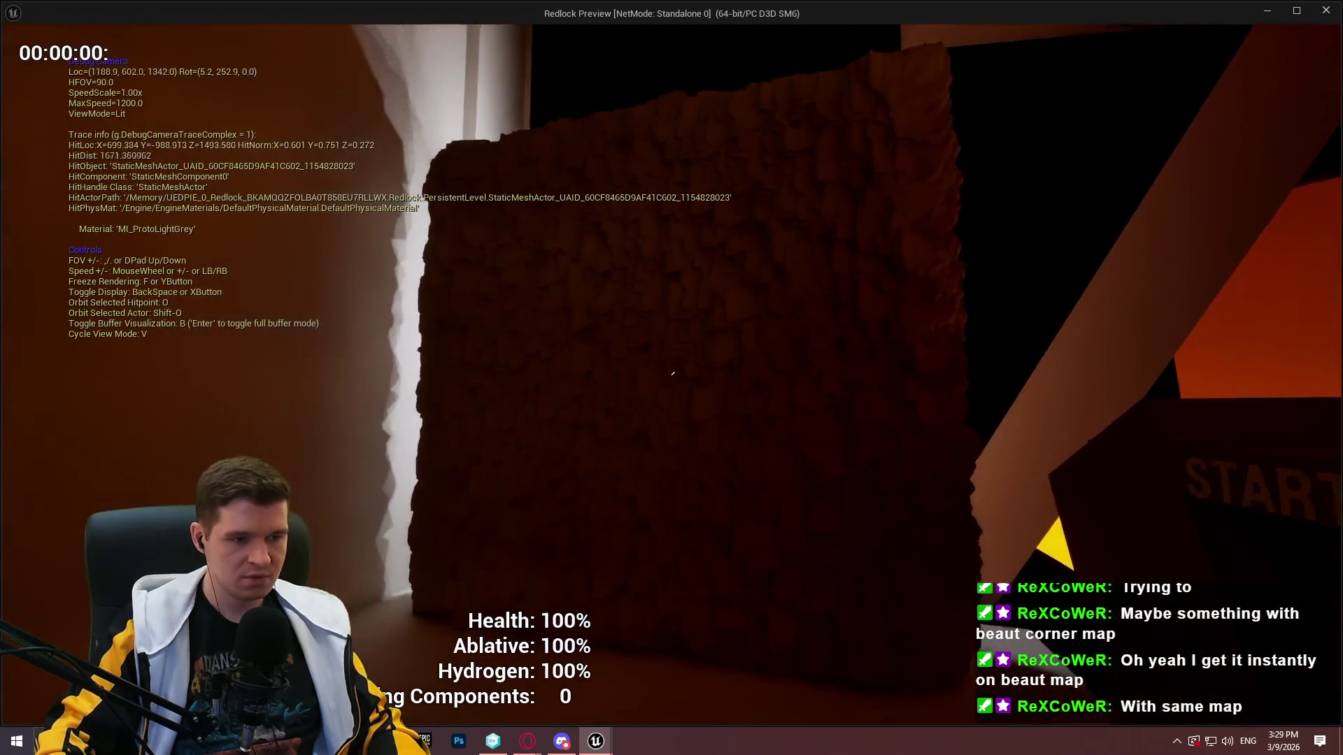
pyautogui.press('w')
pyautogui.press('a')
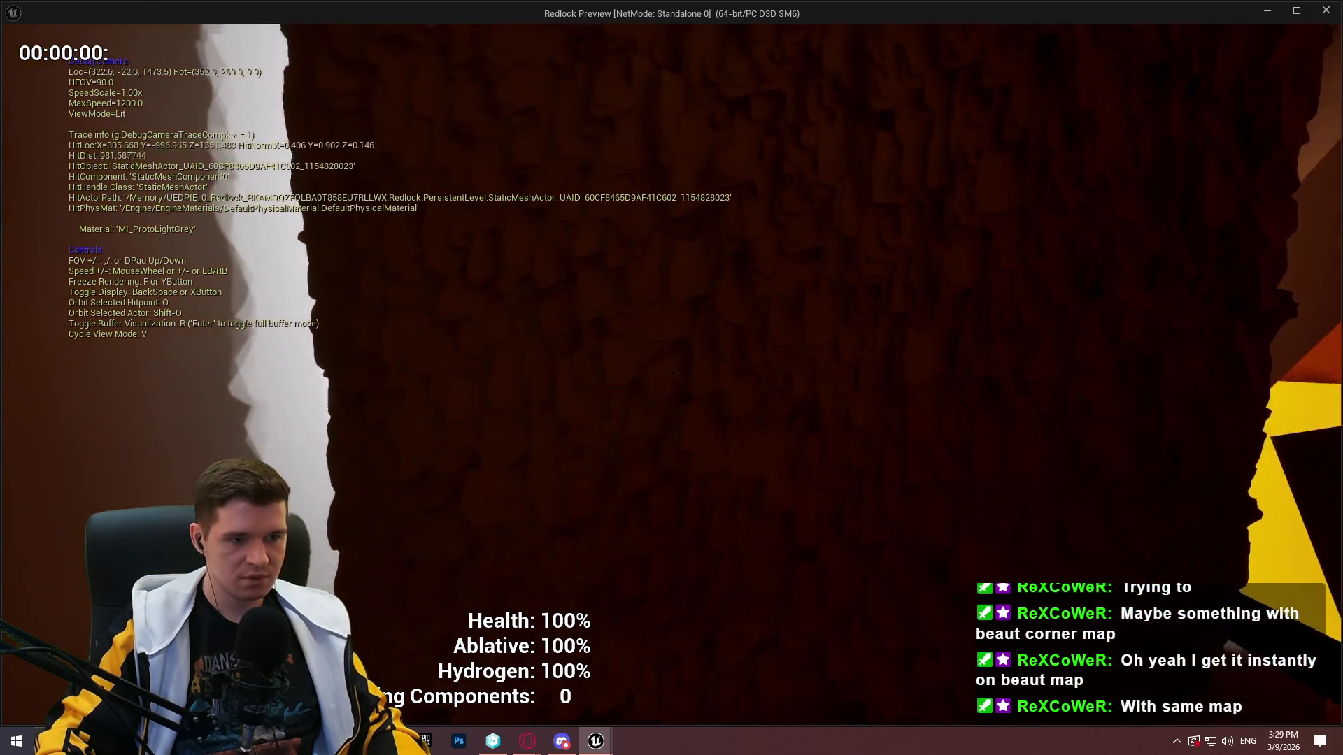
pyautogui.press('d')
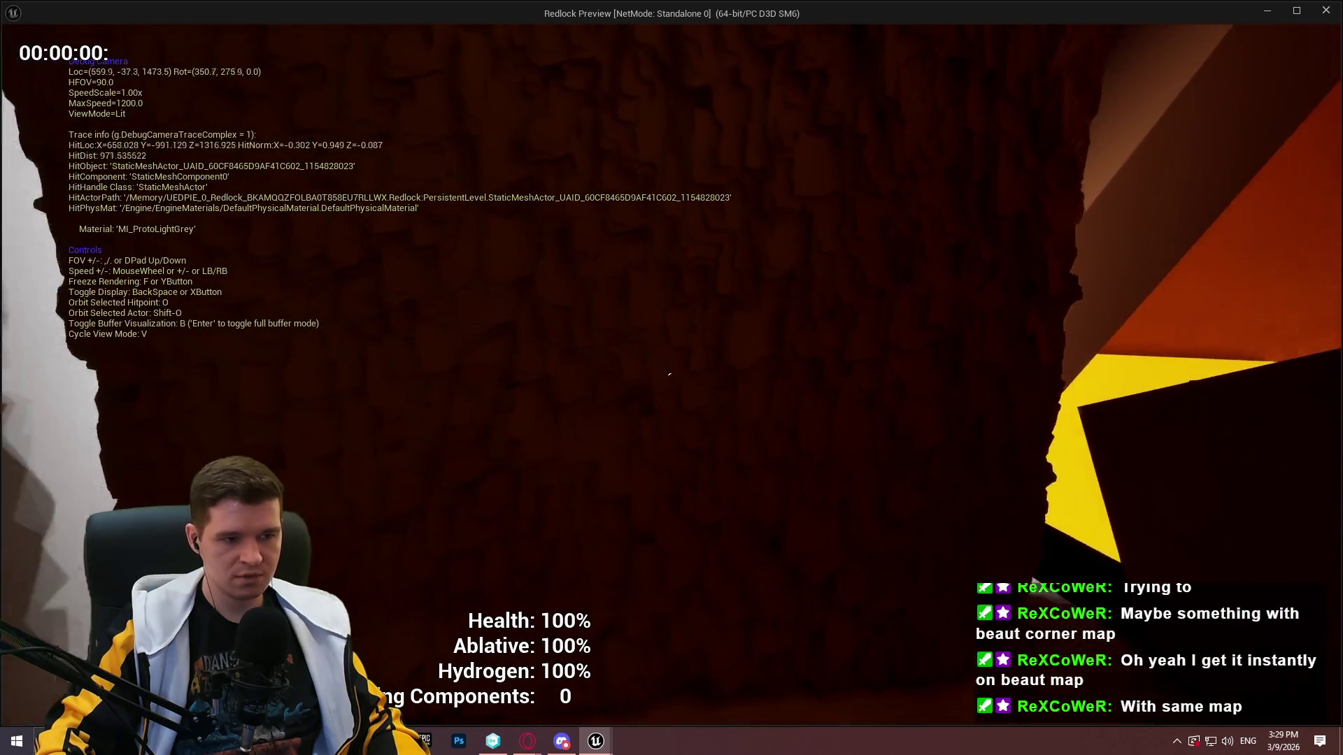
pyautogui.press('w')
pyautogui.press('a')
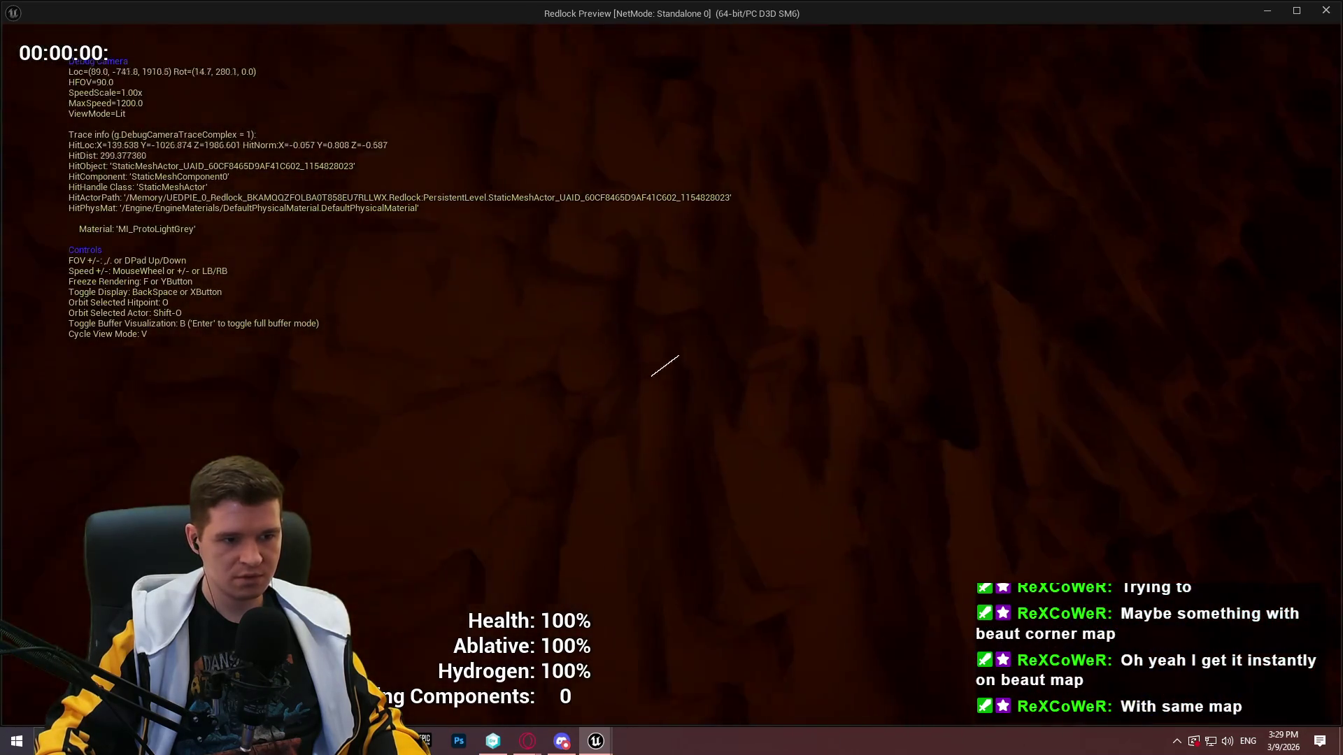
pyautogui.press('s')
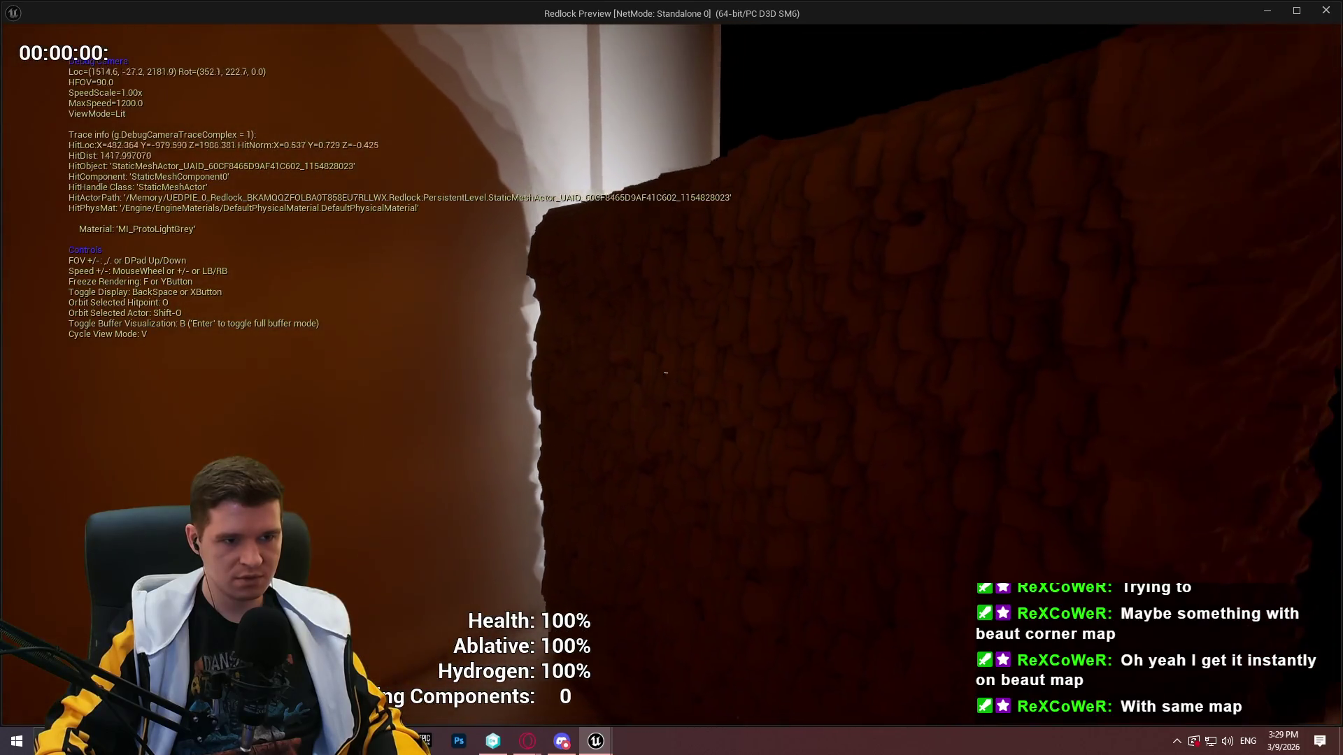
pyautogui.press('w')
pyautogui.press('d')
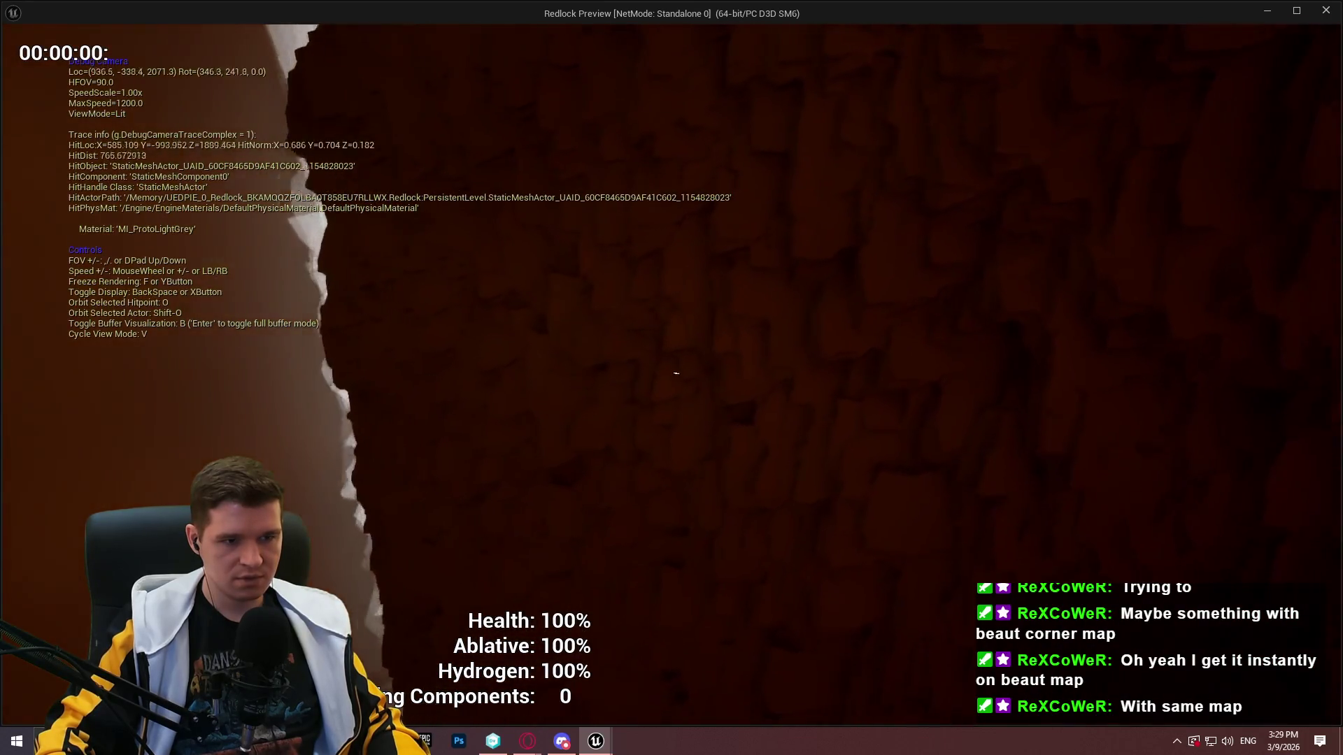
# Look between the lit START HERE area and the wall, then close the preview
pyautogui.press('s')
pyautogui.press('d')
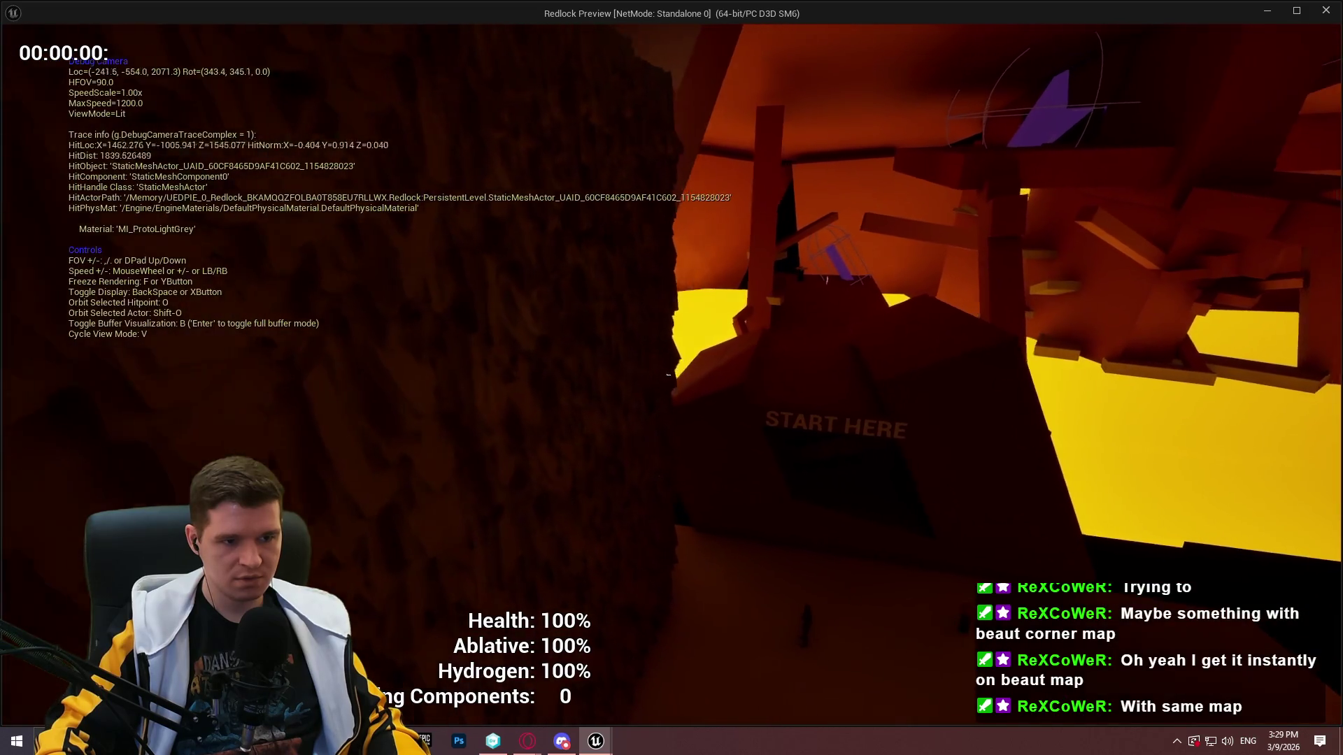
pyautogui.press('a')
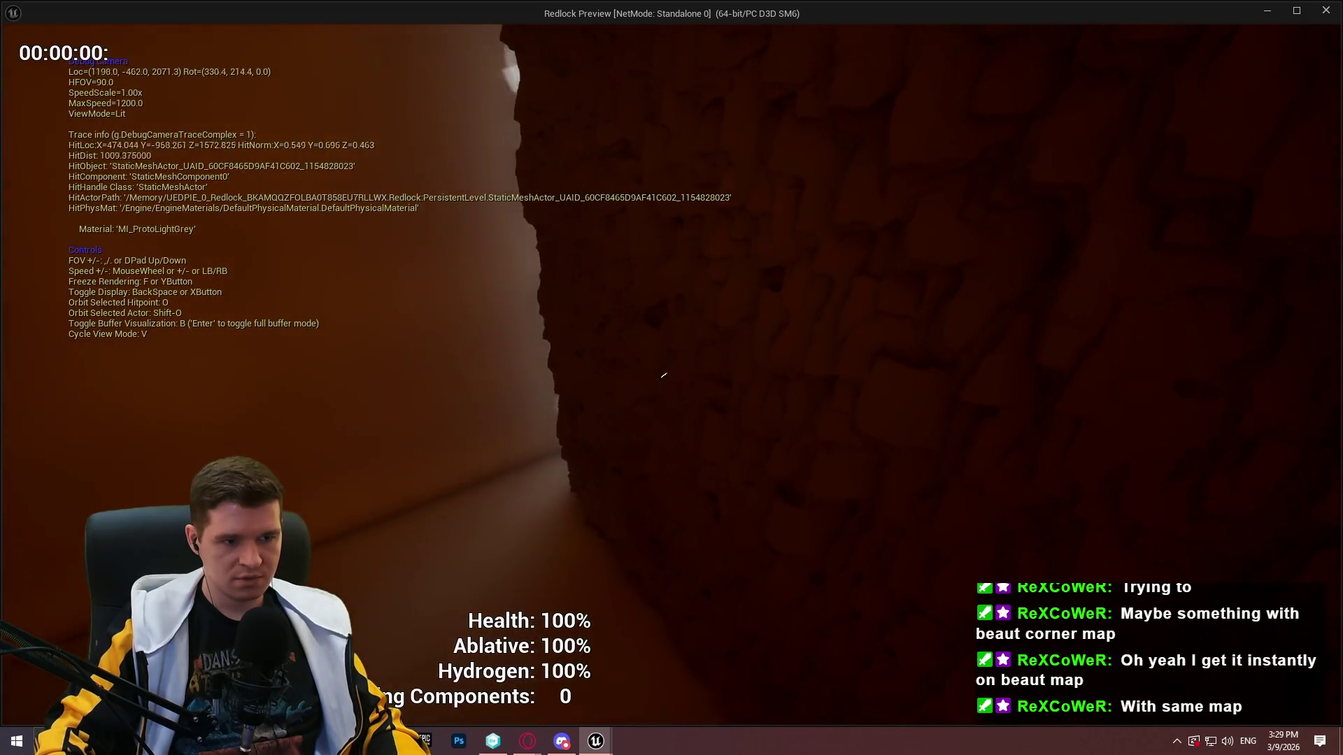
pyautogui.press('a')
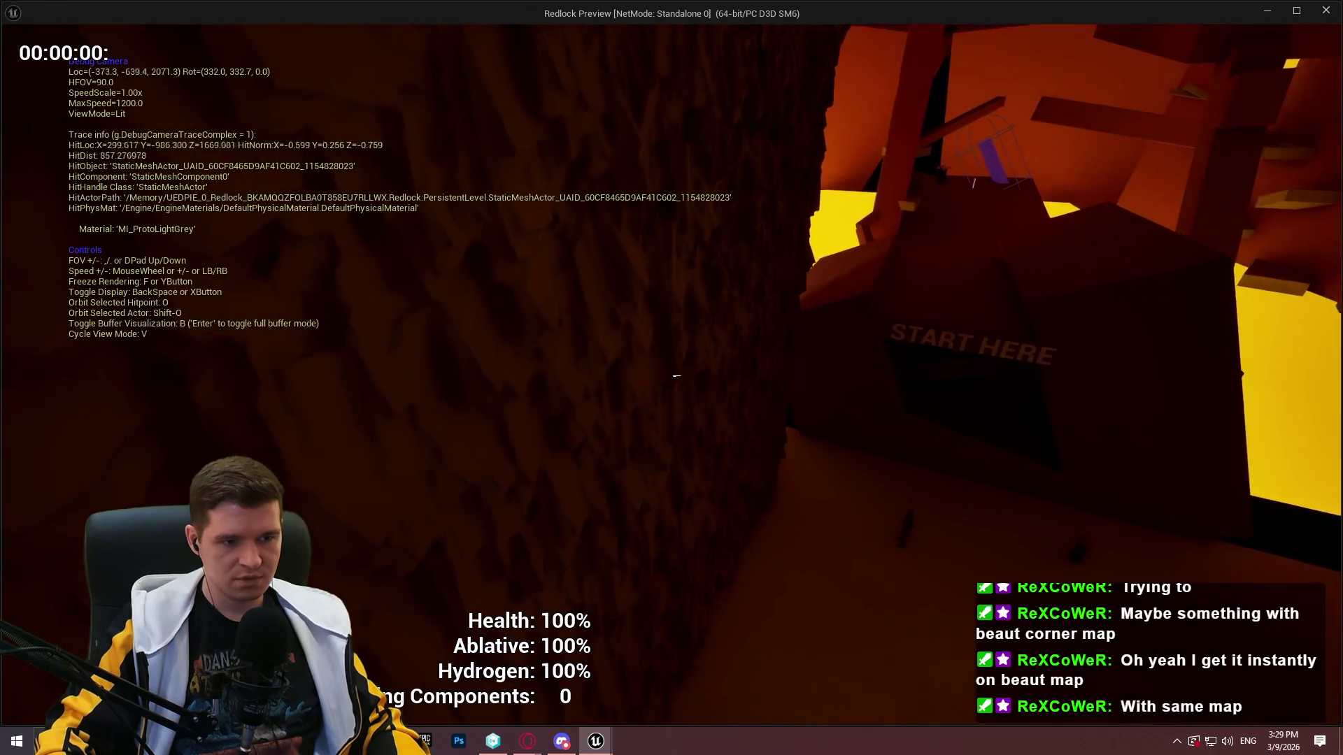
pyautogui.press('d')
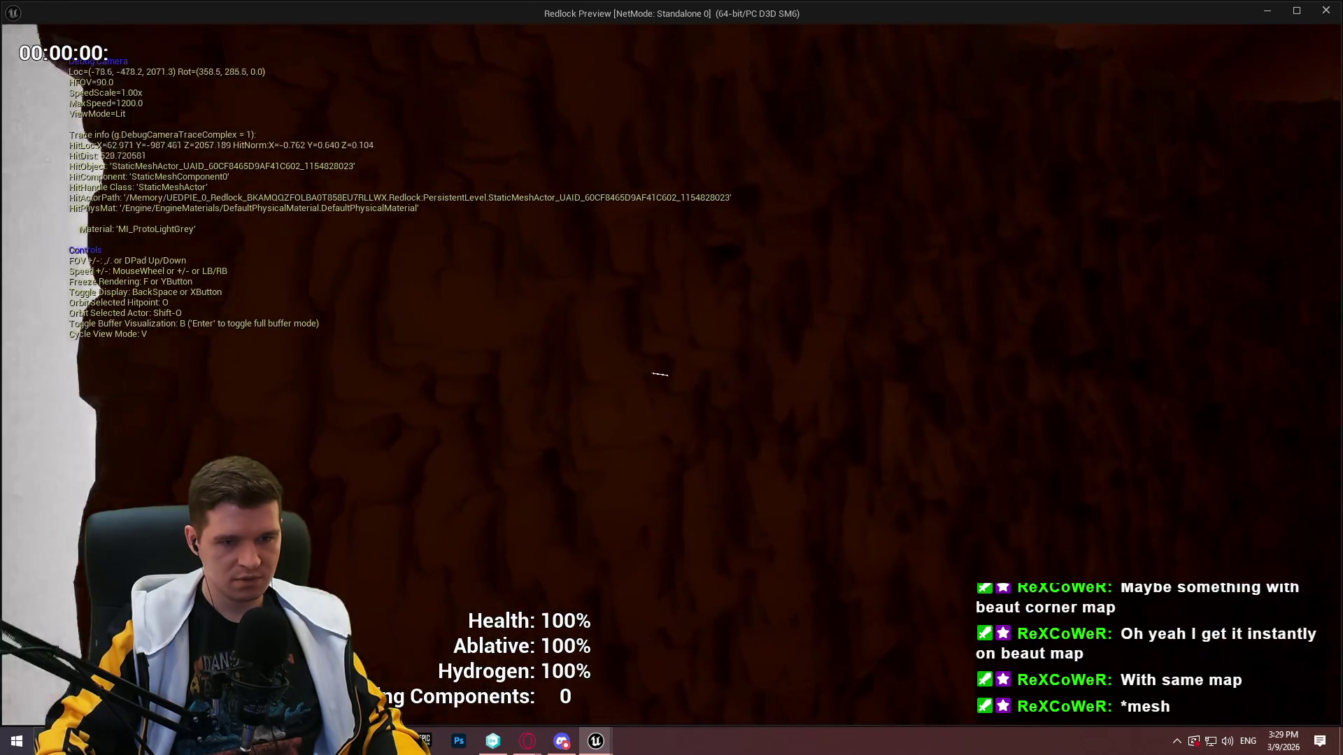
pyautogui.press('Escape')
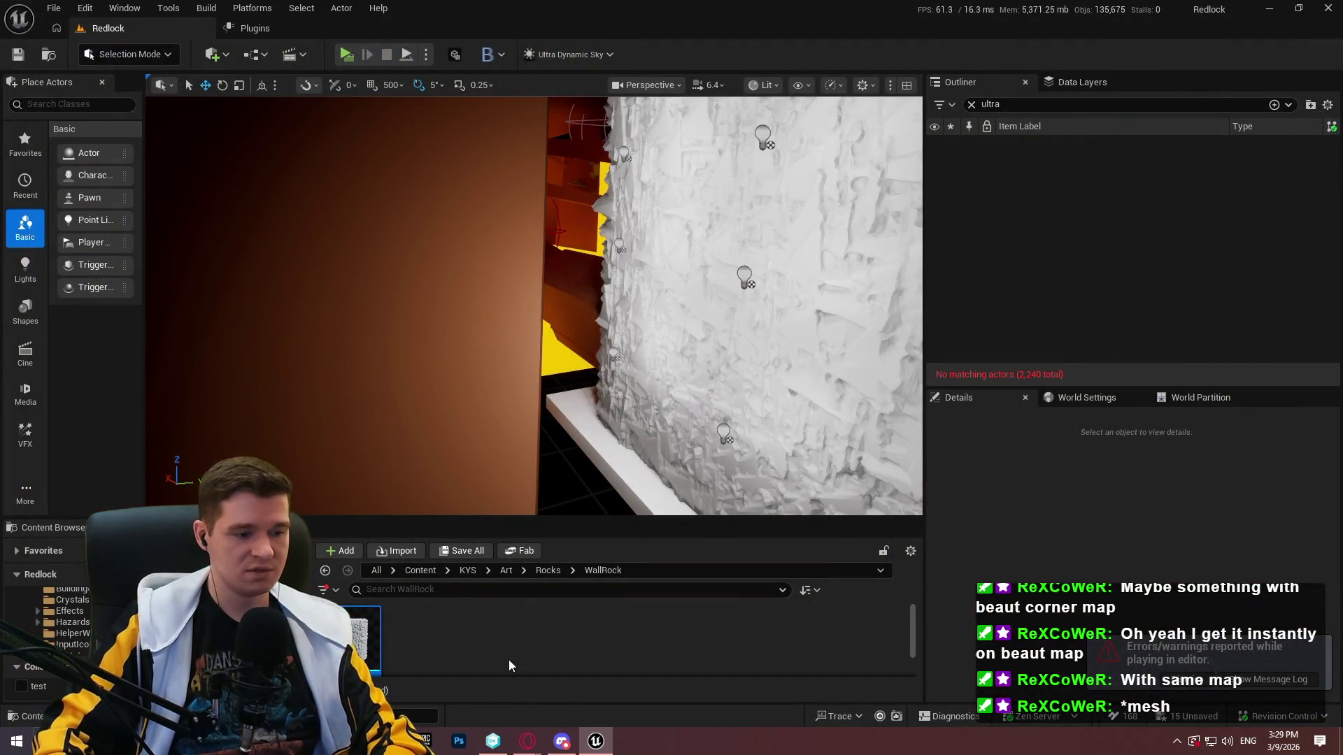
# Open the BeautifulCorner map from the WallRock folder without saving the current level
pyautogui.hotkey('ctrl', '`')
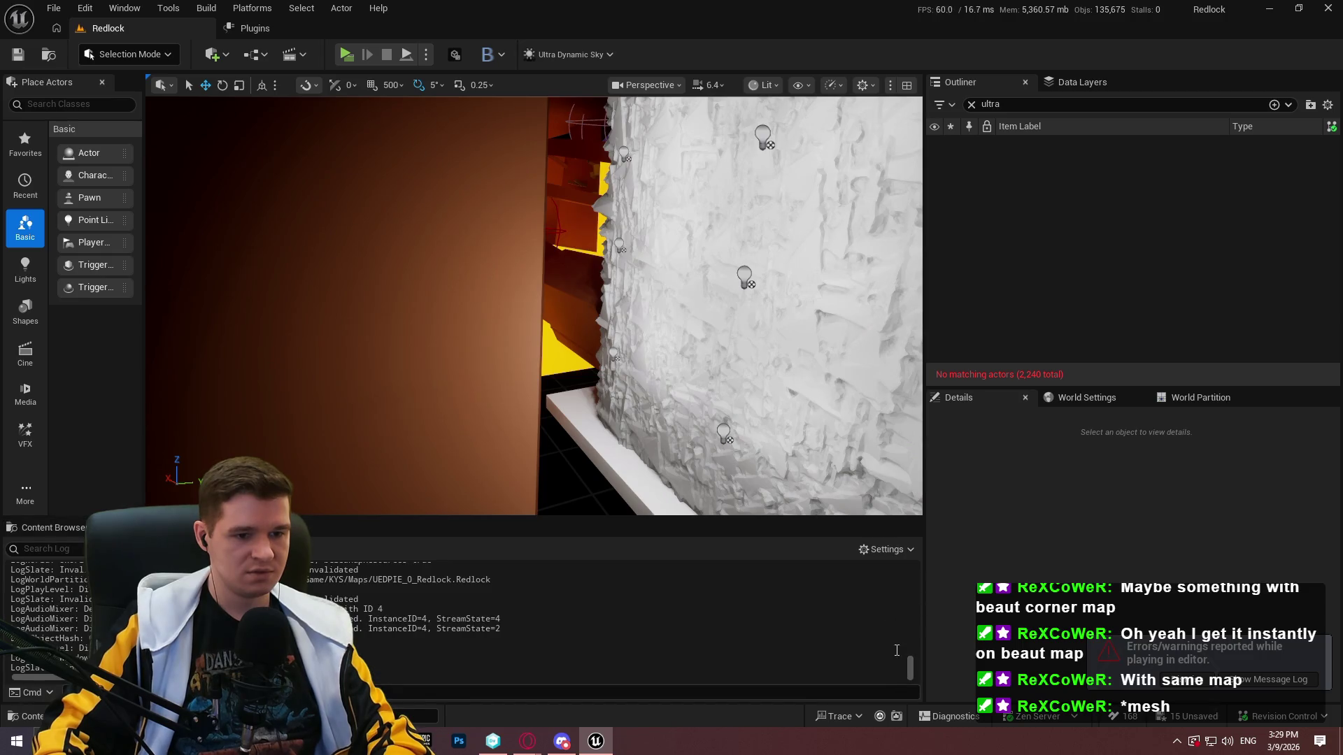
pyautogui.click(54, 528)
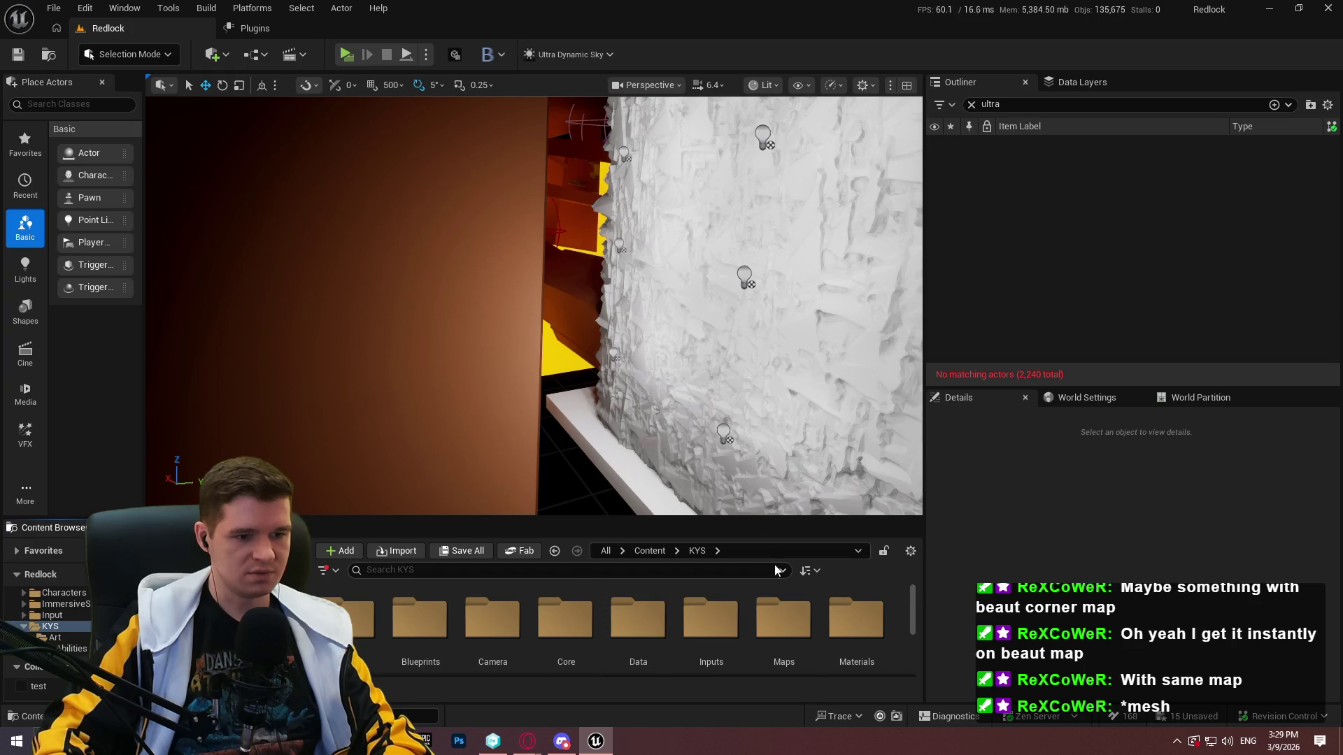
pyautogui.scroll(-1, 780, 624)
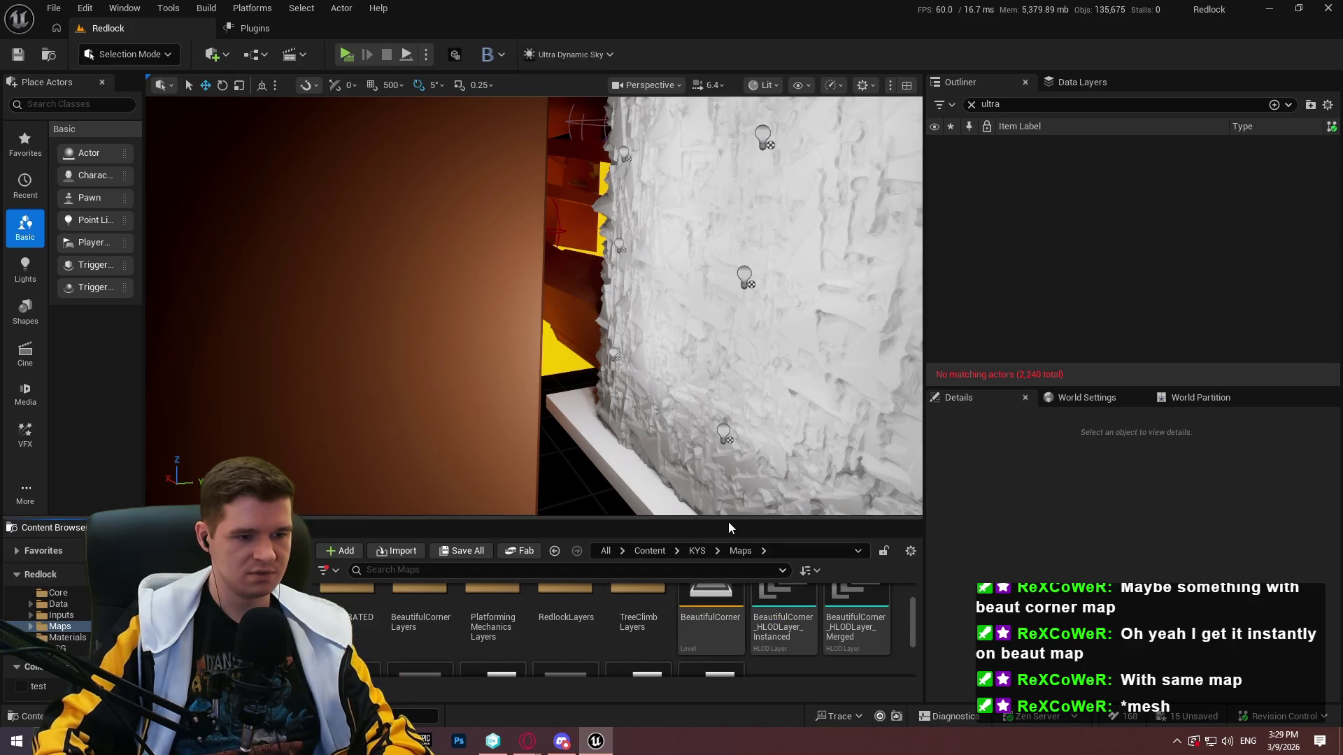
pyautogui.moveTo(731, 516); pyautogui.dragTo(728, 378)
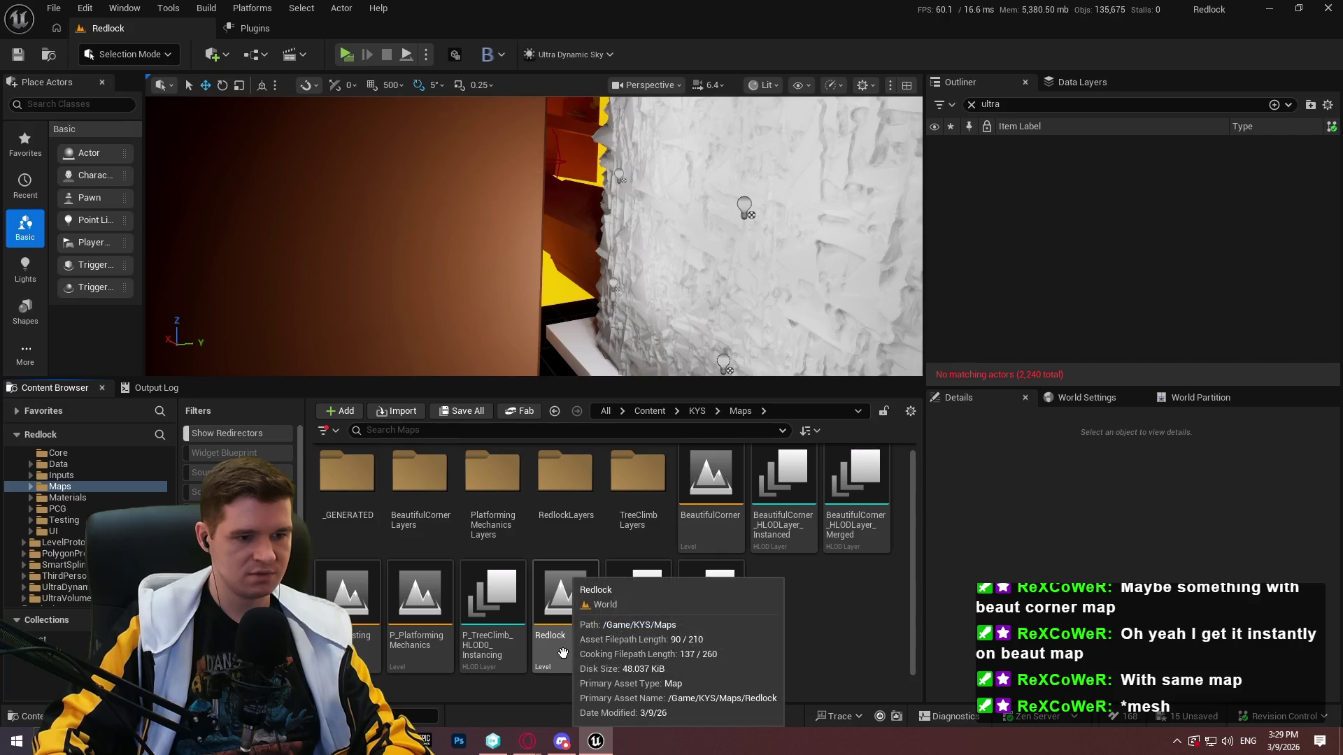
pyautogui.doubleClick(743, 508)
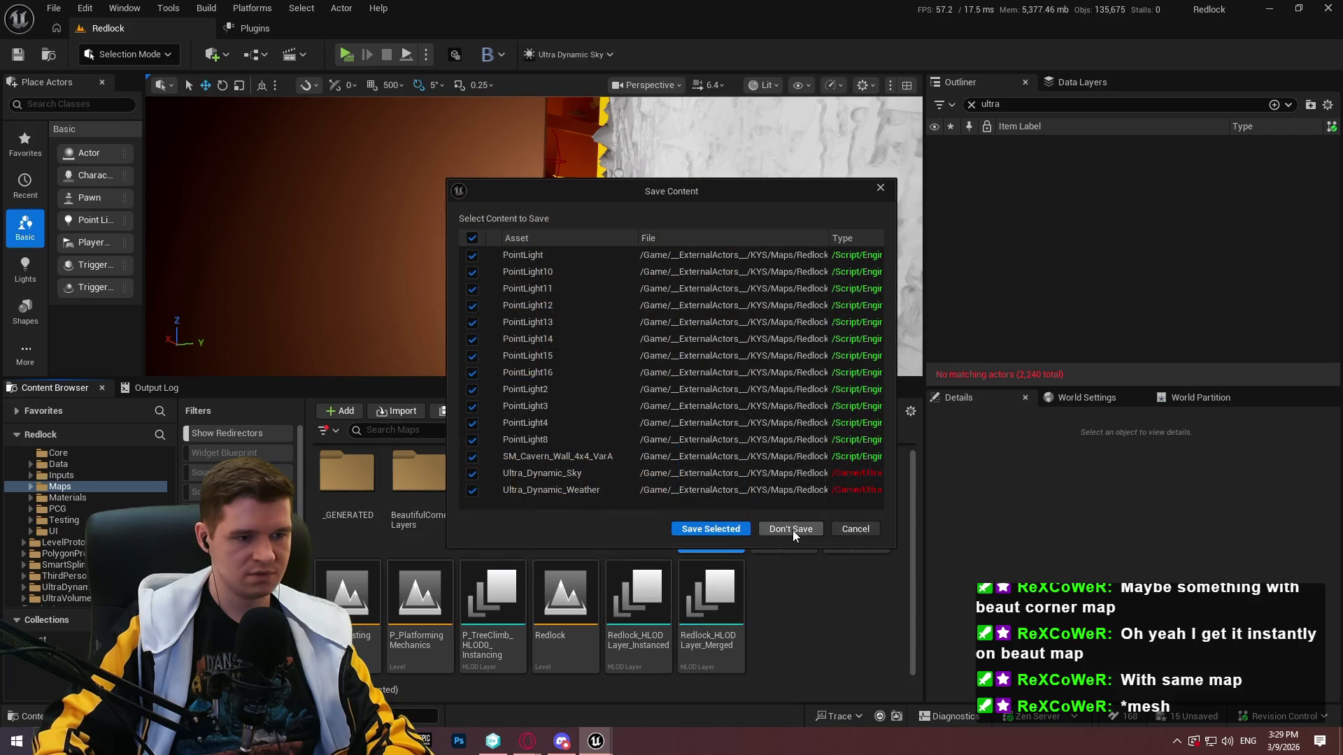
pyautogui.click(792, 531)
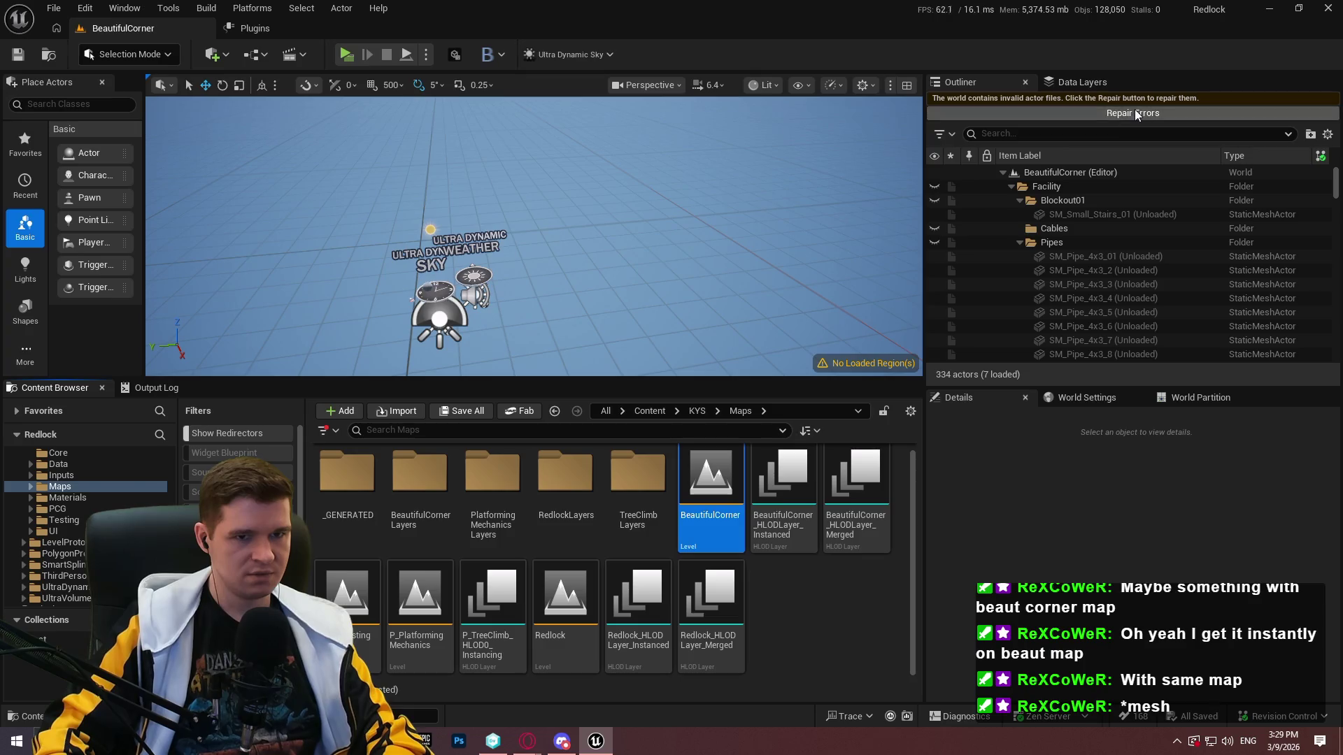
pyautogui.moveTo(801, 379); pyautogui.dragTo(804, 480)
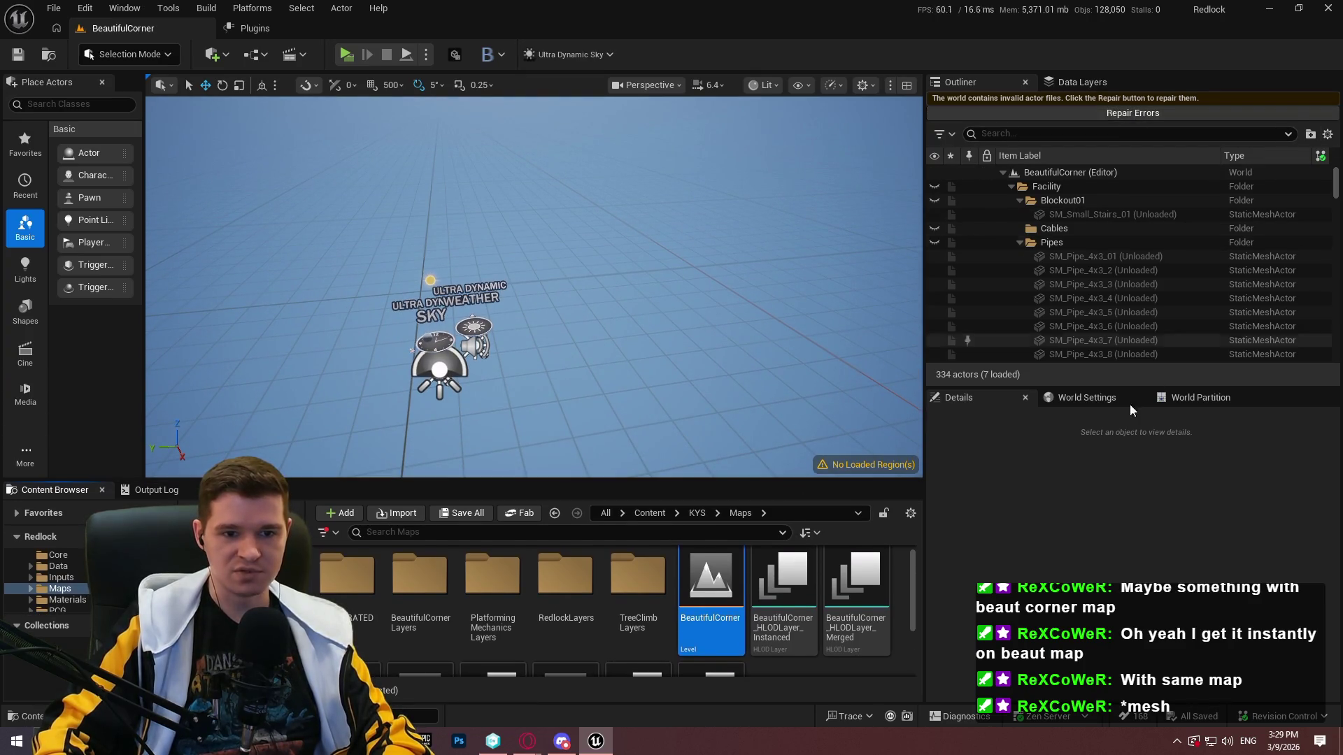
# Show World Partition, select the ProperArt data layer, and bring up region options for its area
pyautogui.click(1189, 397)
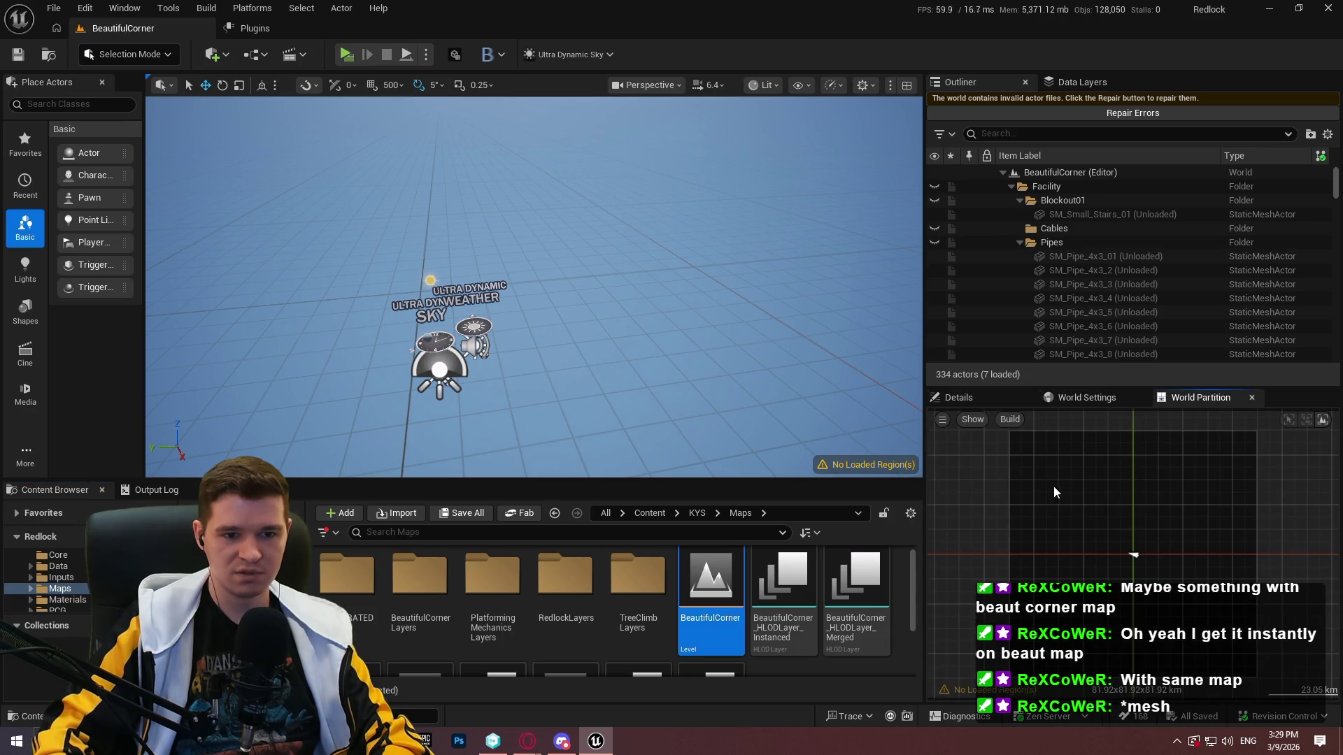
pyautogui.scroll(-2, 1073, 489)
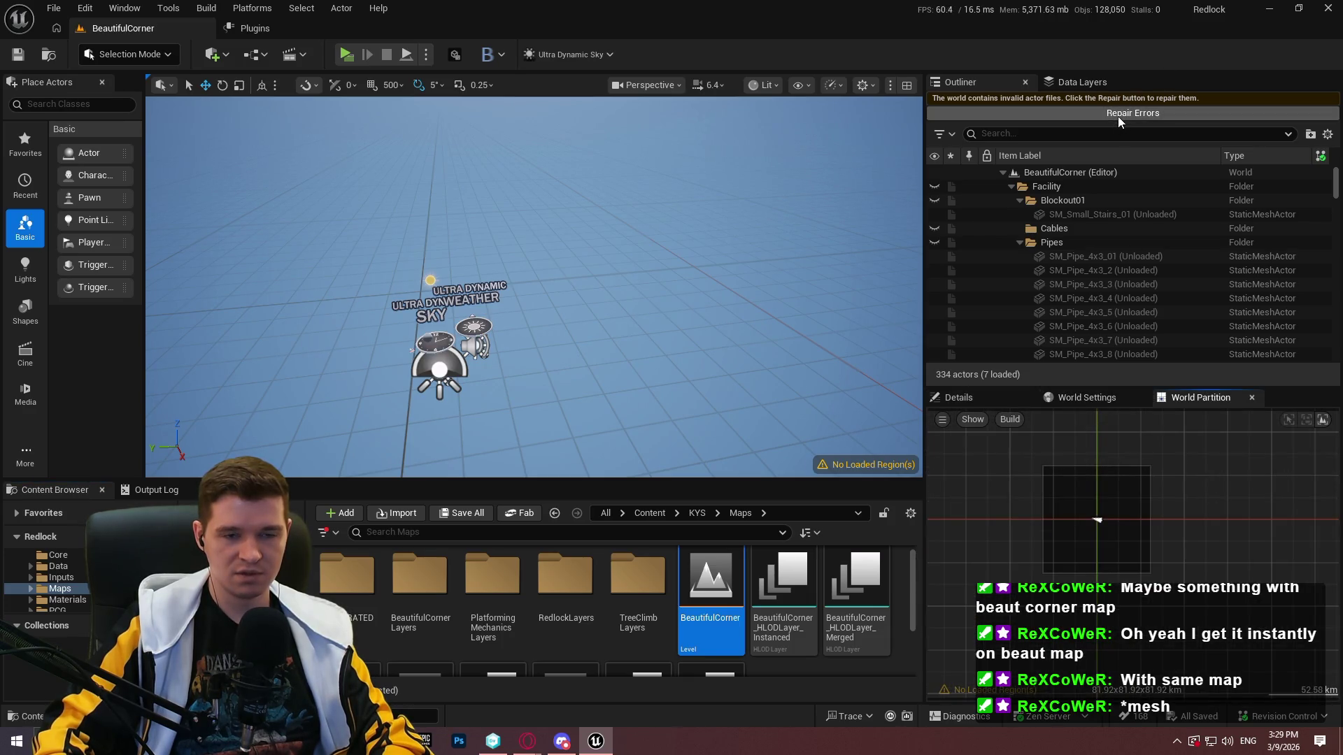
pyautogui.click(1080, 80)
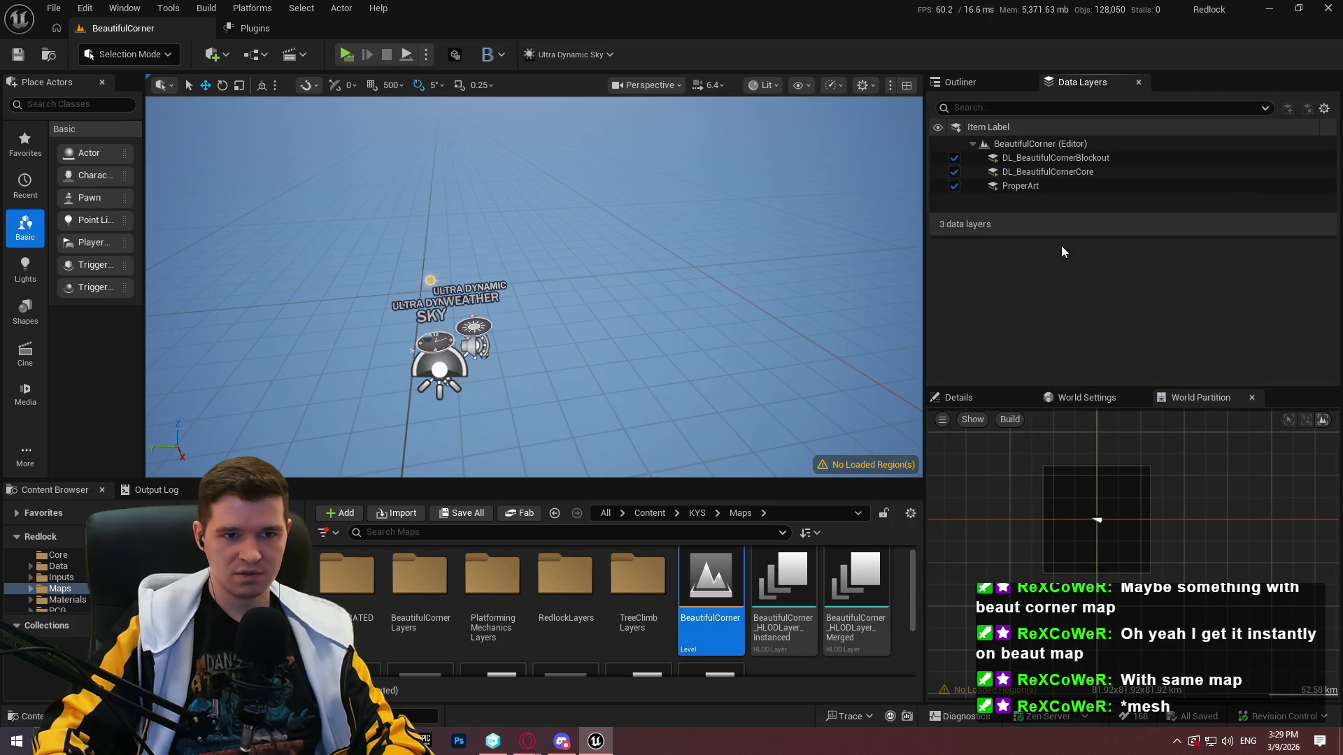
pyautogui.click(1043, 185)
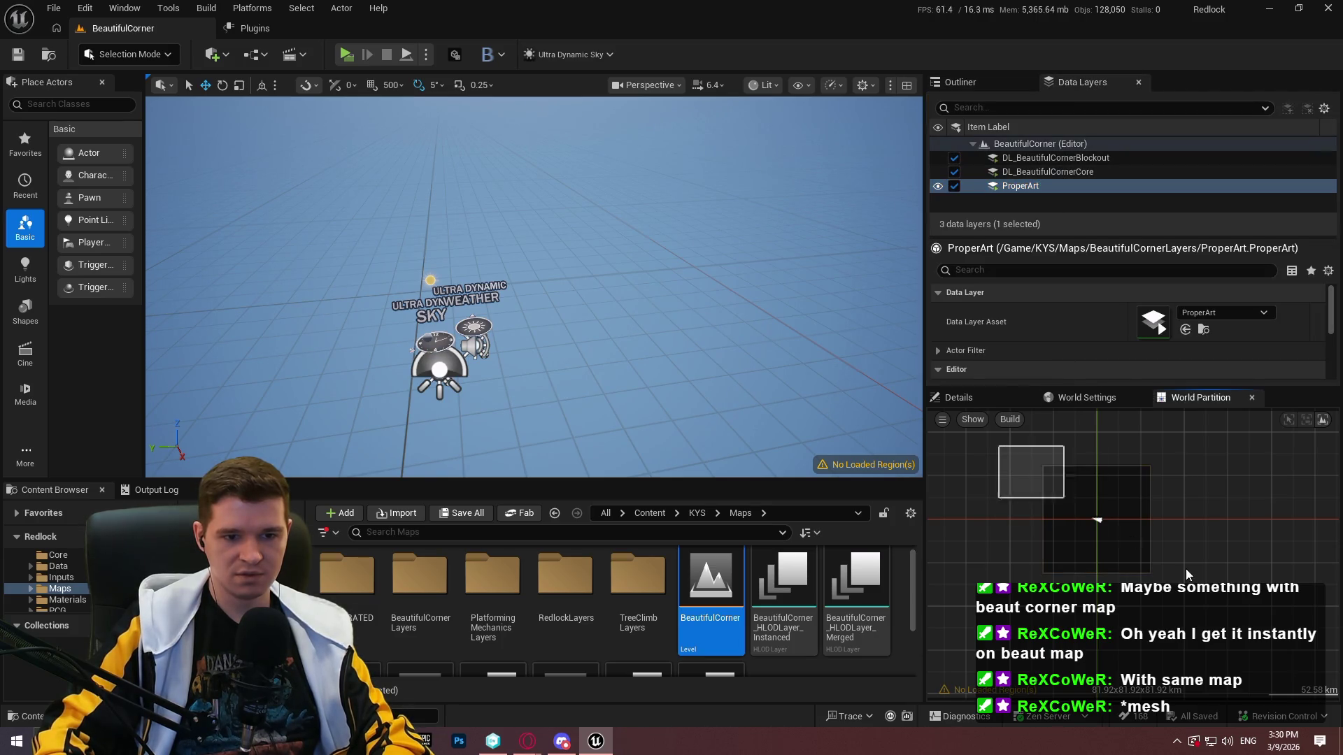
pyautogui.rightClick(1184, 593)
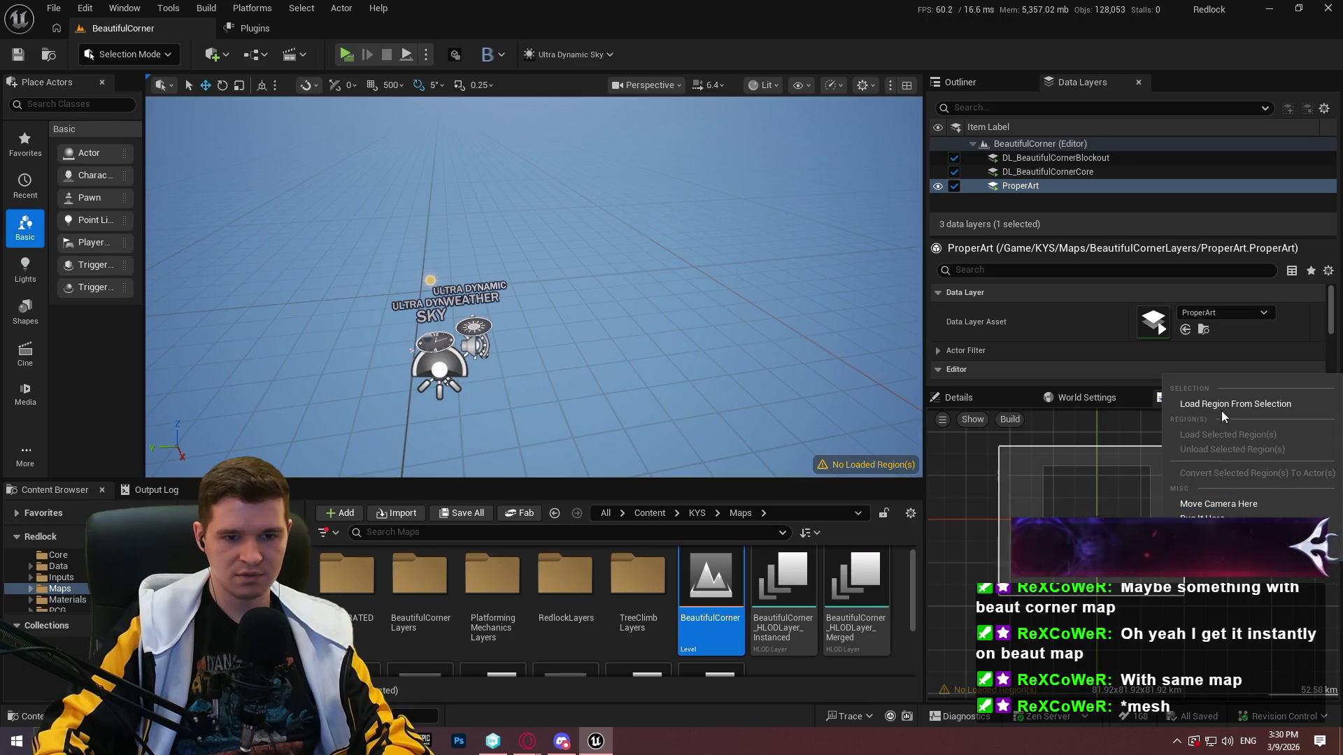
pyautogui.doubleClick(1088, 513)
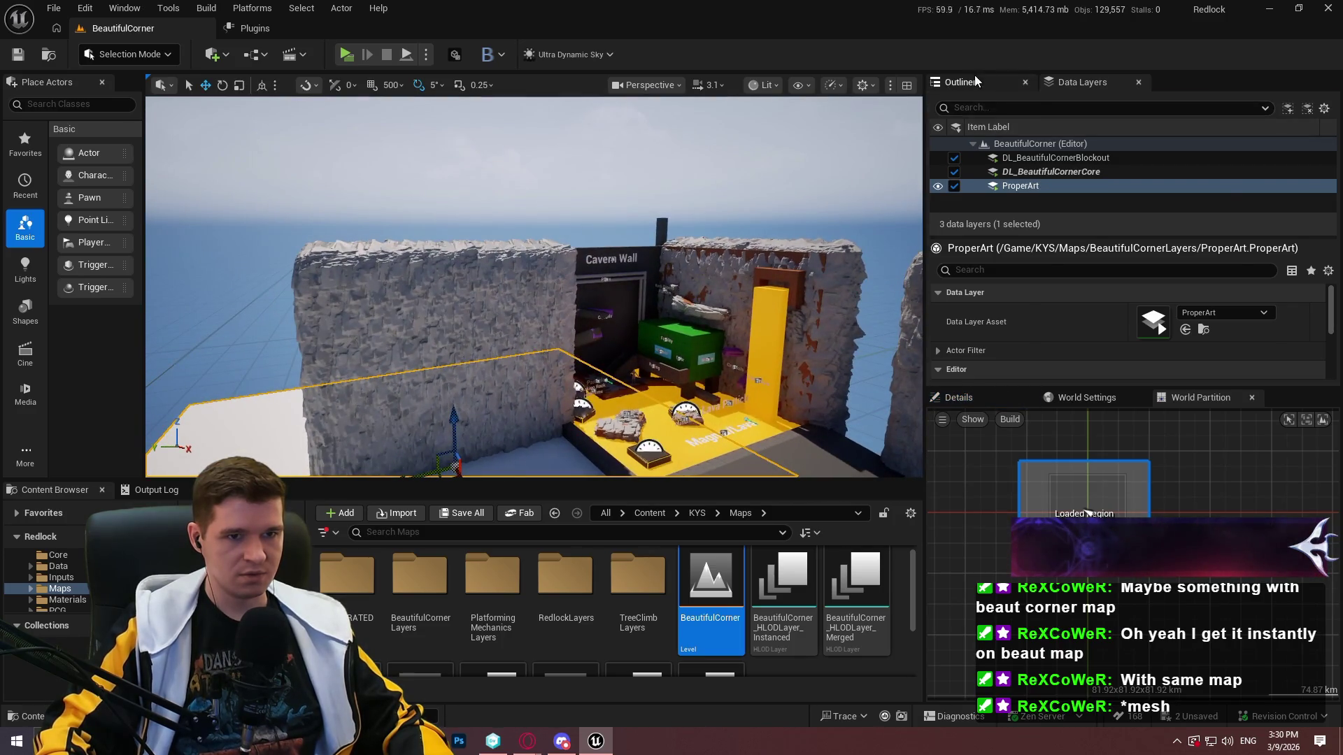
# Search the Outliner for 'ultra', delete Ultra_Dynamic_Sky and Ultra_Dynamic_Weather, and orbit the dark cave
pyautogui.click(975, 76)
pyautogui.click(1025, 140)
pyautogui.write('ult')
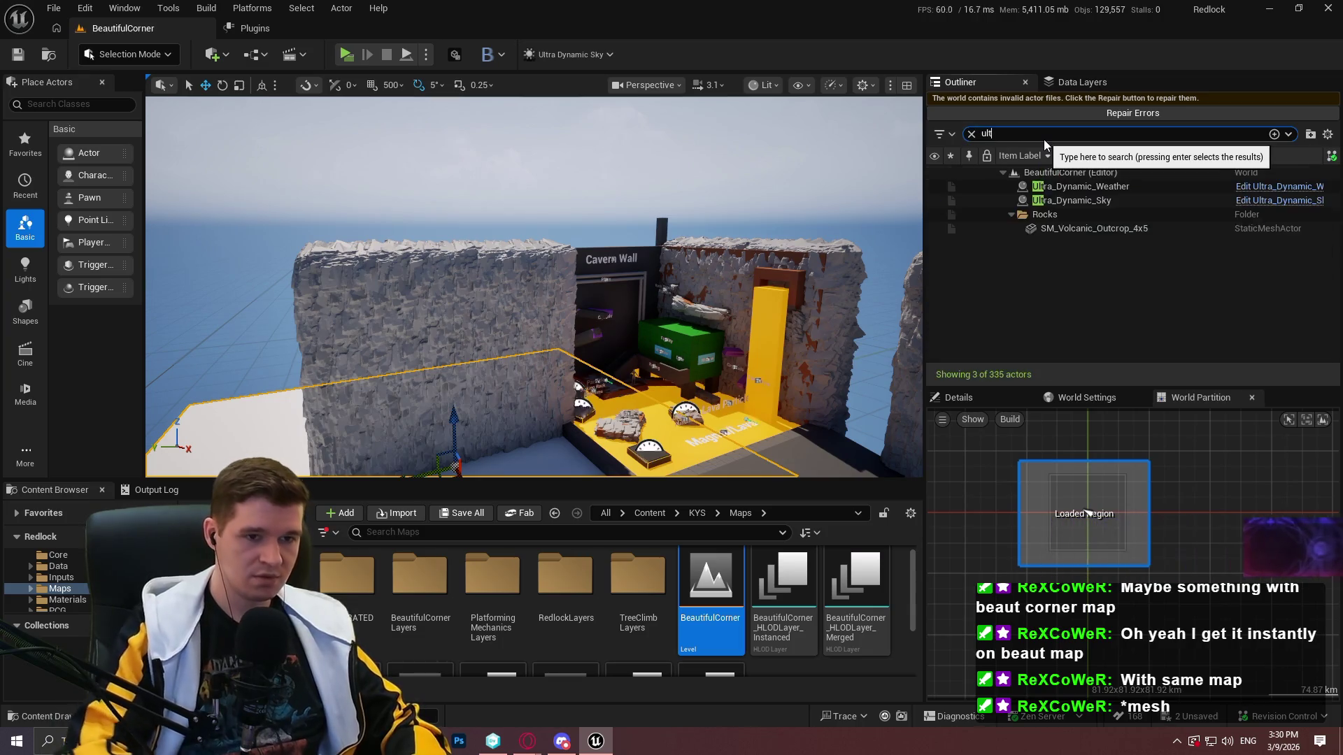
pyautogui.write('ra')
pyautogui.keyDown('shift'); pyautogui.click(1059, 200); pyautogui.keyUp('shift')
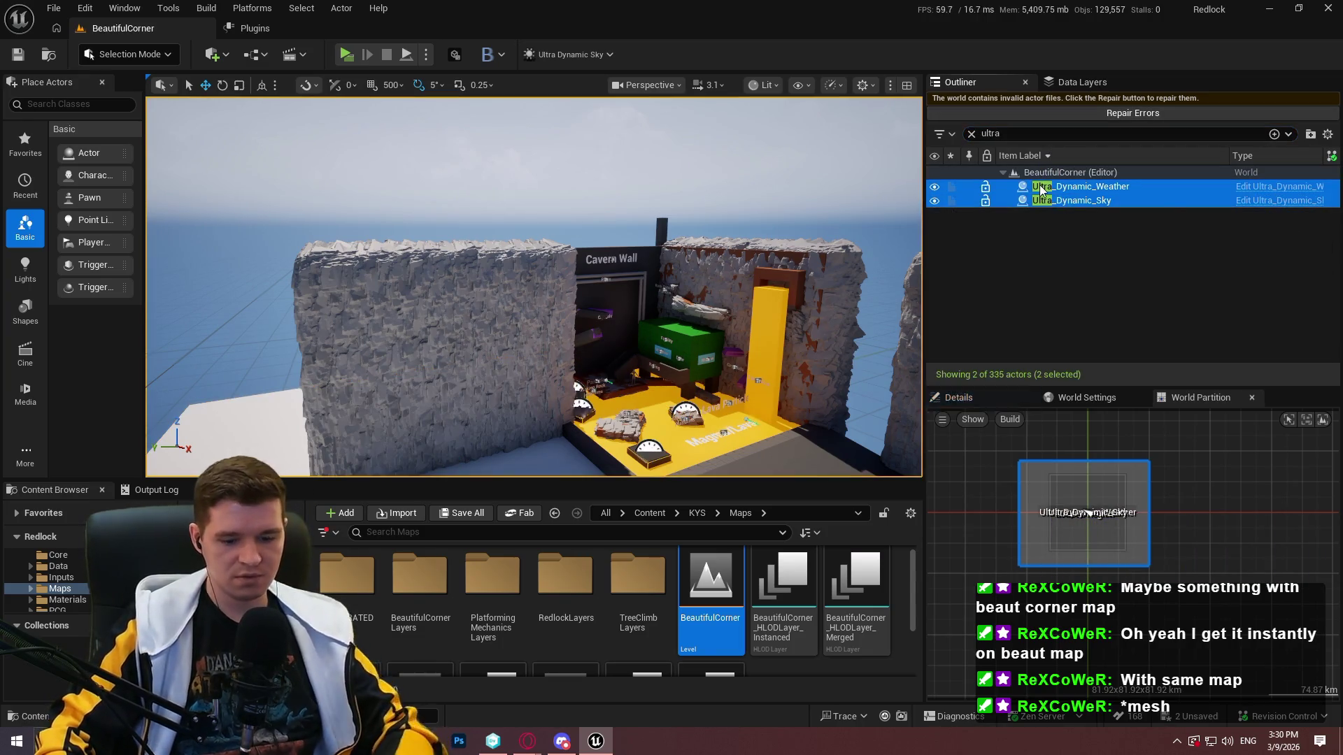
pyautogui.press('Delete')
pyautogui.moveTo(766, 445); pyautogui.dragTo(622, 400)
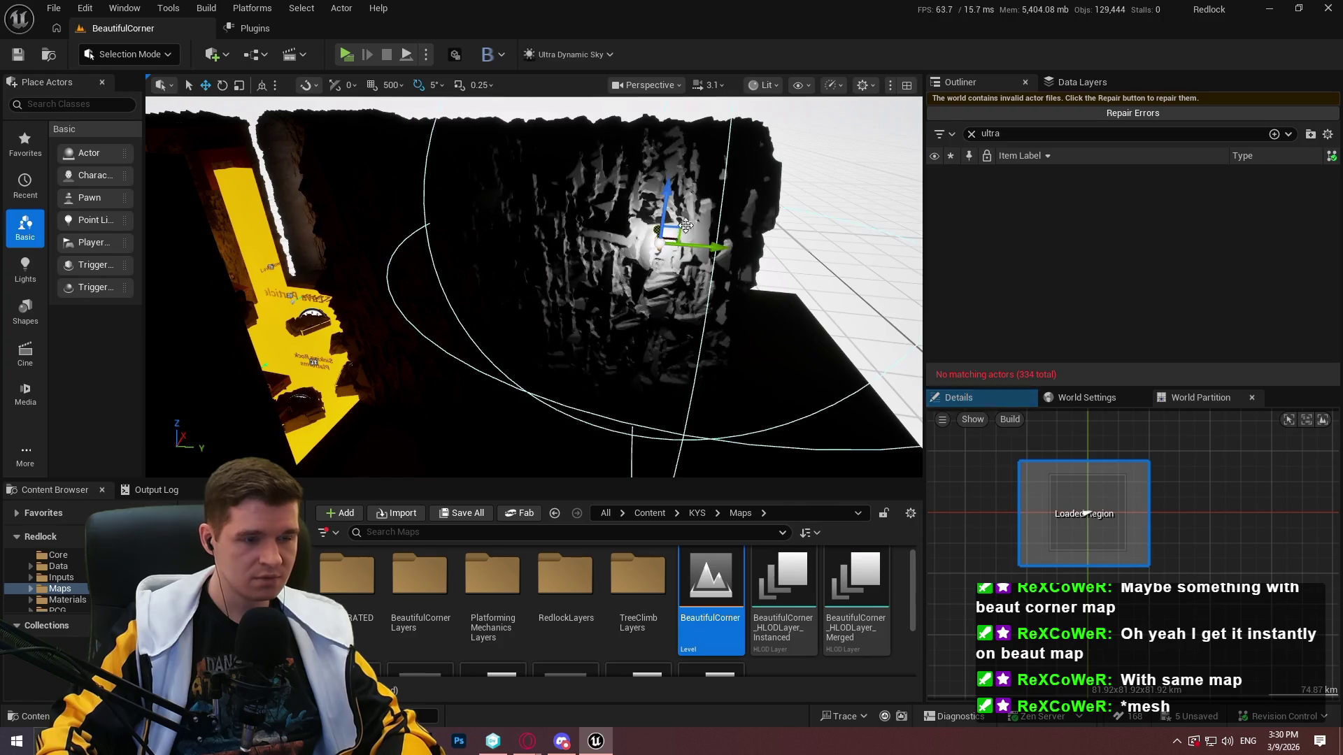
# Give the point light 15000 intensity and 5000 attenuation radius, then raise the selected lights up the wall
pyautogui.moveTo(656, 229); pyautogui.dragTo(650, 251)
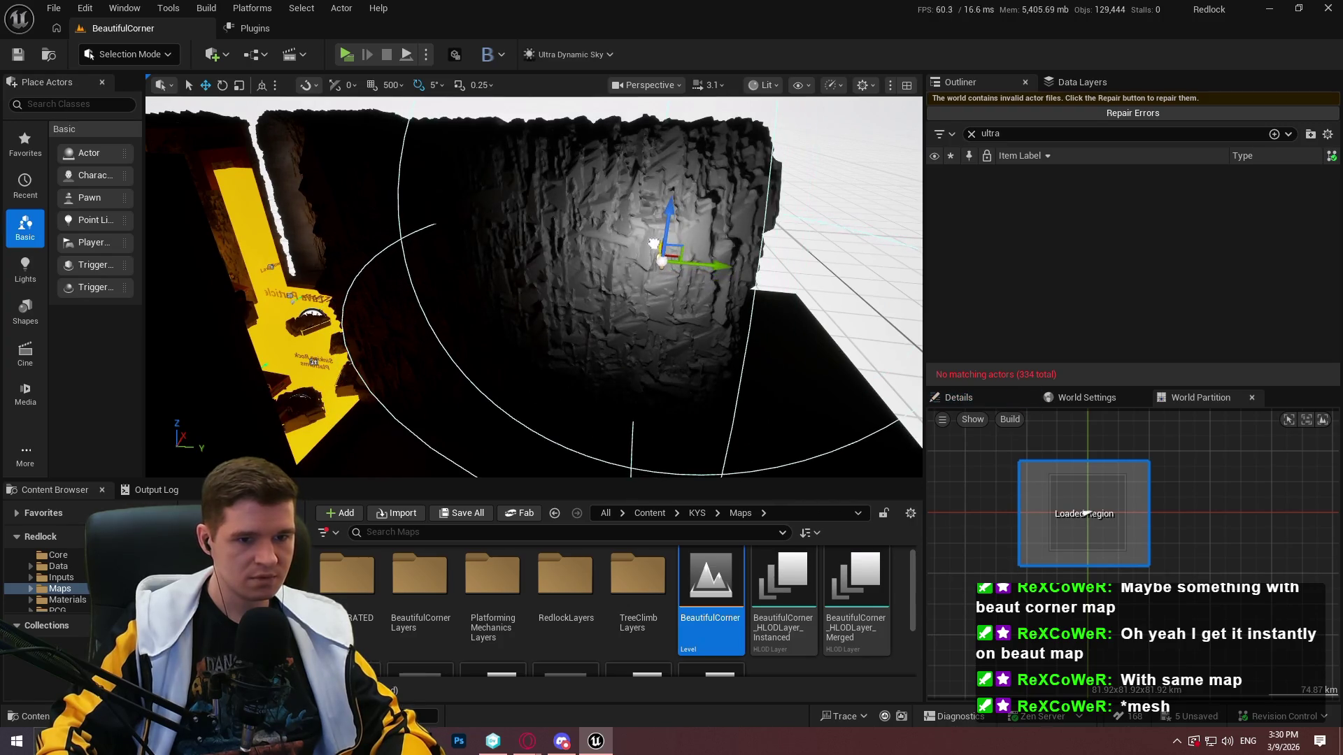
pyautogui.click(965, 400)
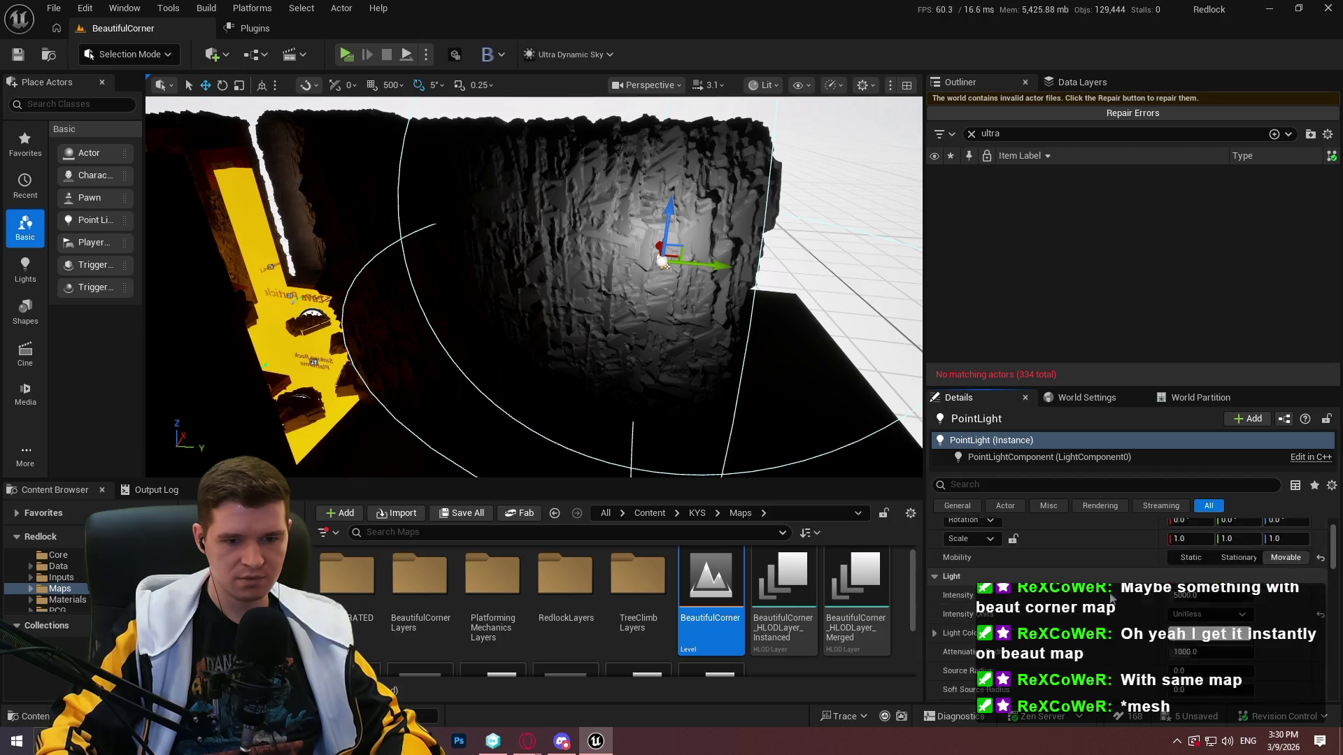
pyautogui.write('15')
pyautogui.write('5000')
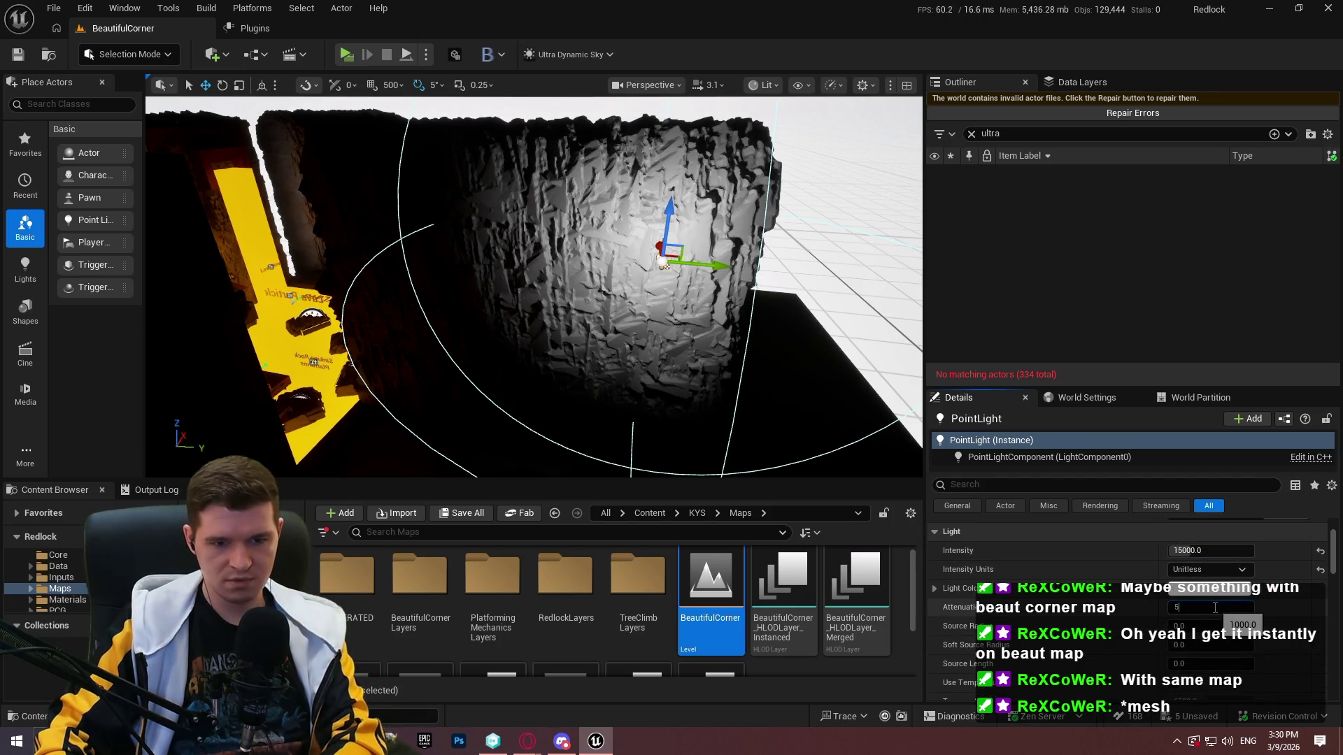
pyautogui.press('Return')
pyautogui.moveTo(703, 266); pyautogui.dragTo(390, 249)
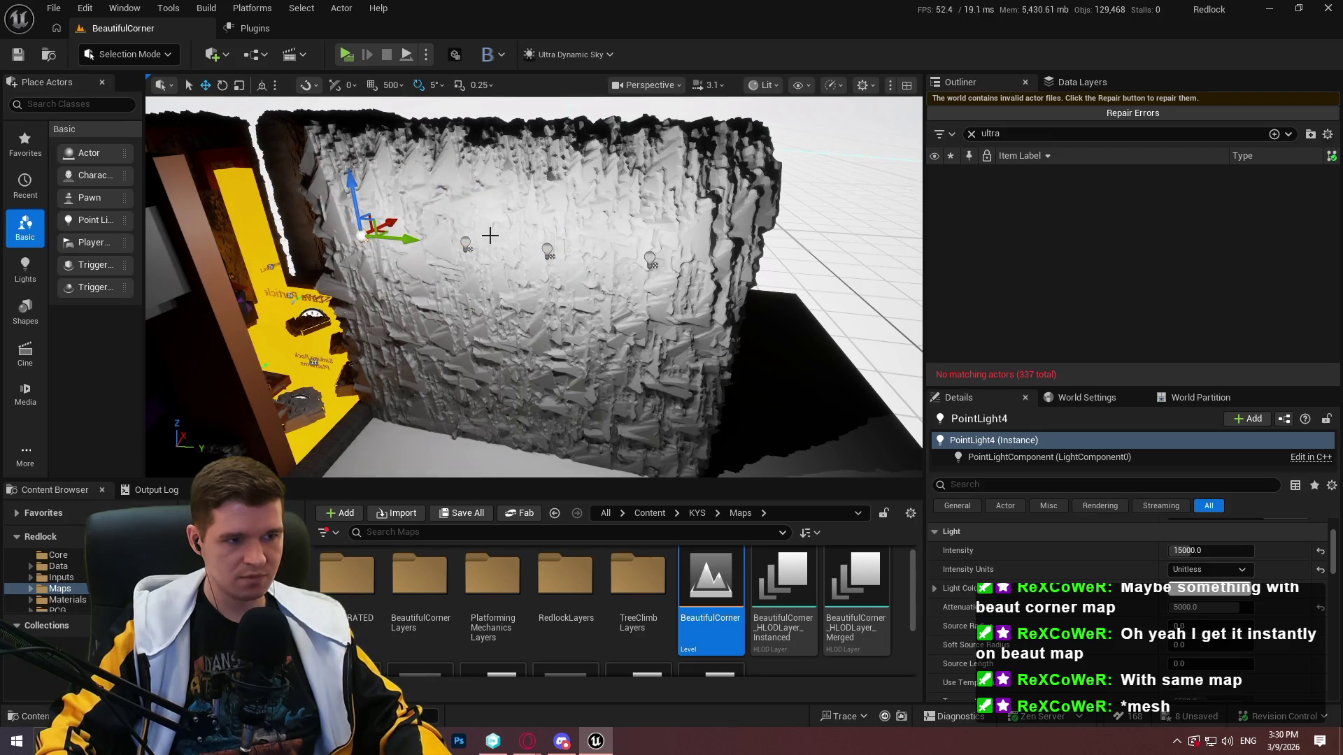
pyautogui.keyDown('ctrl'); pyautogui.click(467, 247); pyautogui.keyUp('ctrl')
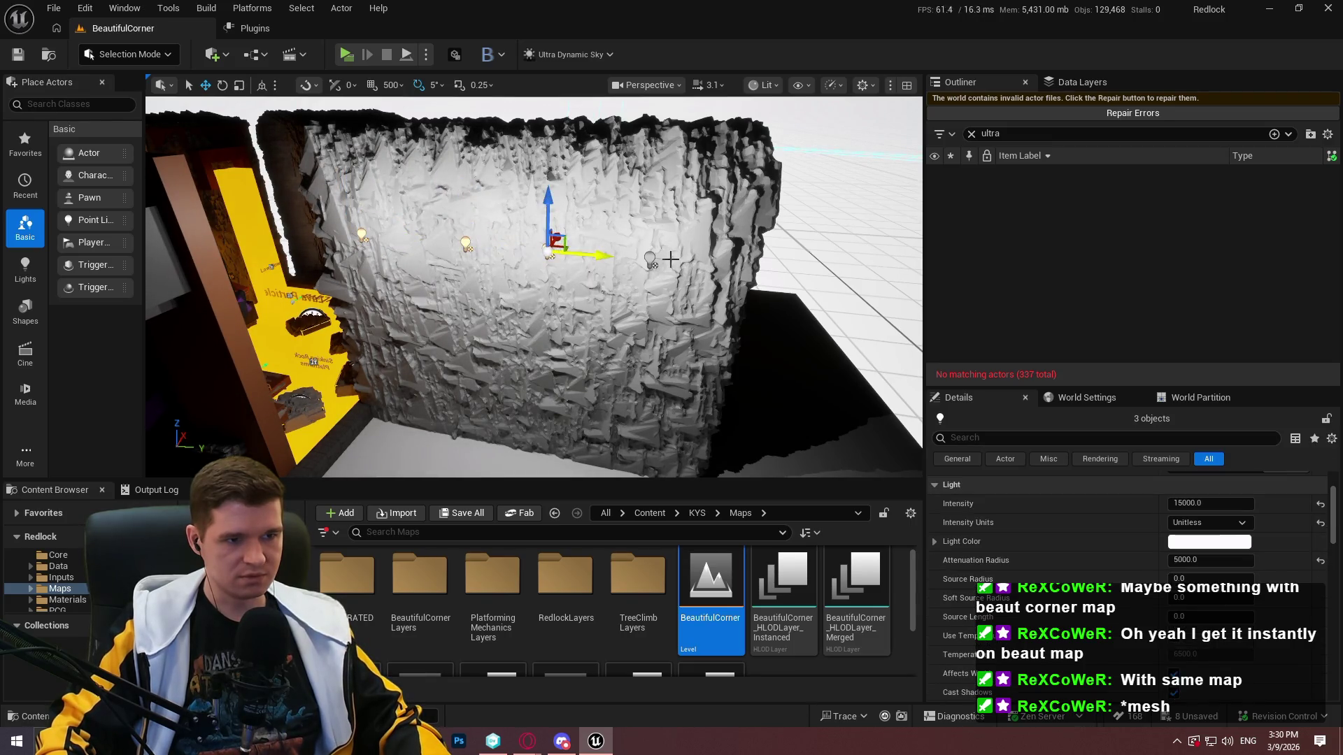
pyautogui.moveTo(657, 207)
pyautogui.mouseDown()
pyautogui.moveTo(659, 162)
pyautogui.moveTo(641, 423)
pyautogui.mouseUp()
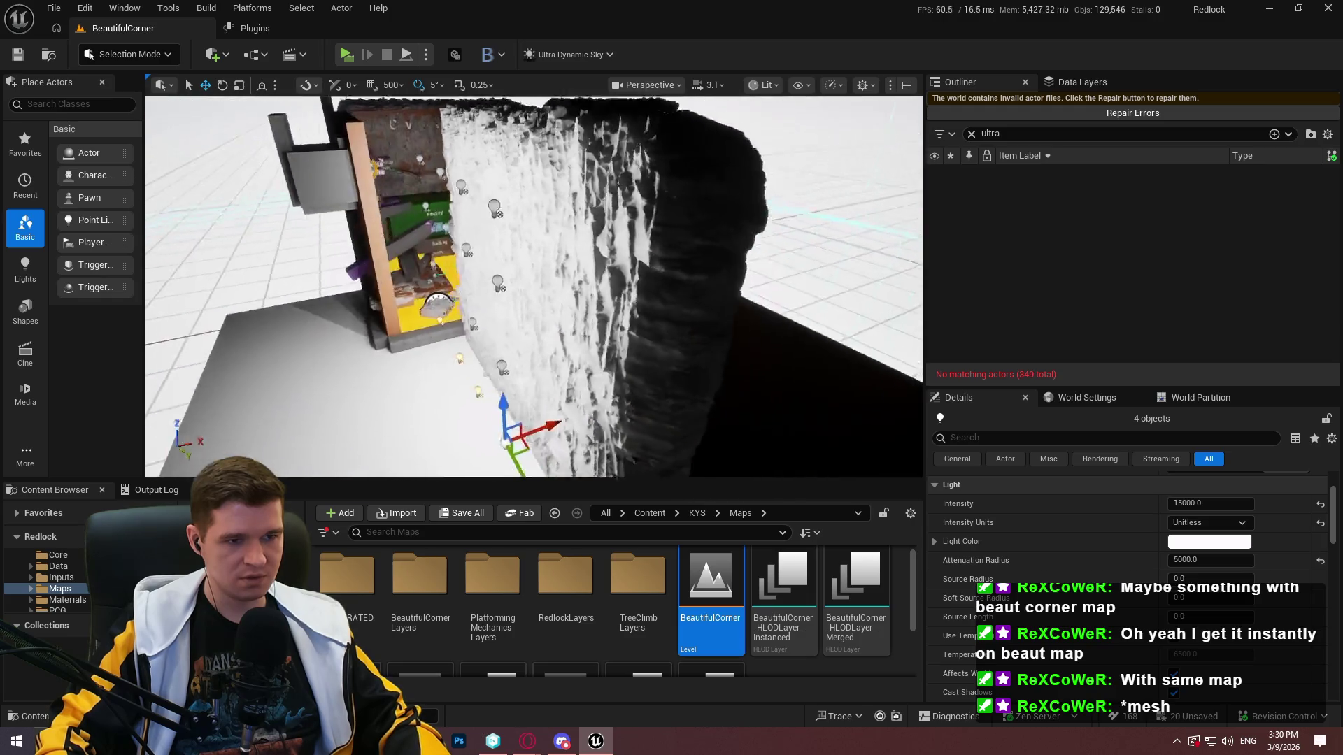
pyautogui.rightClick(666, 417)
pyautogui.moveTo(725, 486)
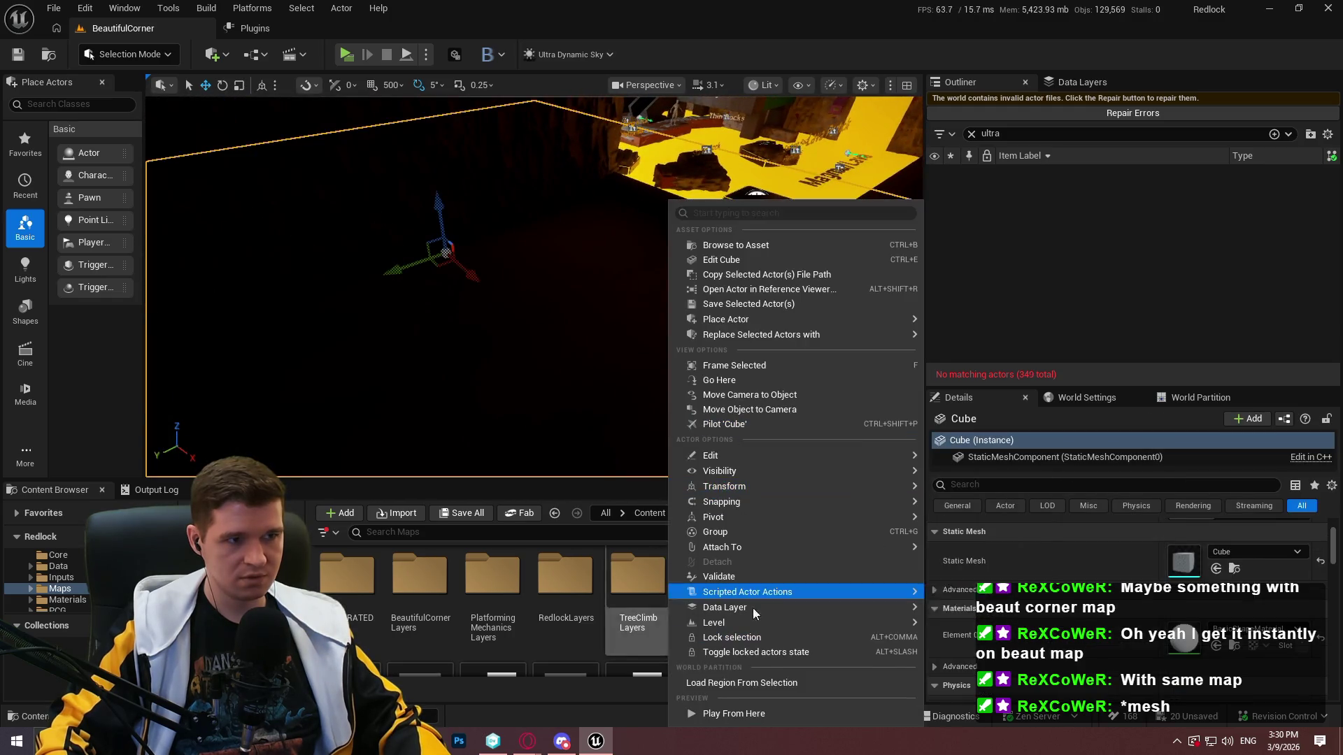
pyautogui.click(753, 714)
pyautogui.click(563, 405)
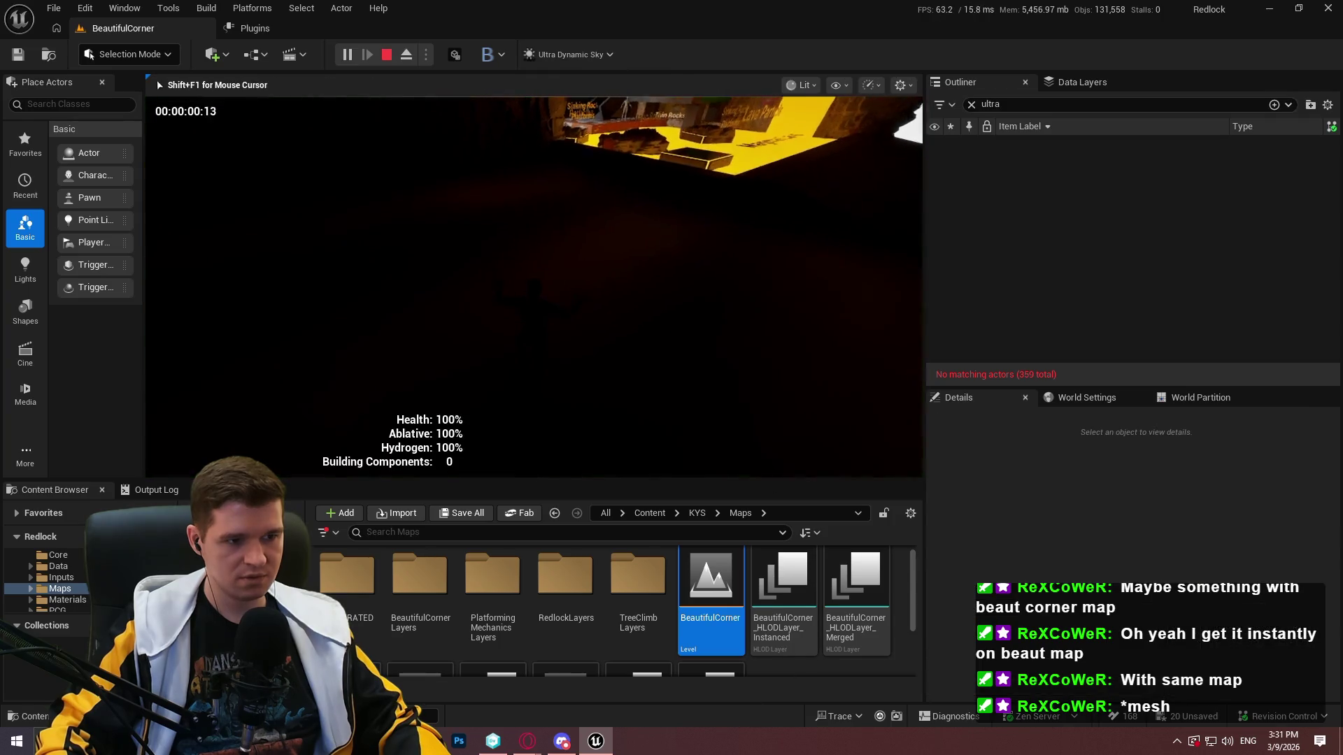
pyautogui.press('F11')
pyautogui.press('w')
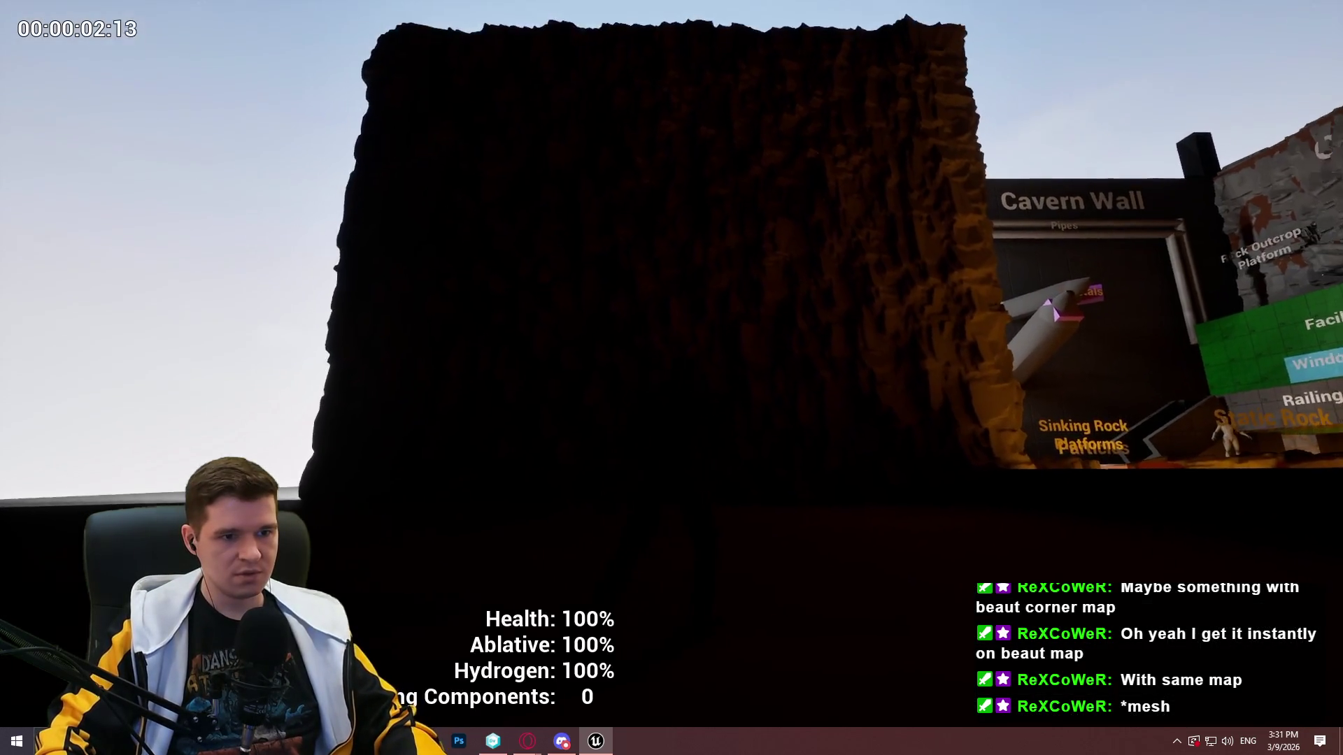
pyautogui.press('w')
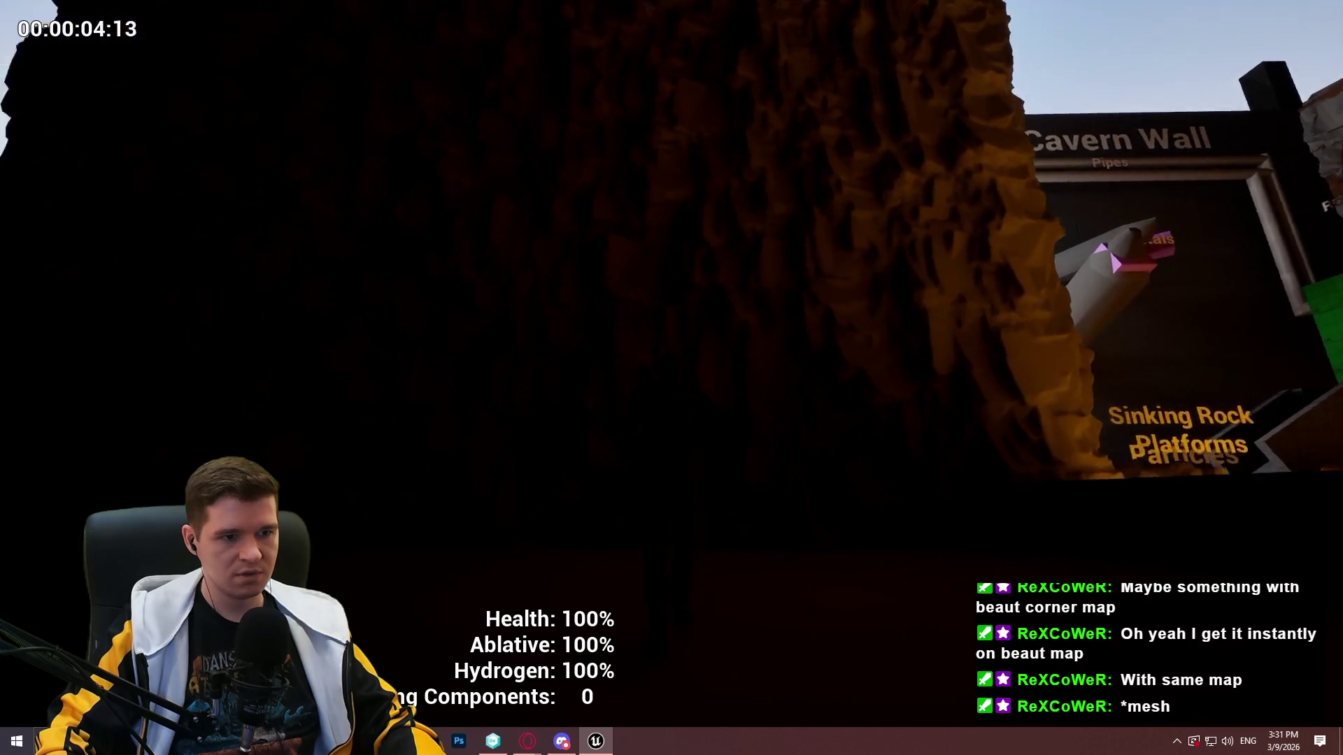
pyautogui.press('Escape')
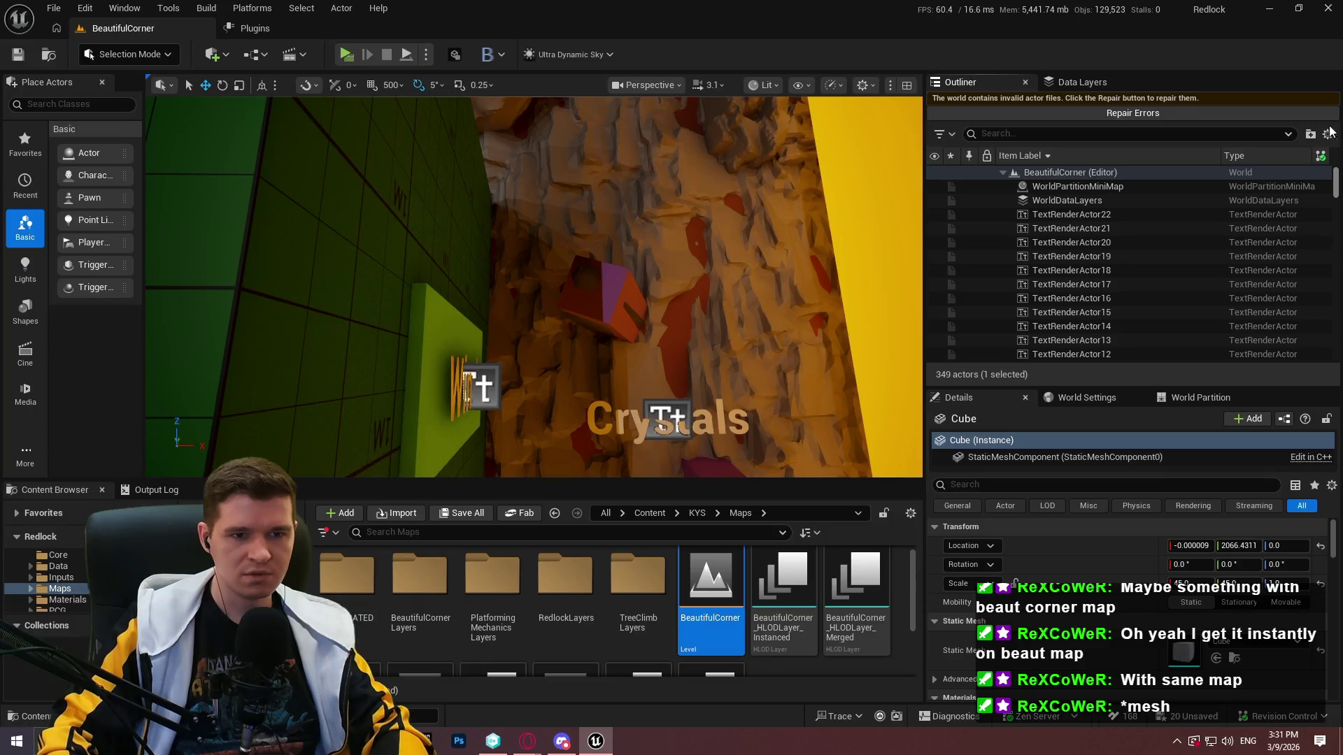
# Filter the Outliner by 'light' to locate the sky actors
pyautogui.moveTo(1336, 192); pyautogui.dragTo(1338, 218)
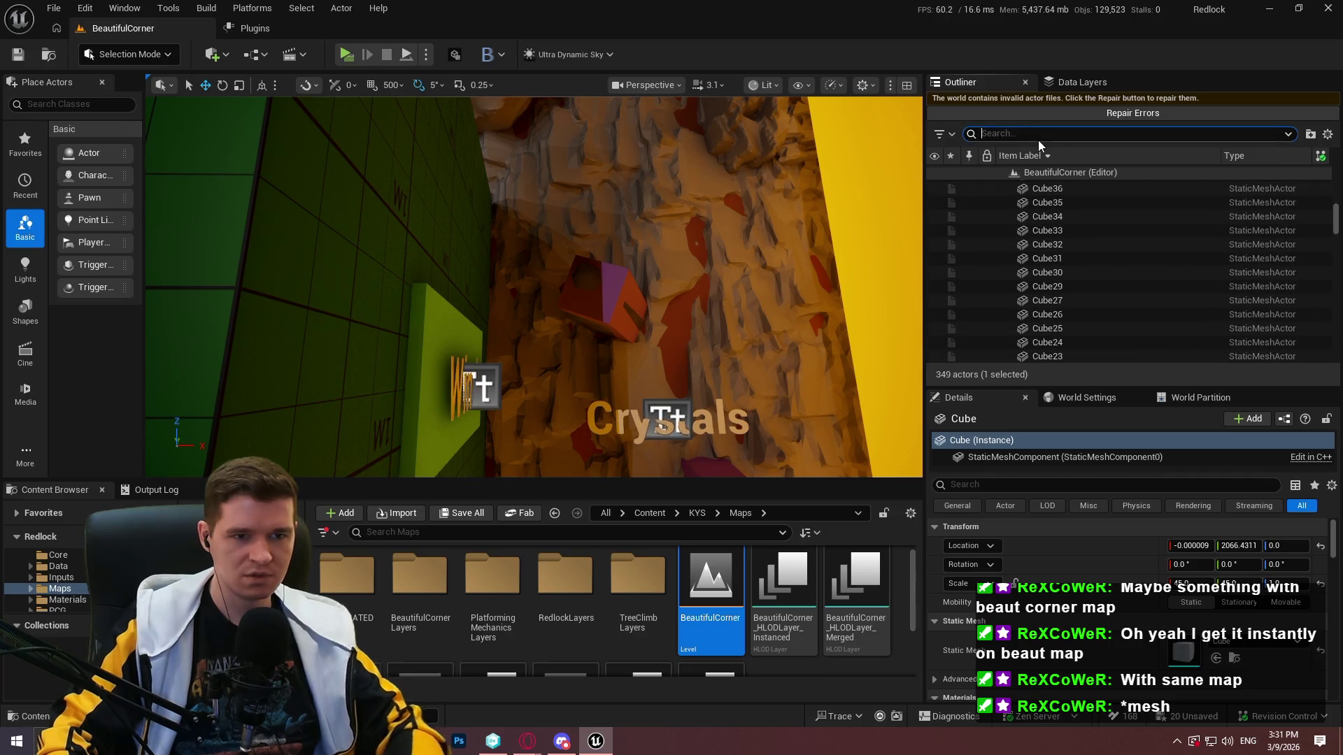
pyautogui.write('light')
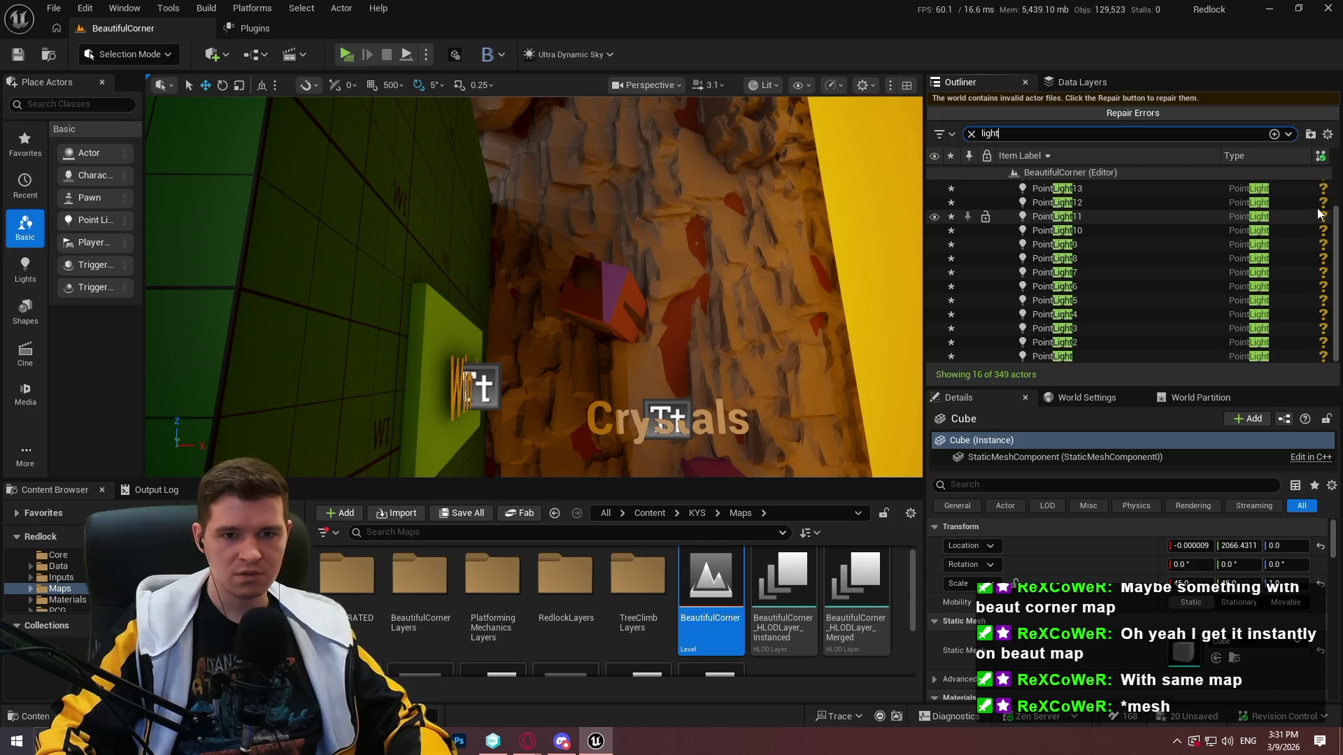
pyautogui.moveTo(1337, 240); pyautogui.dragTo(1339, 157)
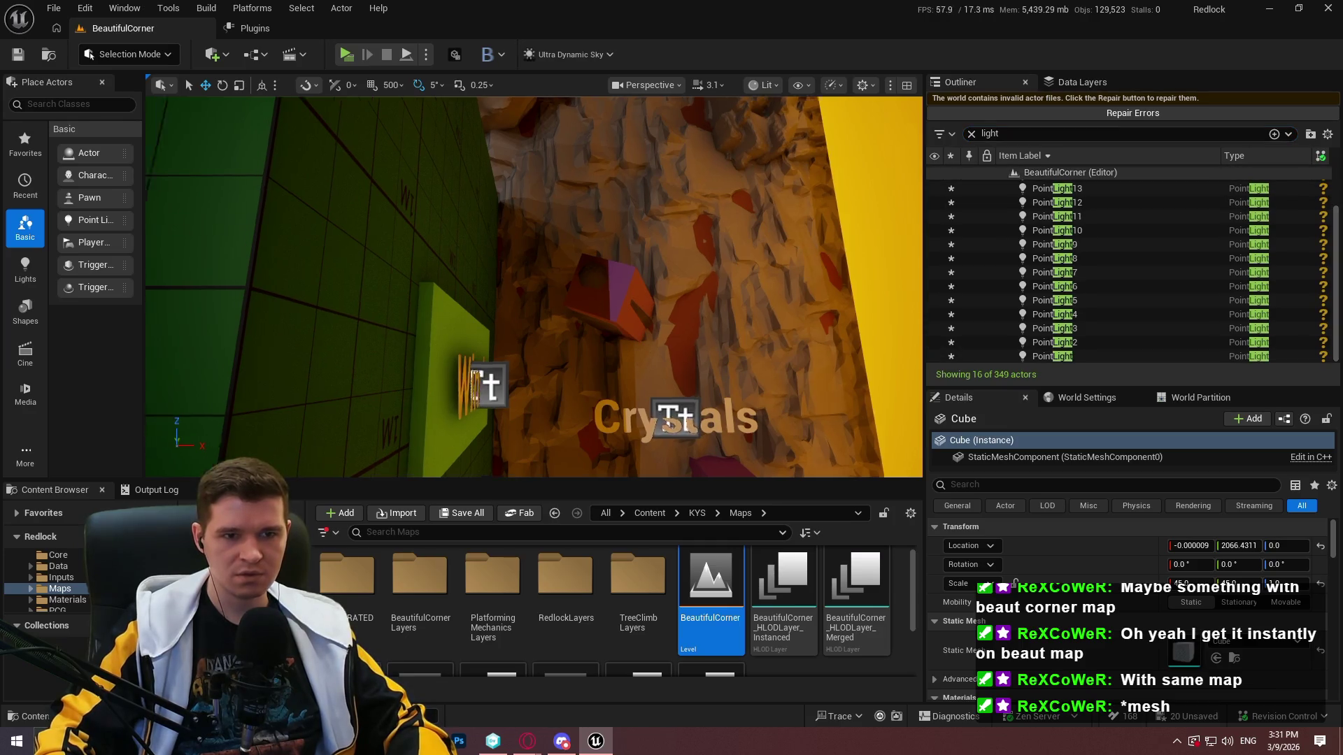
# Delete the SM_SkySphere and launch the Redlock Standalone Game preview
pyautogui.click(465, 244)
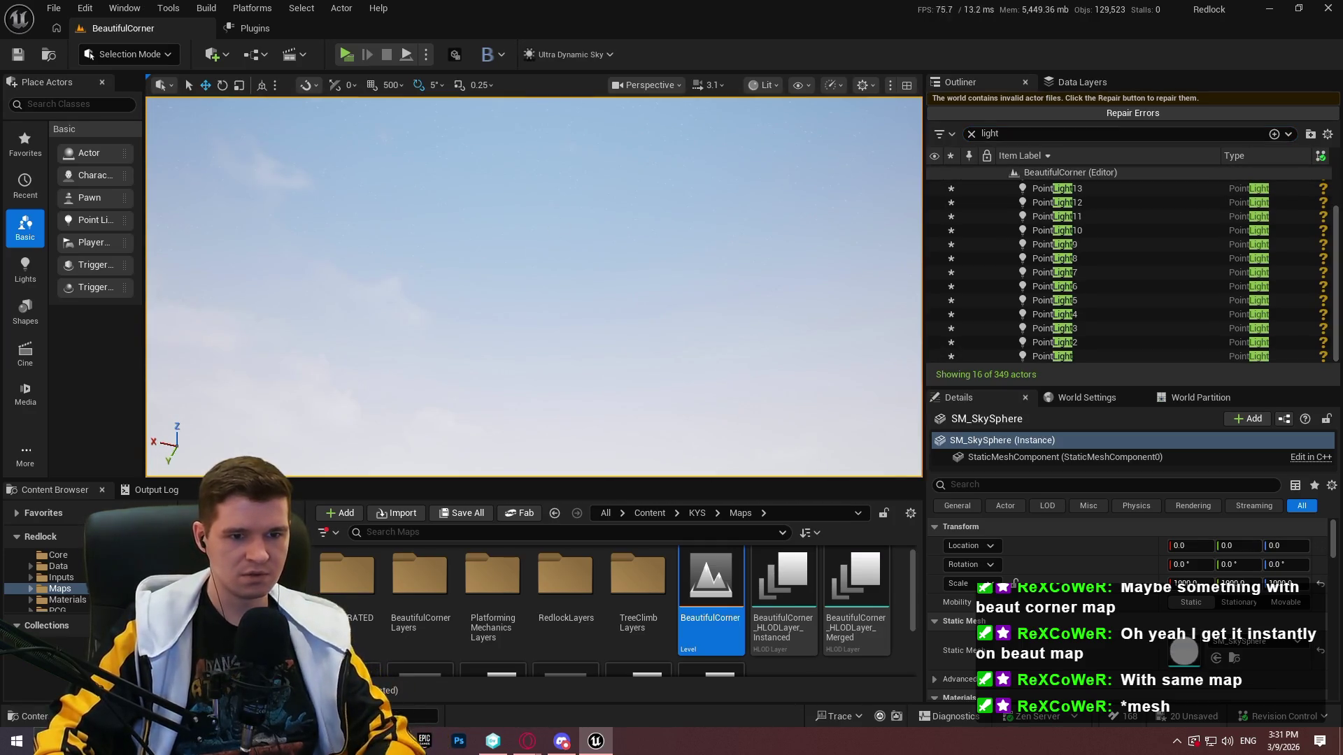
pyautogui.press('Delete')
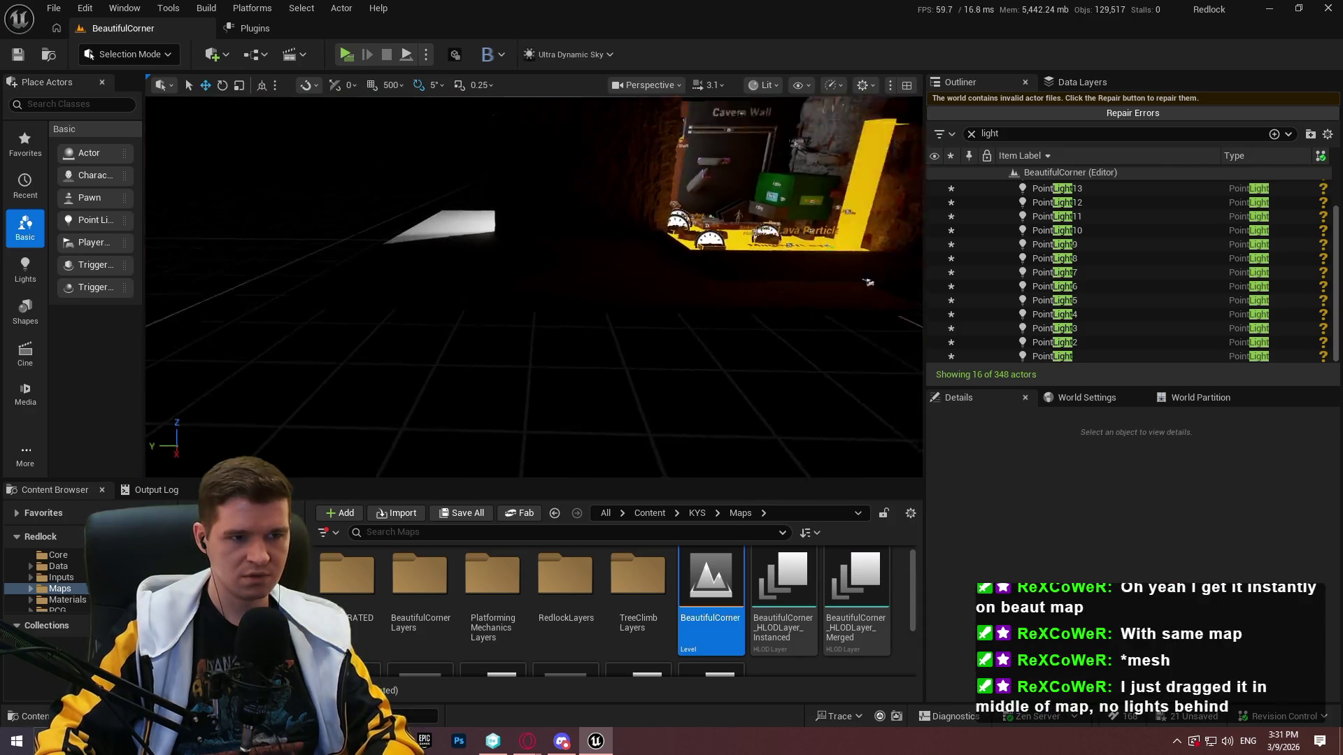
pyautogui.click(345, 55)
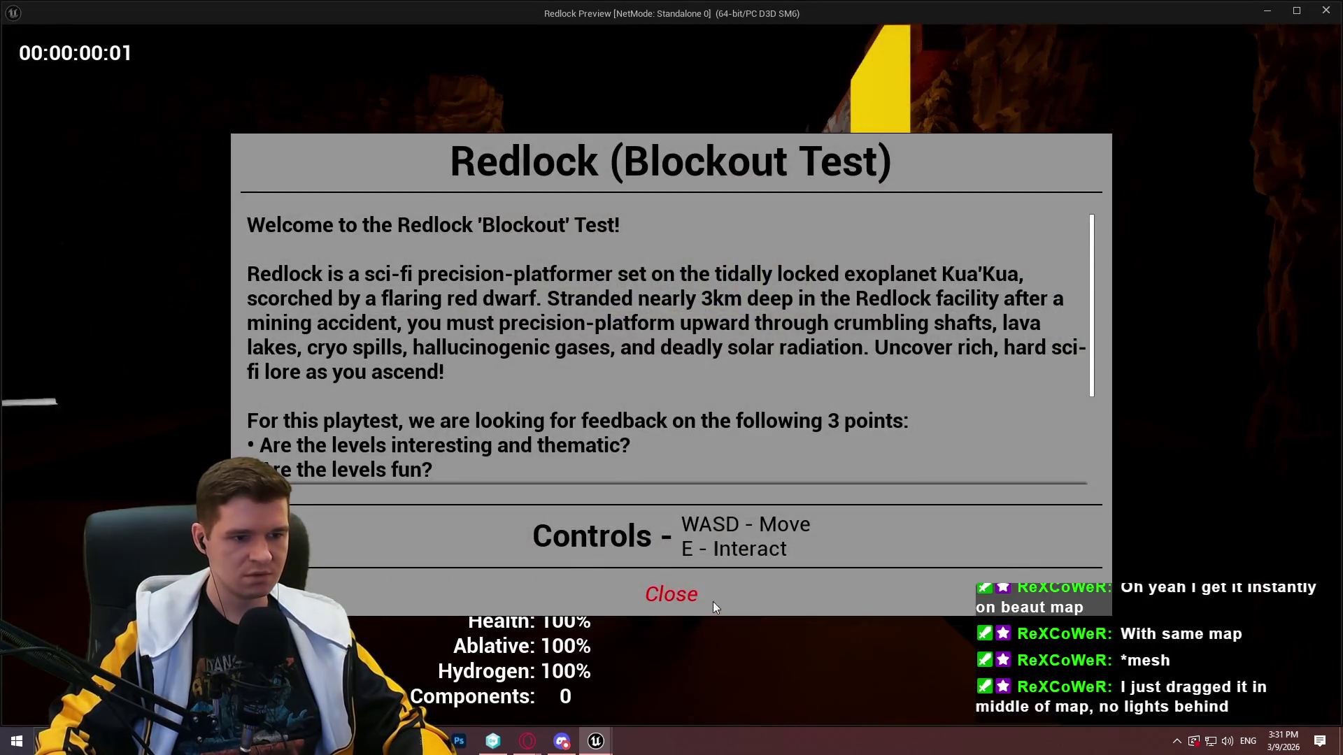
# Dismiss the welcome message and walk past the Rock Outcrop, Sinking Rock Platforms and Cavern Wall signs
pyautogui.click(712, 602)
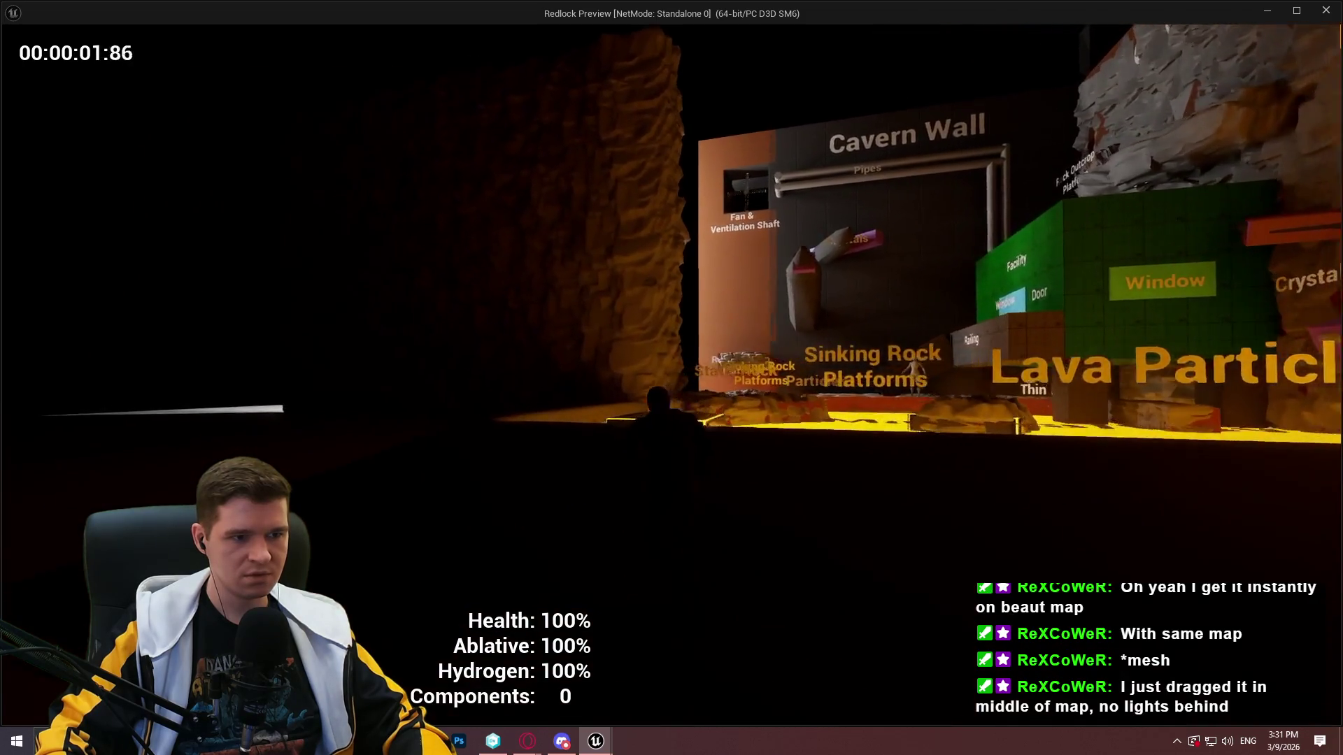
pyautogui.press('w')
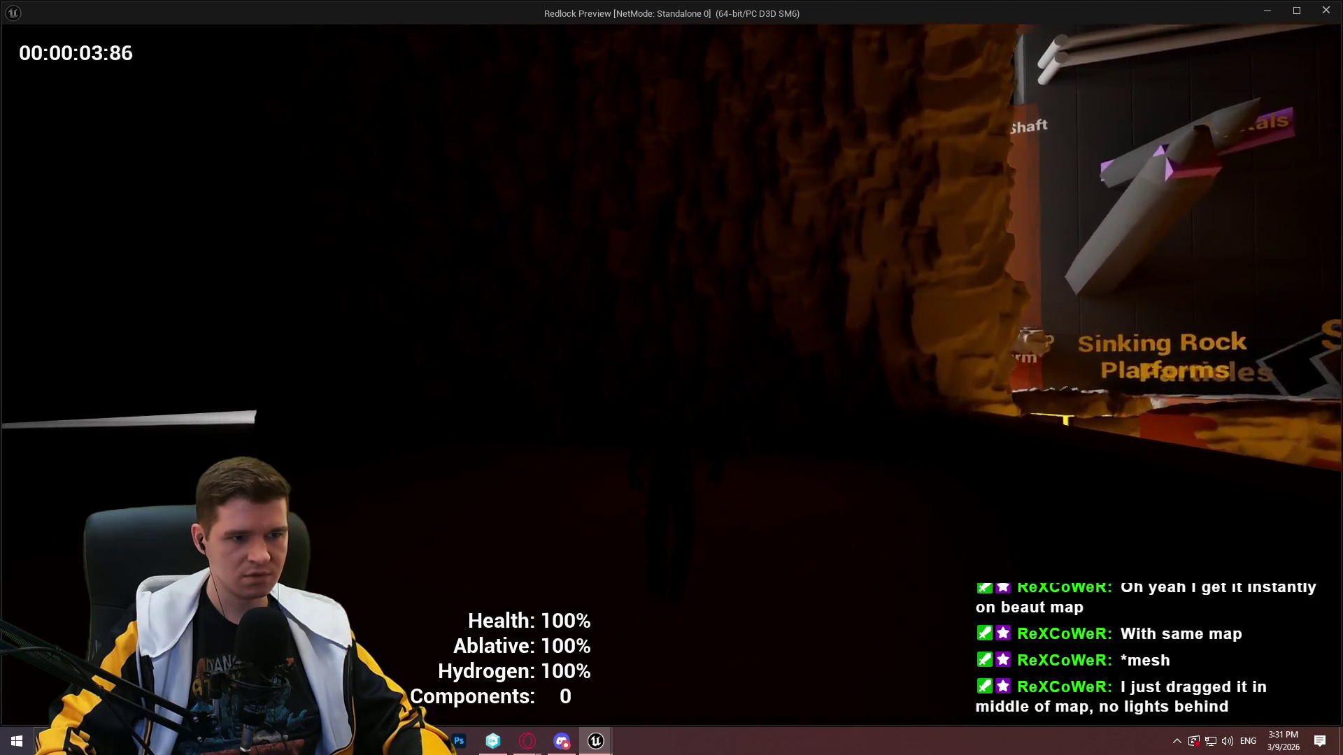
pyautogui.press('w')
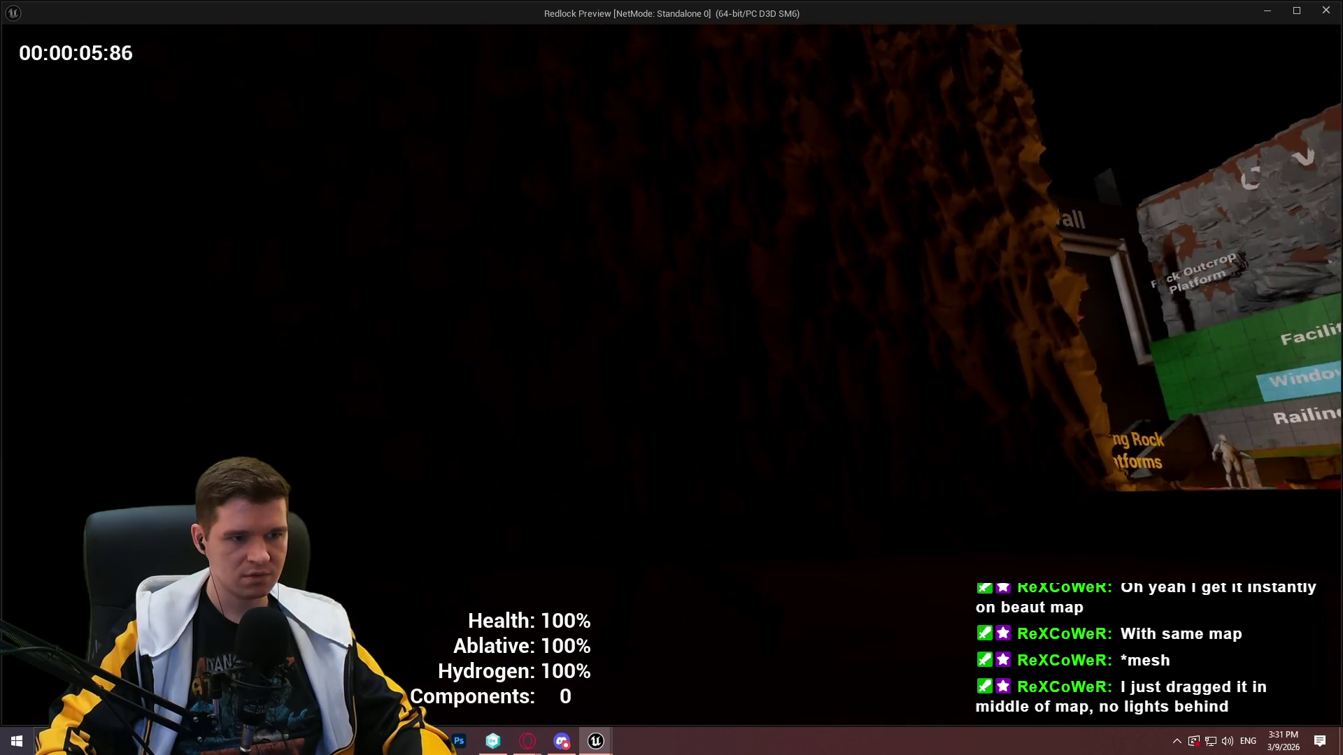
pyautogui.press('w')
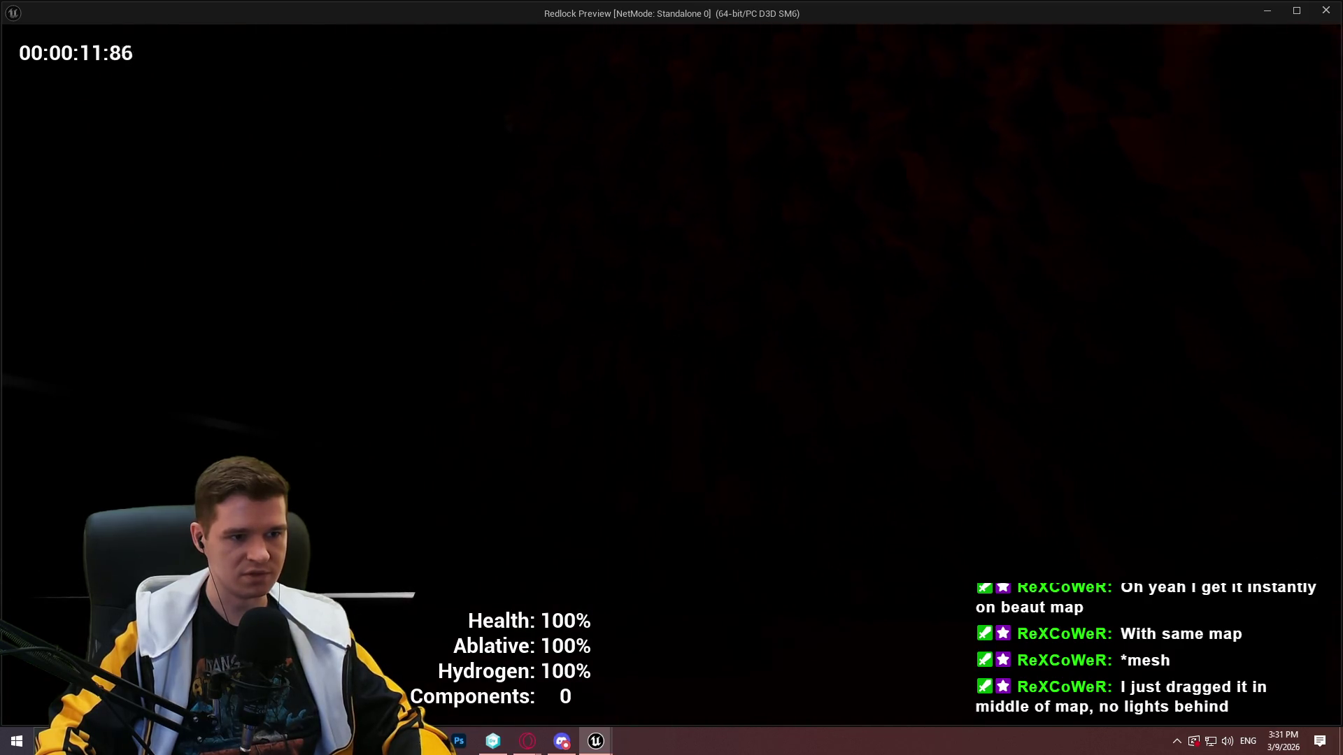
pyautogui.press('w')
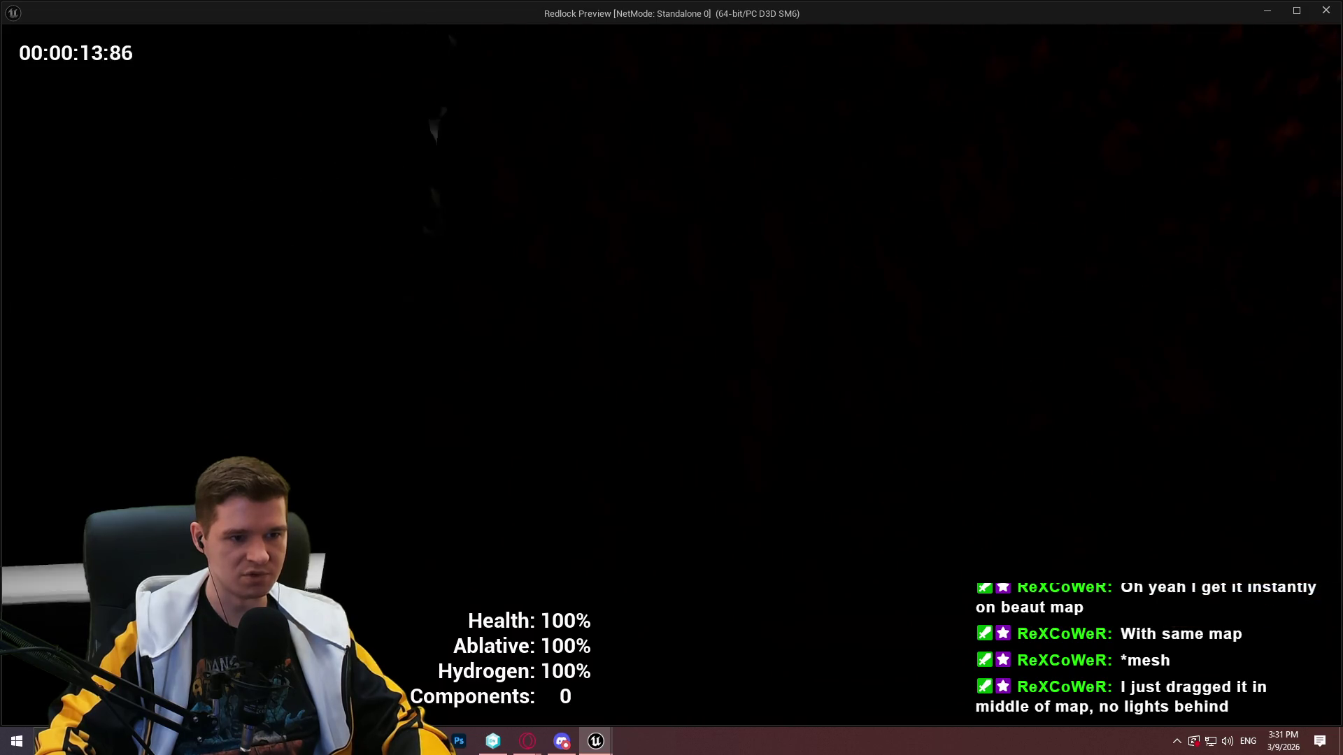
pyautogui.press('w')
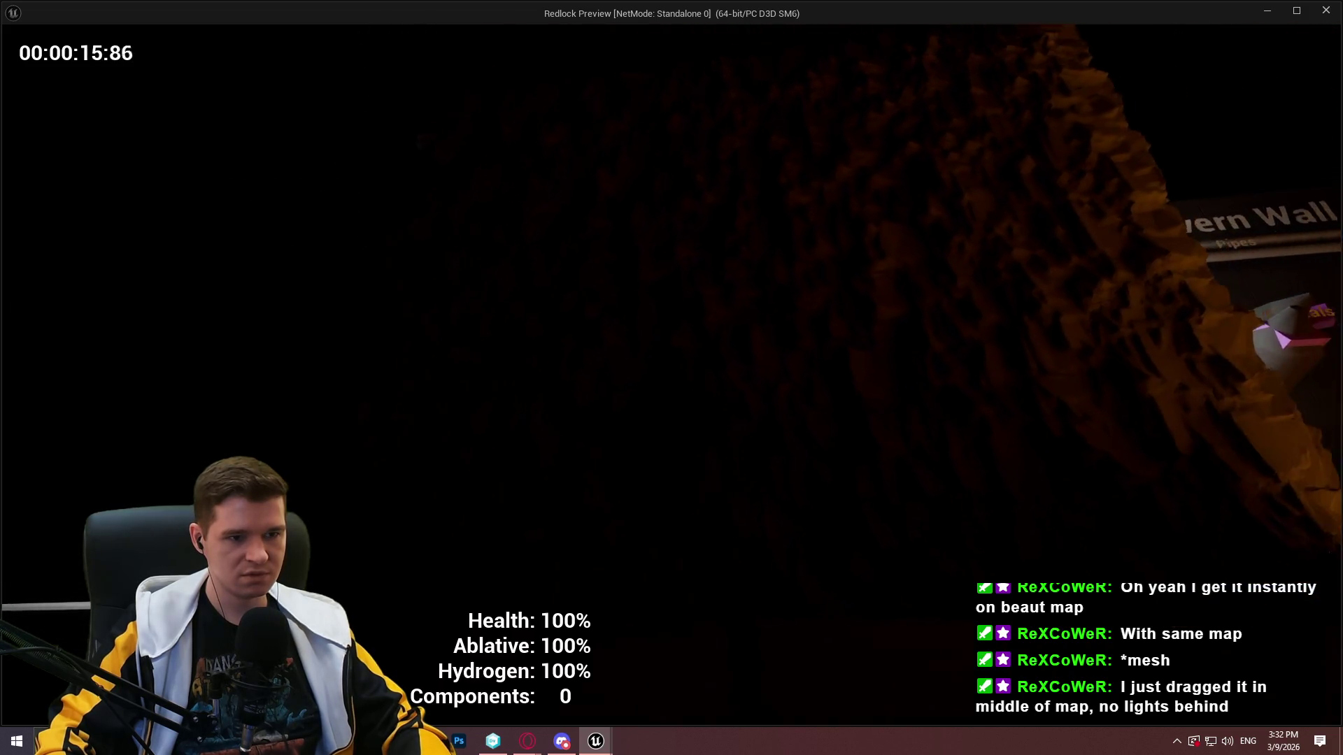
pyautogui.press('d')
pyautogui.press('d')
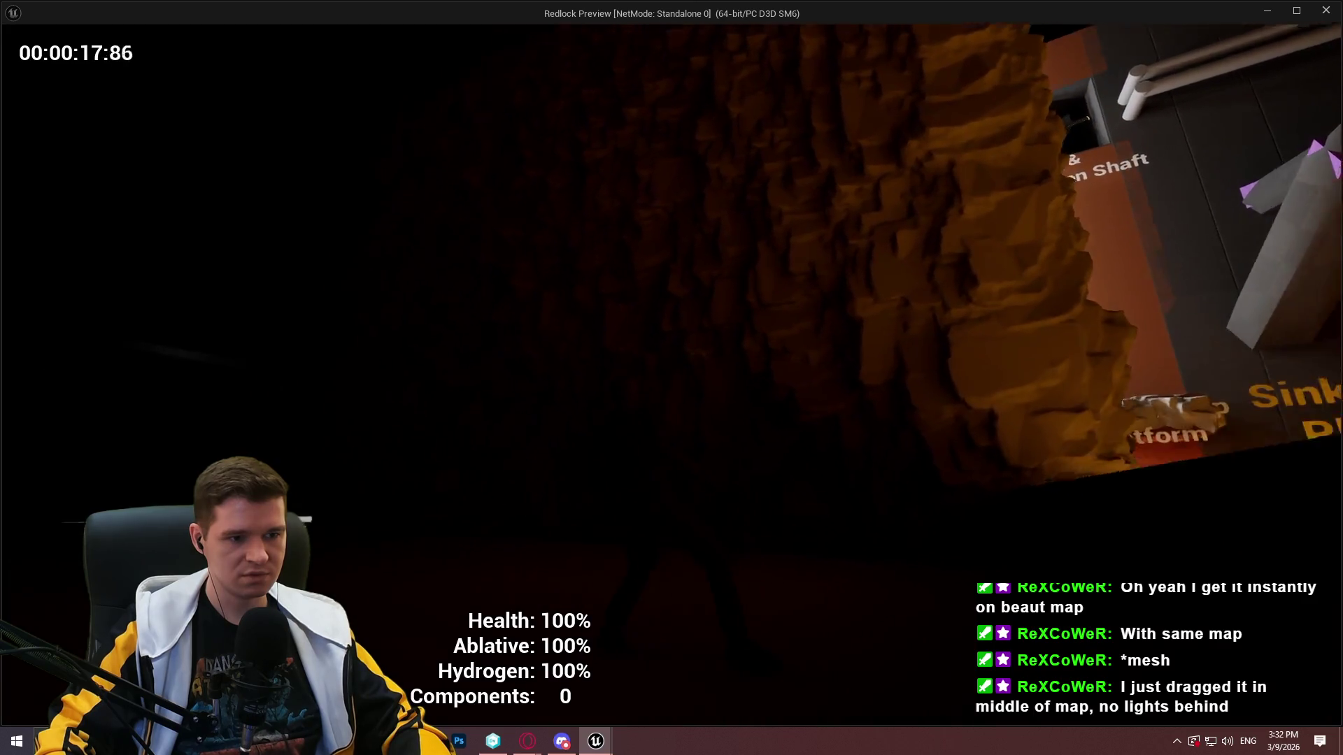
pyautogui.press('s')
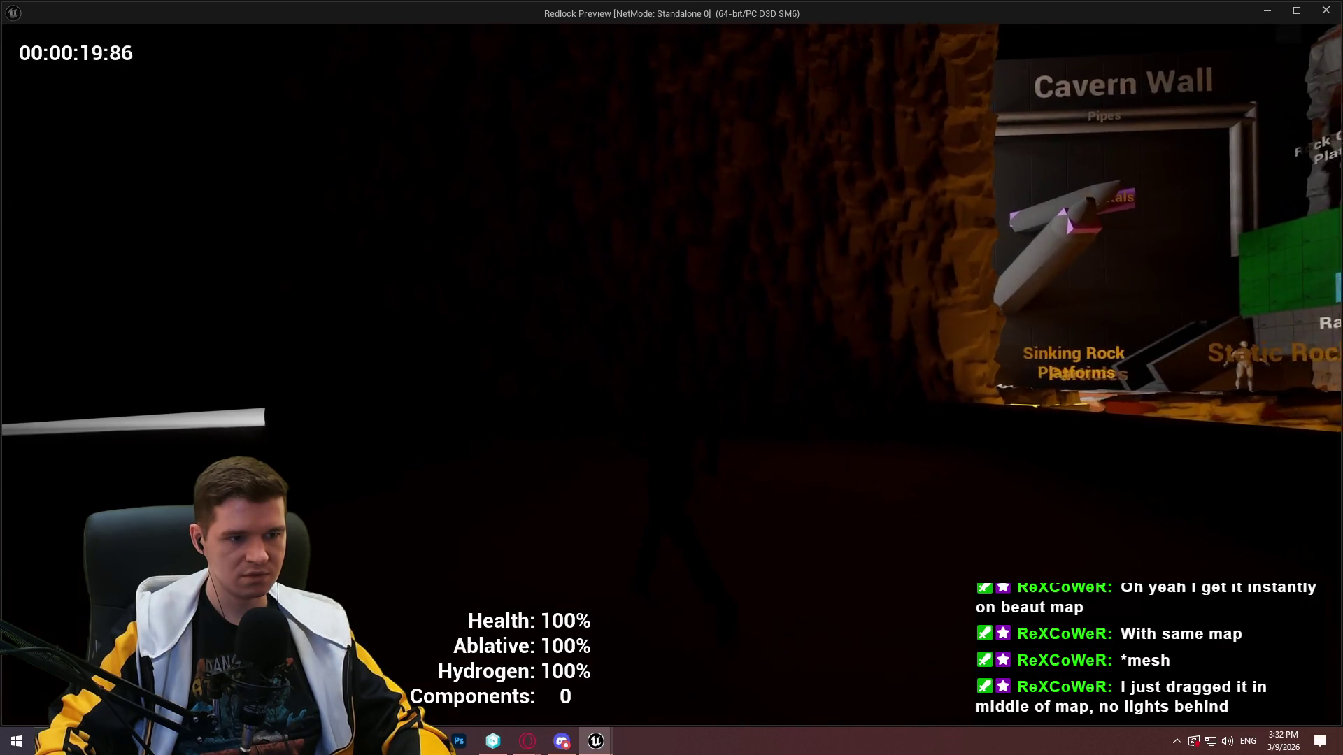
pyautogui.press('s')
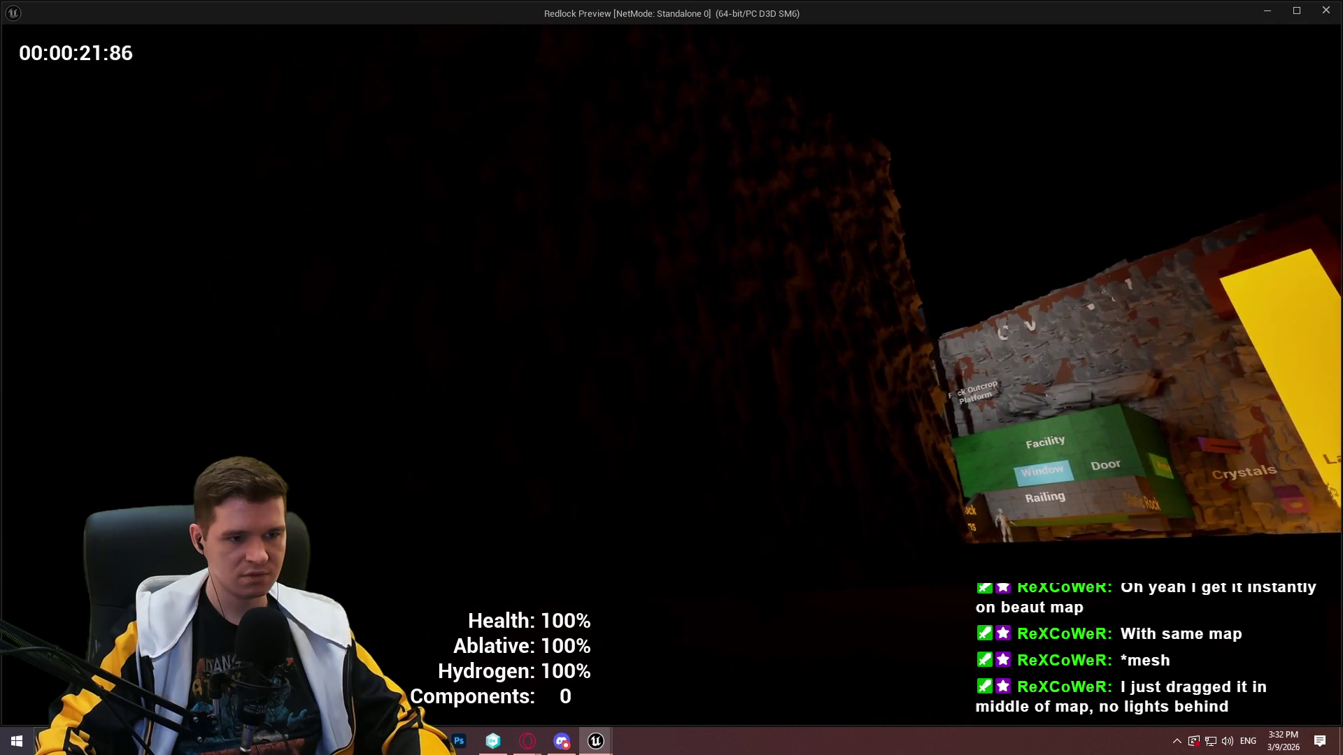
pyautogui.press('w')
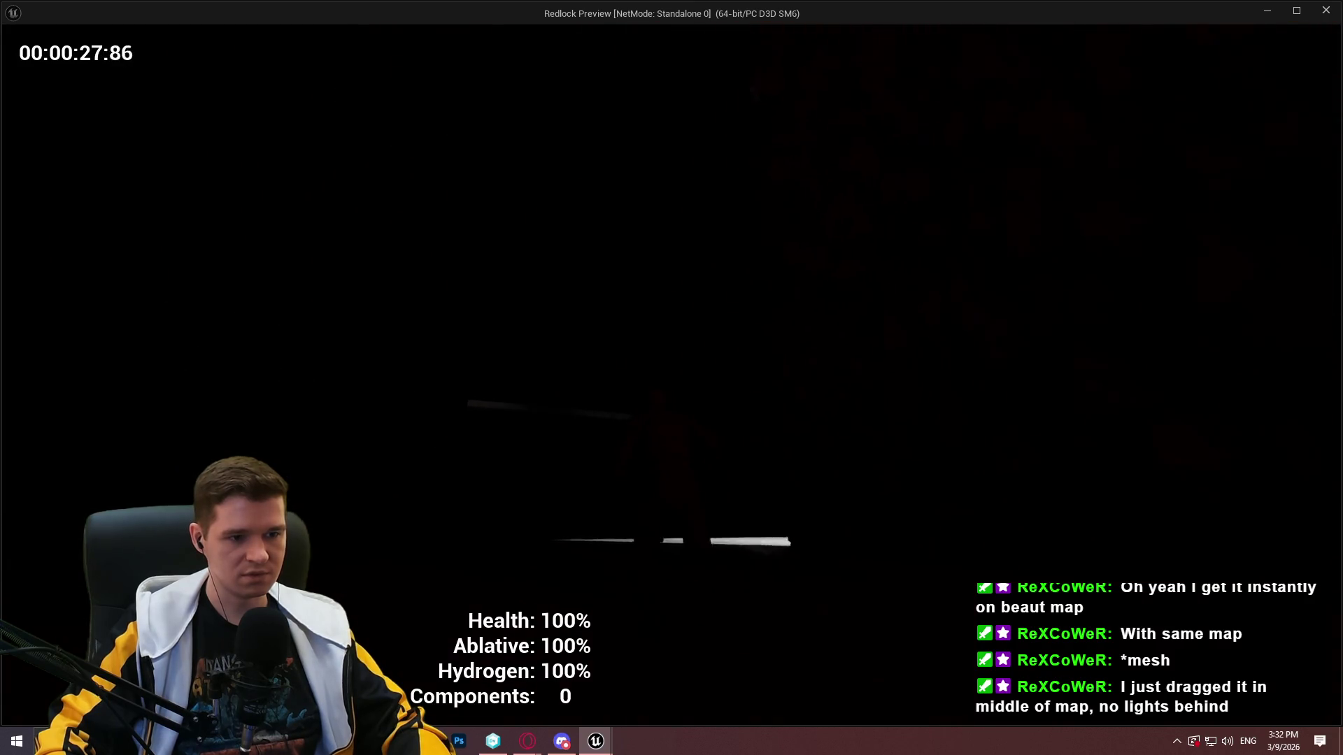
pyautogui.press('w')
# Explore deeper past the ventilation shaft and Facility signs, then close the preview with Esc
pyautogui.press('w')
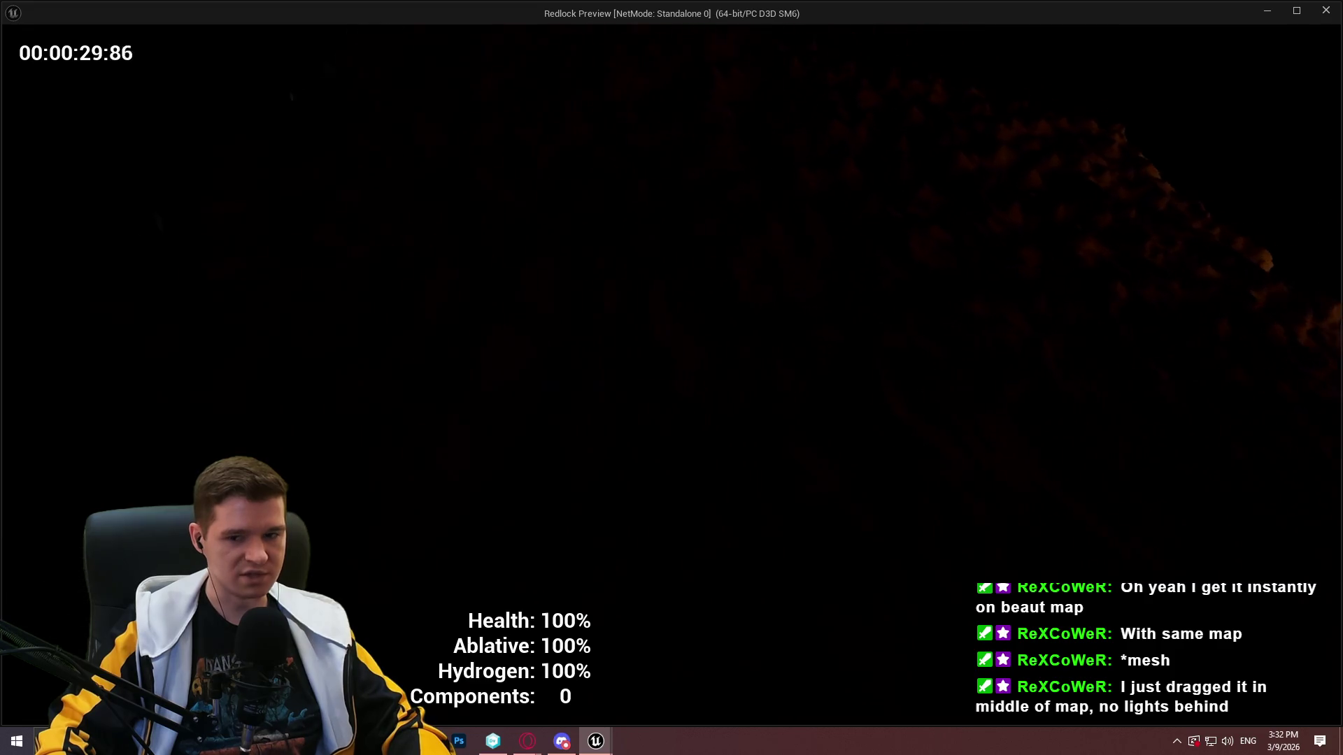
pyautogui.press('w')
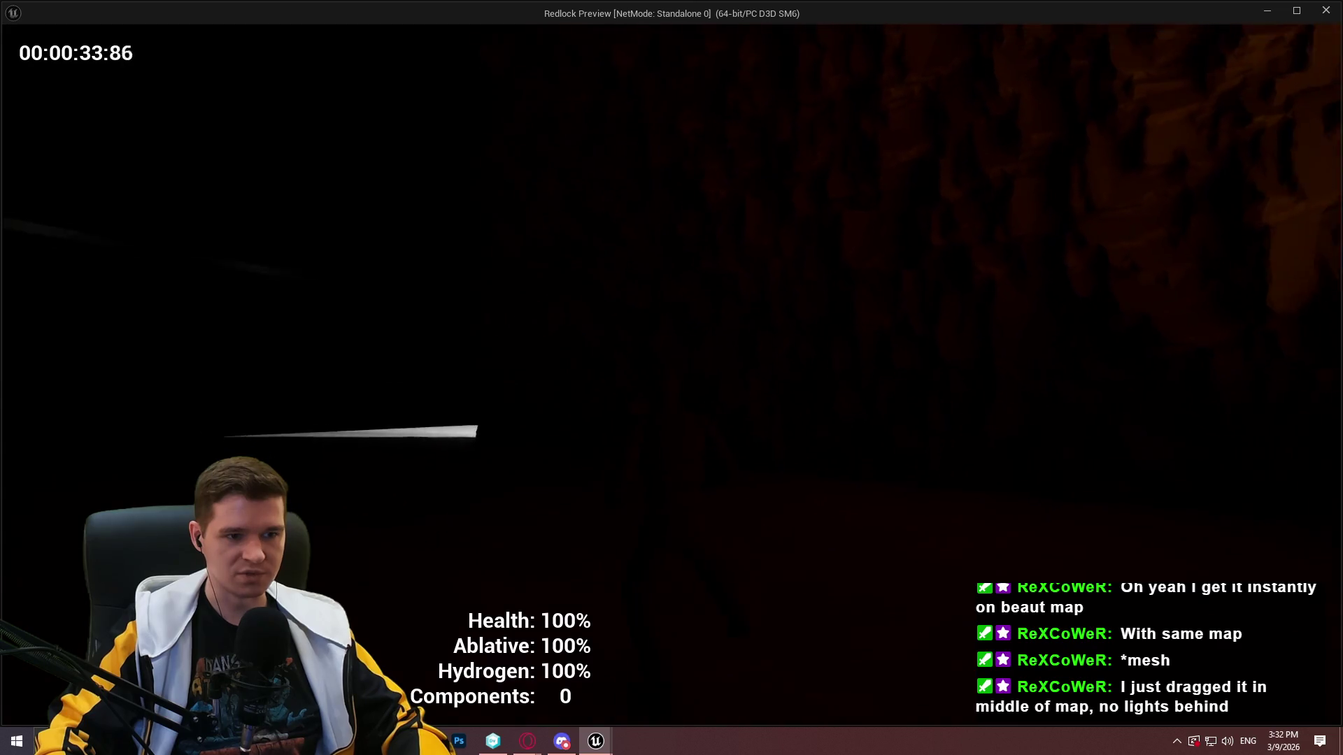
pyautogui.press('w')
pyautogui.press('w')
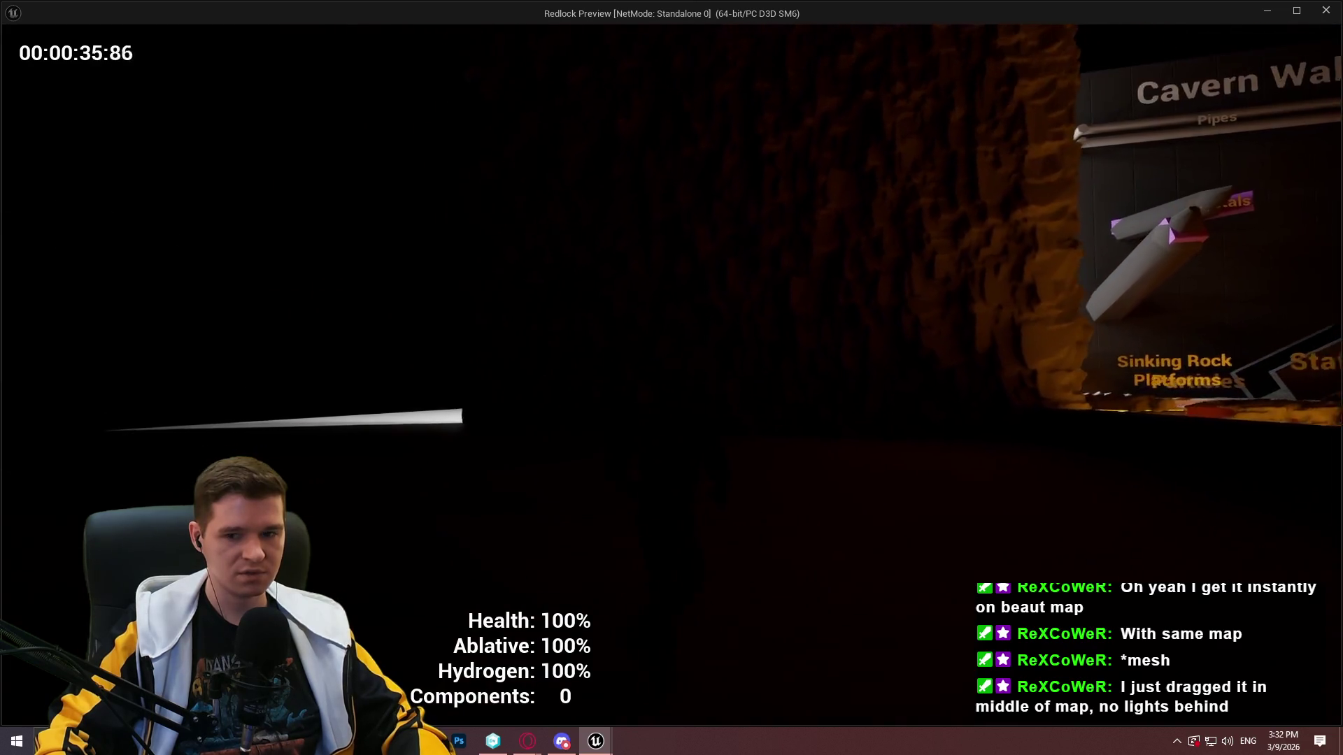
pyautogui.press('w')
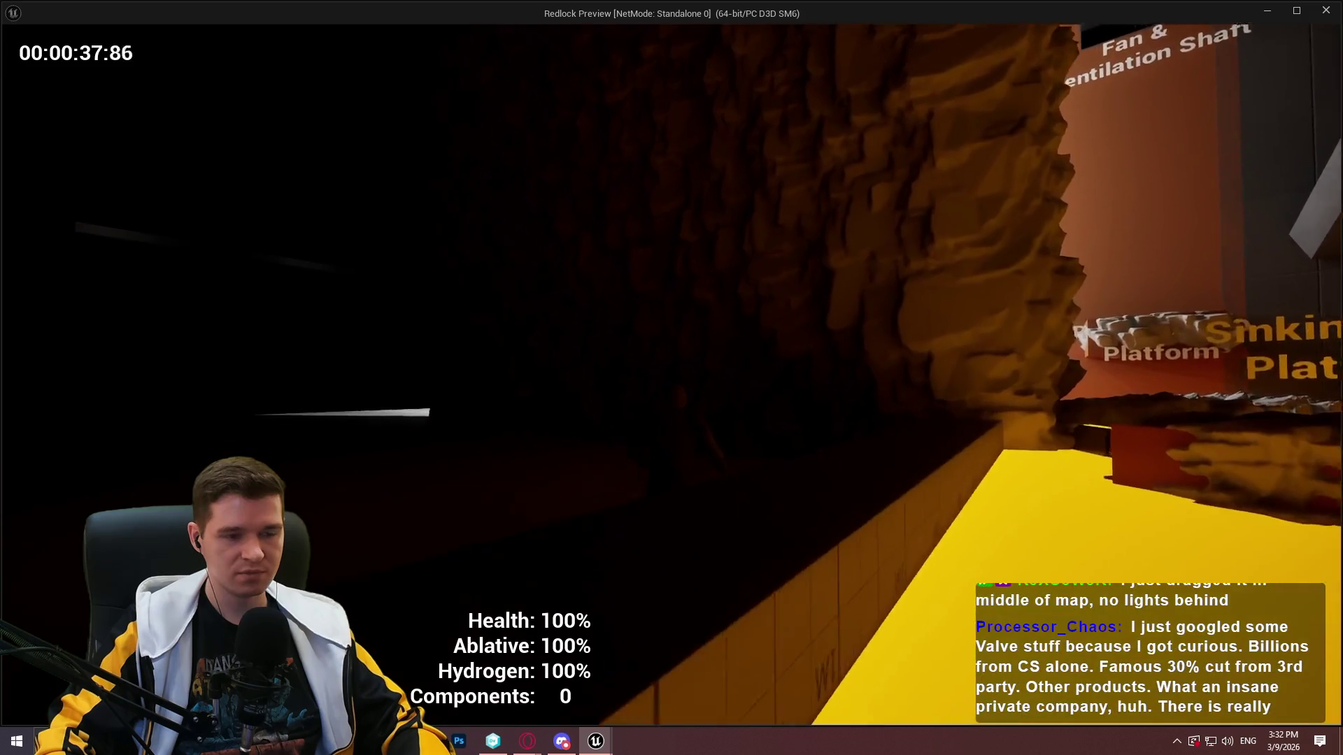
pyautogui.press('w')
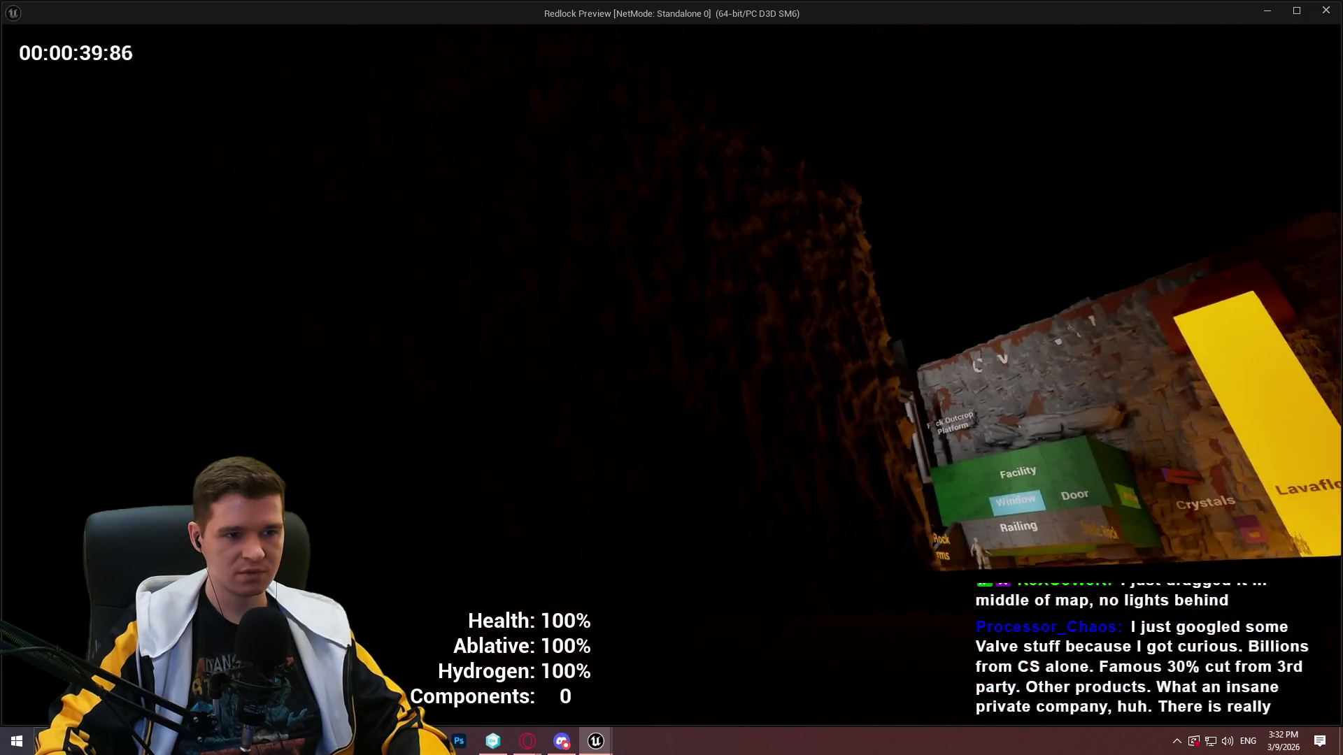
pyautogui.press('w')
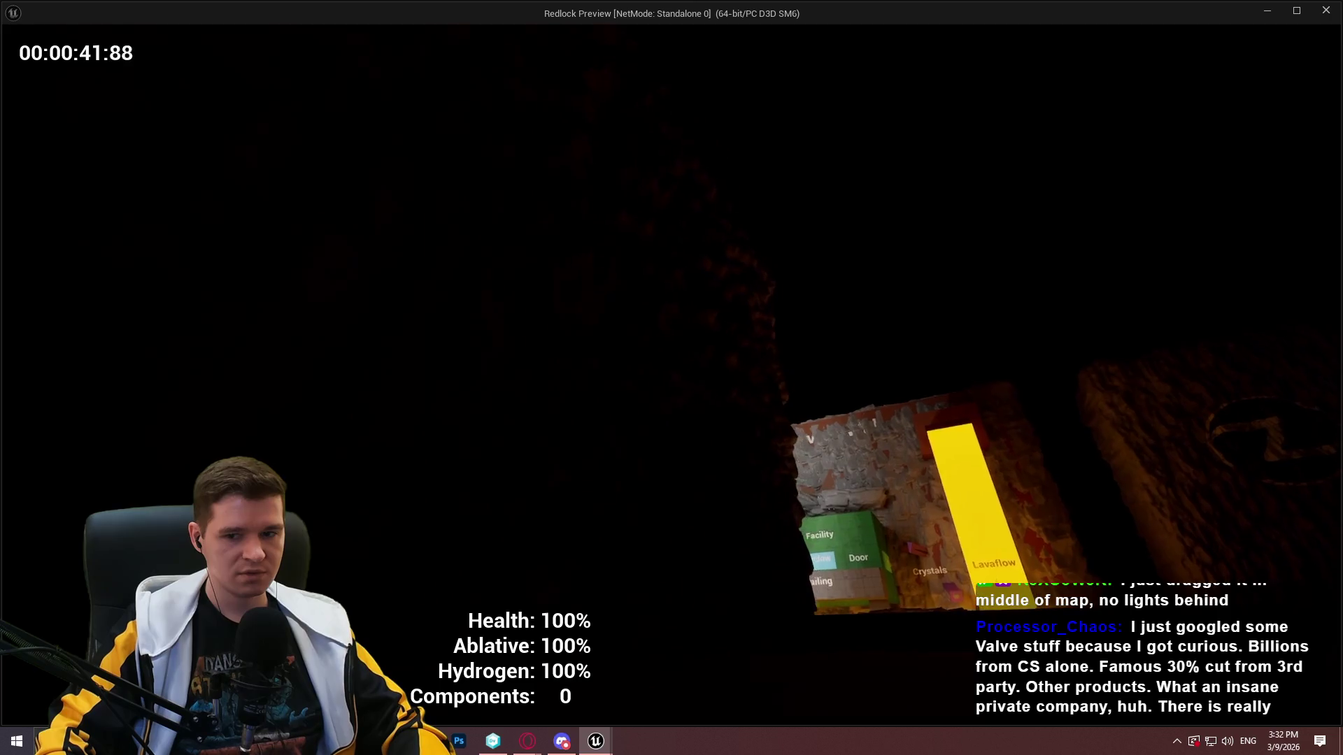
pyautogui.press('w')
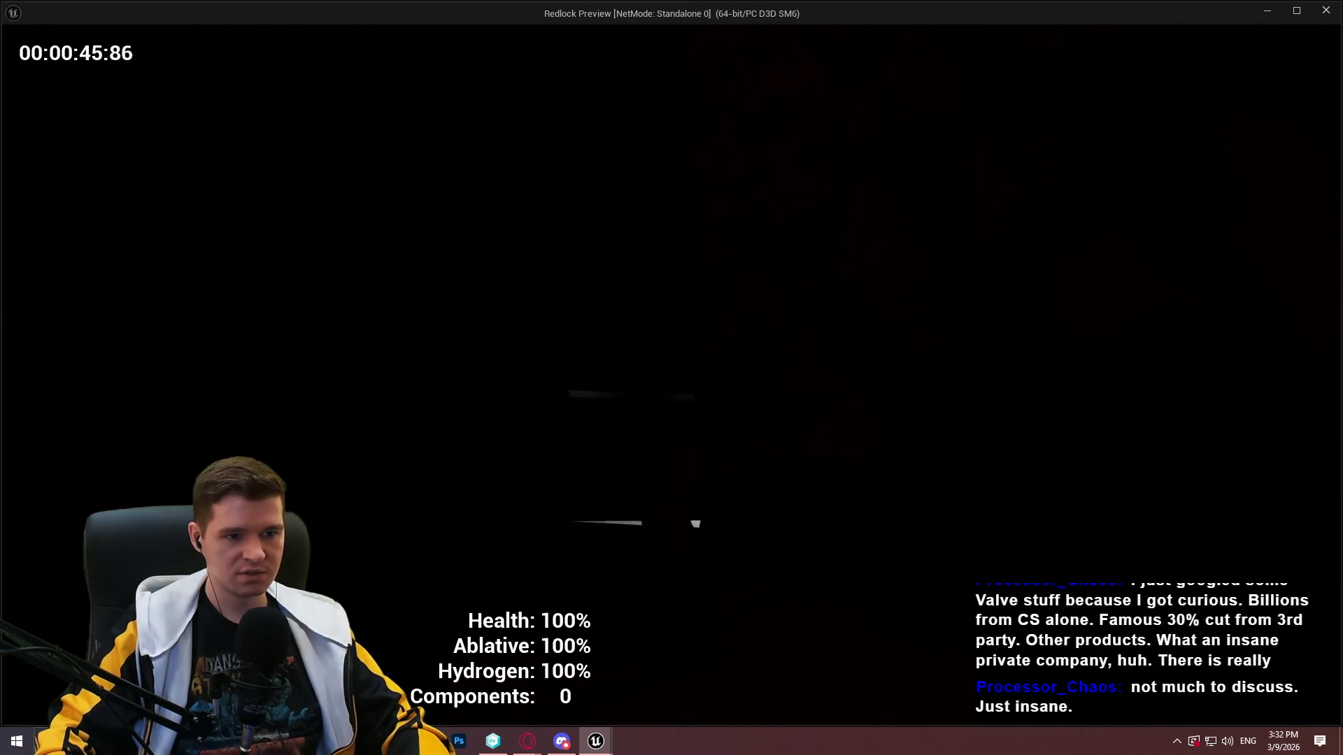
pyautogui.press('w')
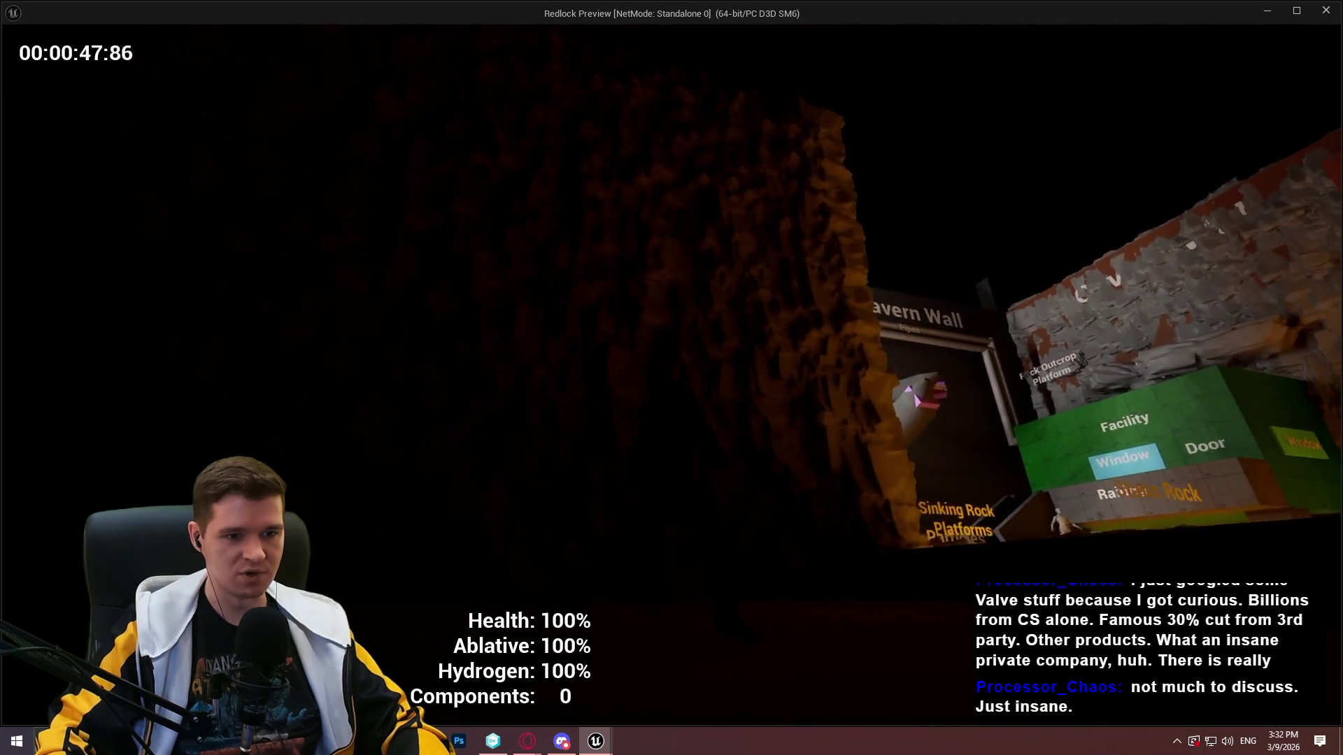
pyautogui.press('w')
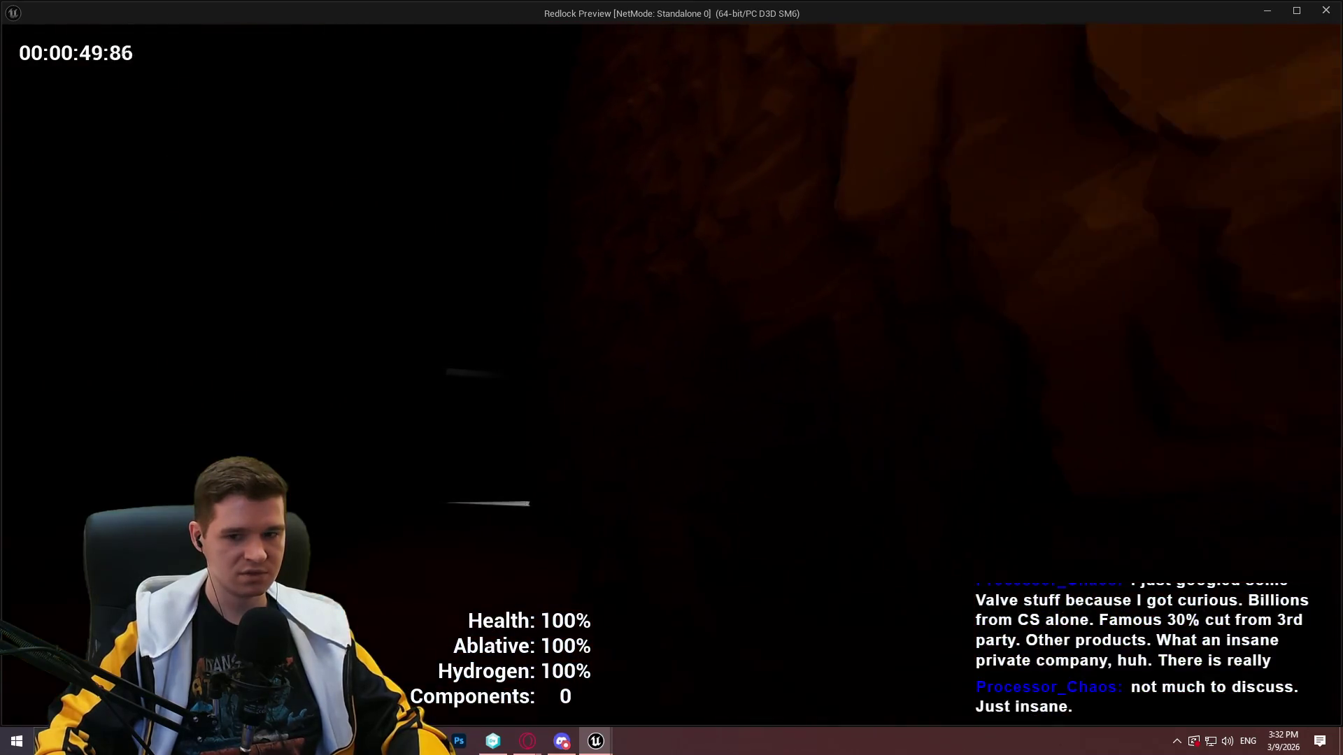
pyautogui.press('w')
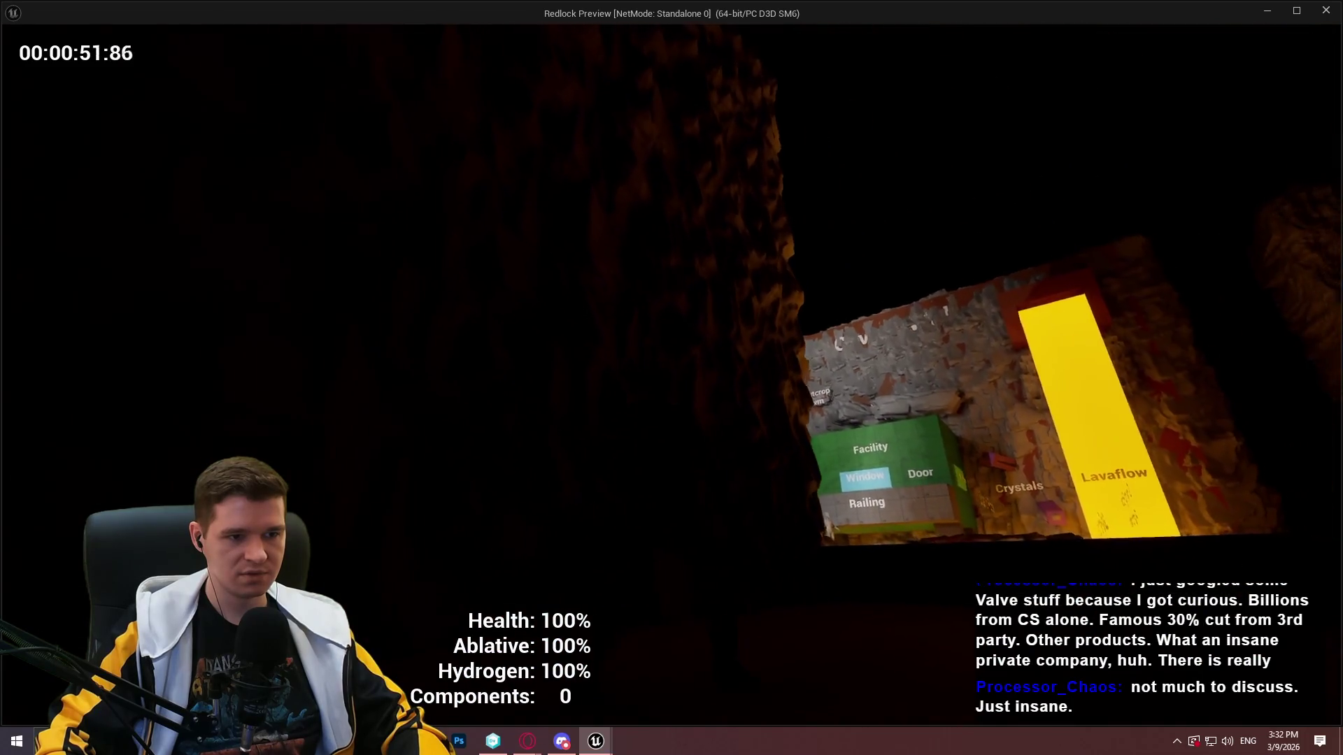
pyautogui.press('w')
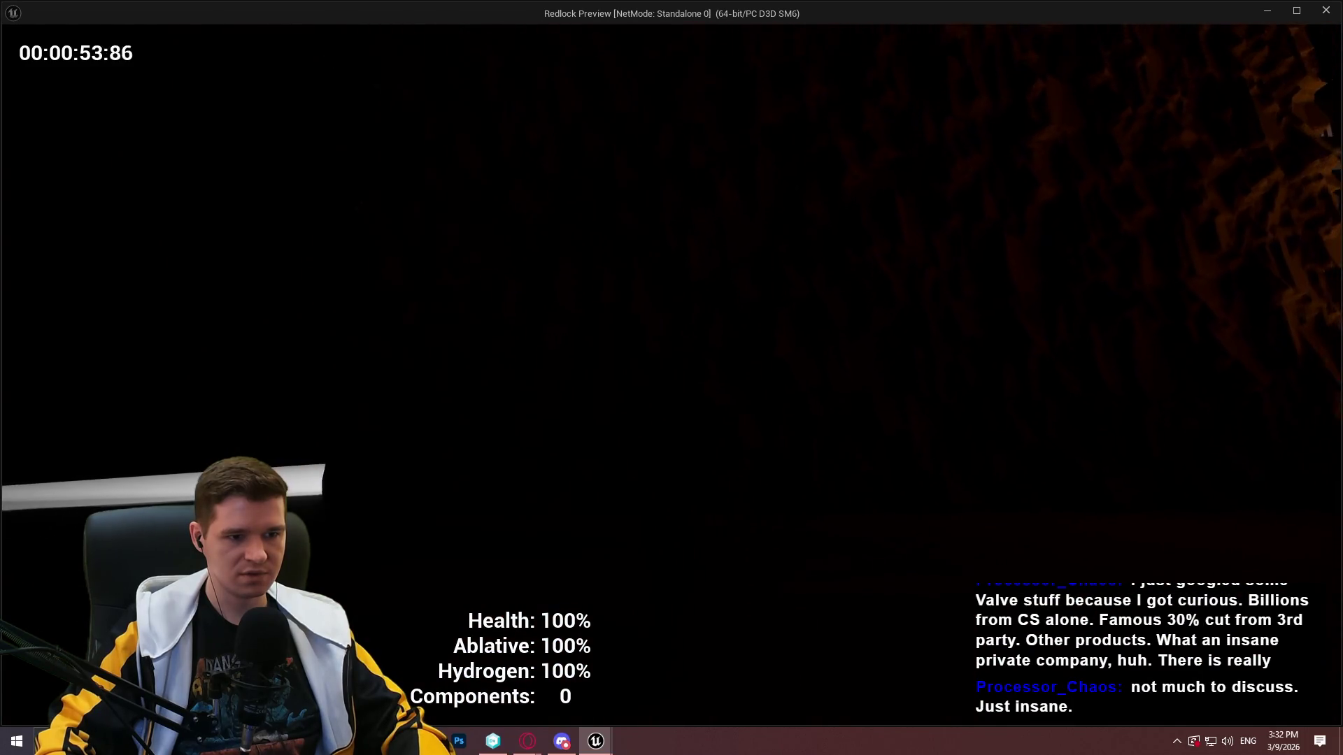
pyautogui.press('w')
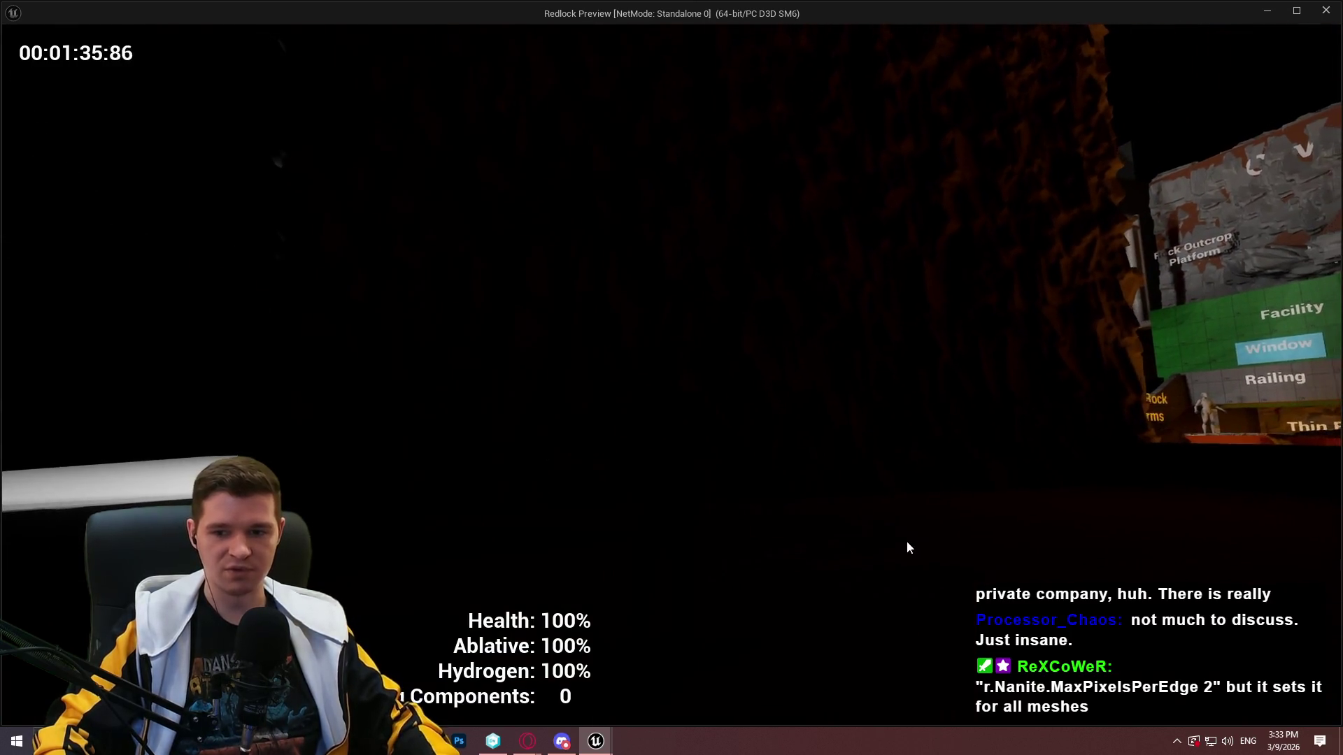
pyautogui.press('Escape')
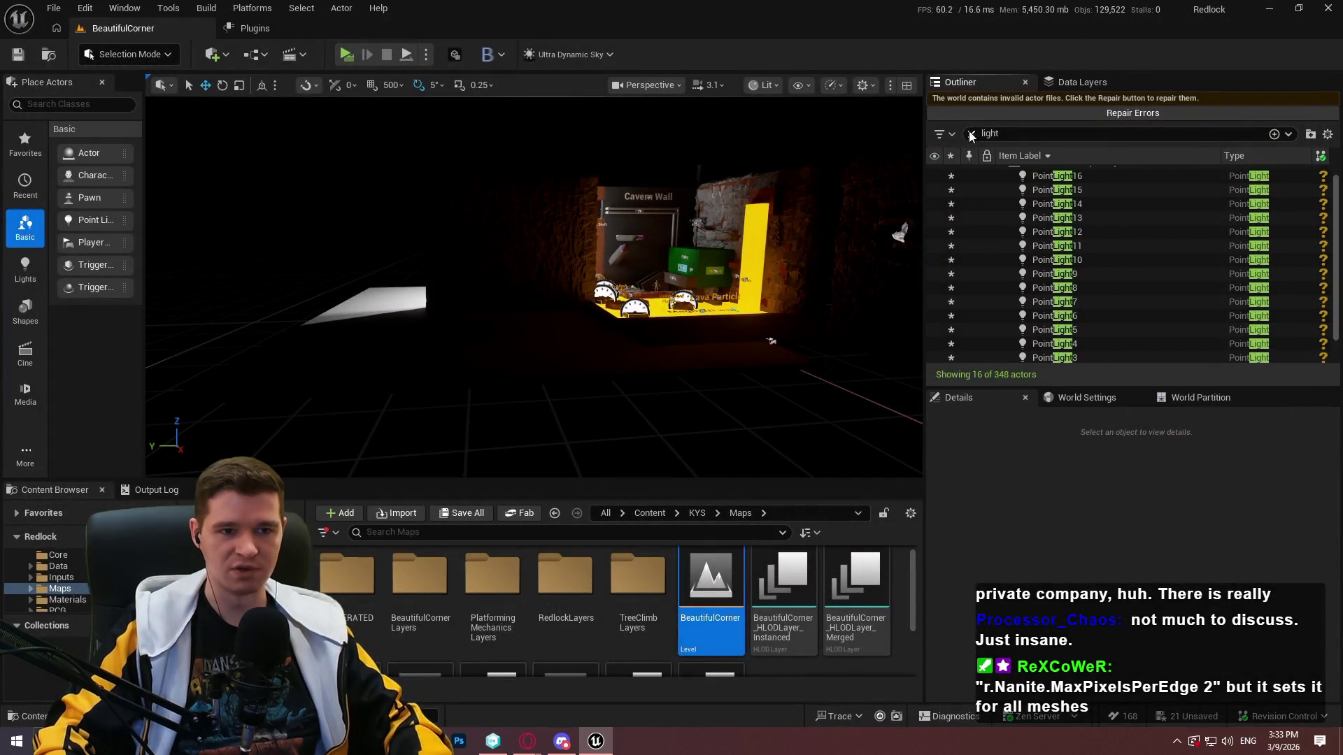
# Clear the 'light' Outliner filter, select the SM_Cavern_Wall_4x4_VarA wall, and check its actor options
pyautogui.click(971, 135)
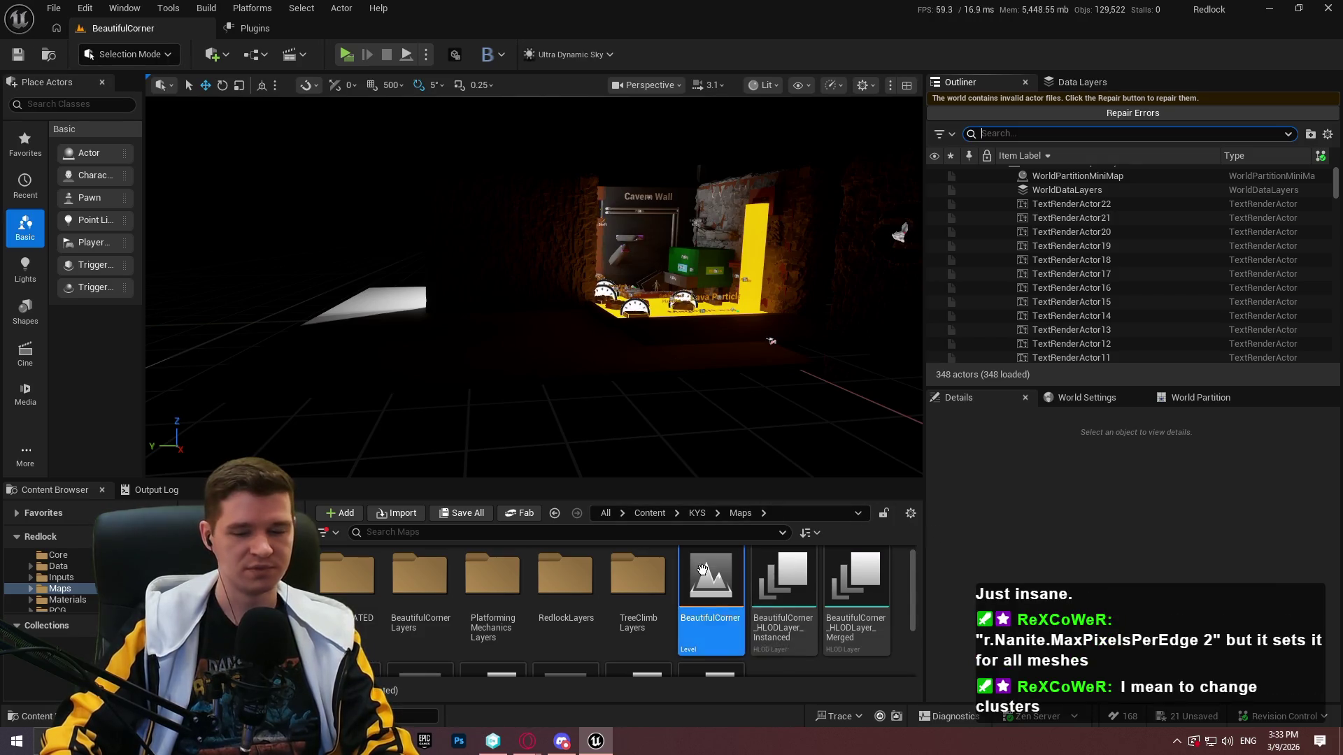
pyautogui.scroll(-3, 840, 601)
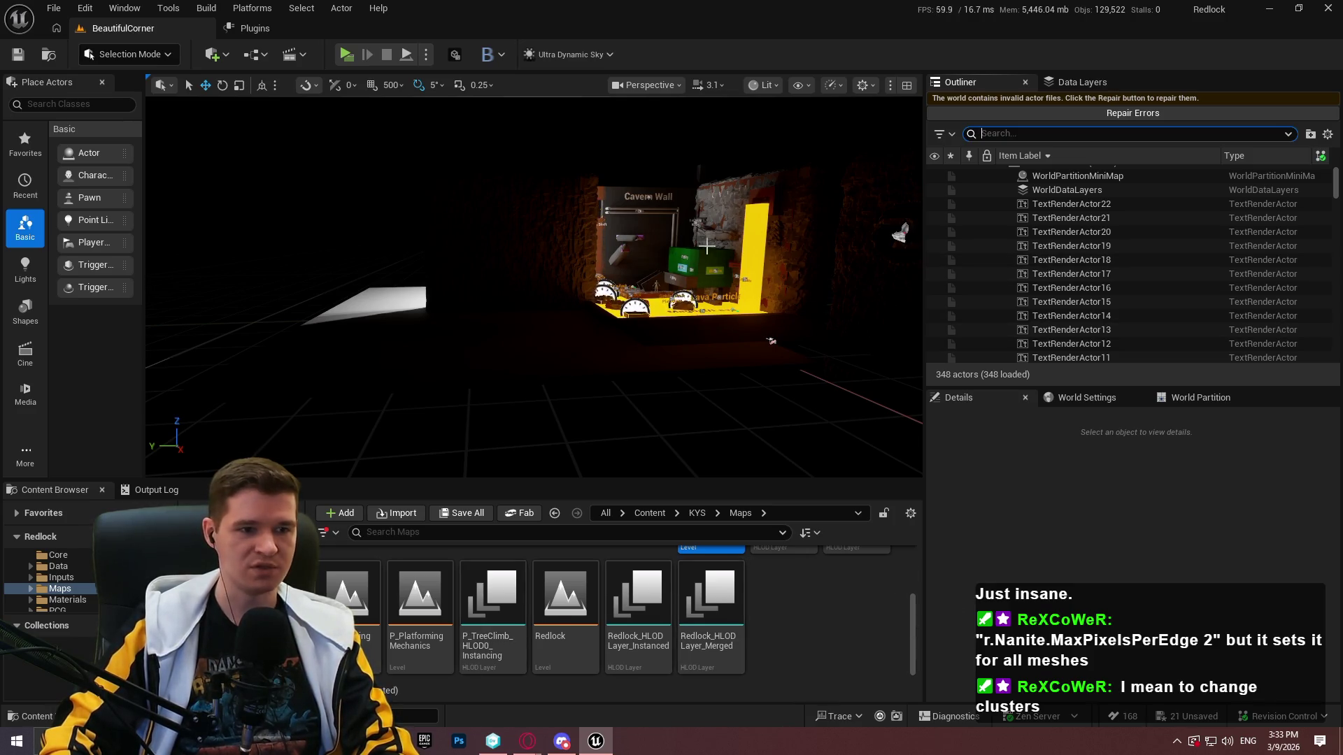
pyautogui.click(459, 256)
pyautogui.rightClick(1181, 297)
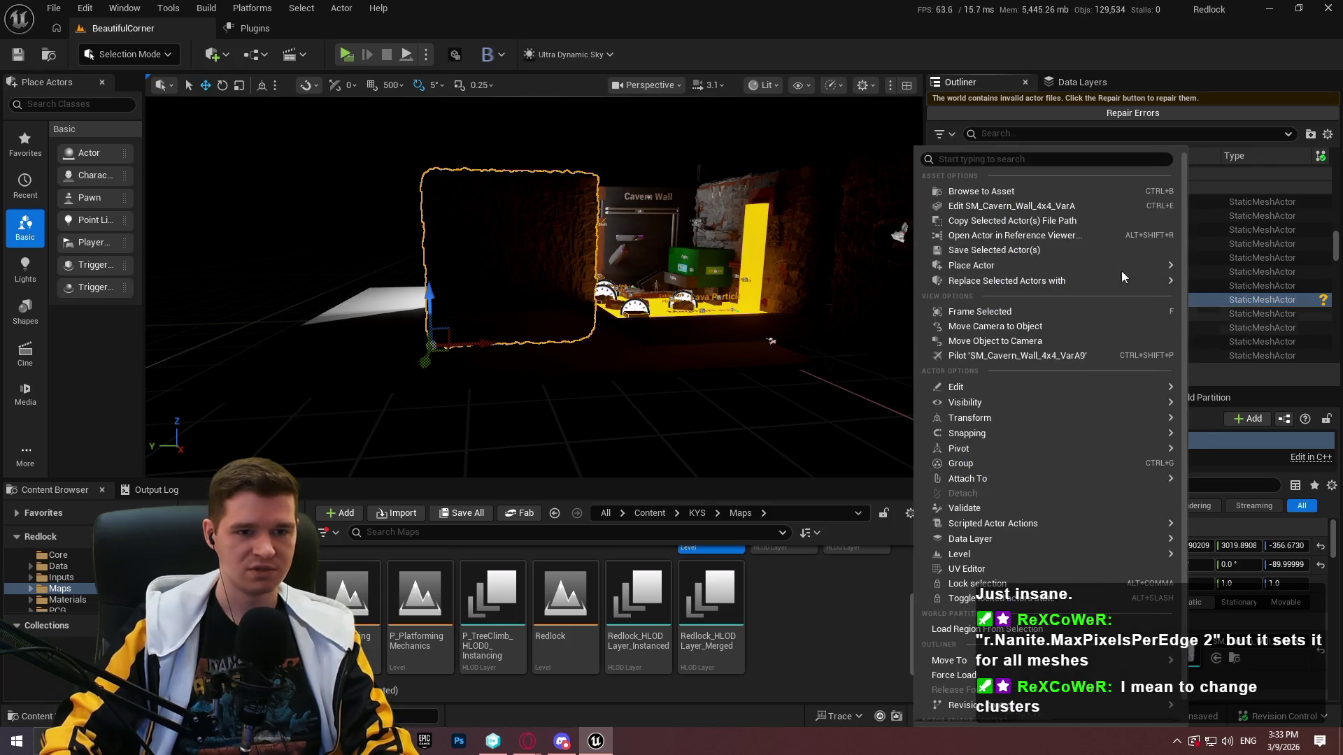
pyautogui.press('Escape')
# Review the cavern wall mesh's Nanite settings in the Static Mesh Editor, then return to BeautifulCorner
pyautogui.hotkey('ctrl', 'e')
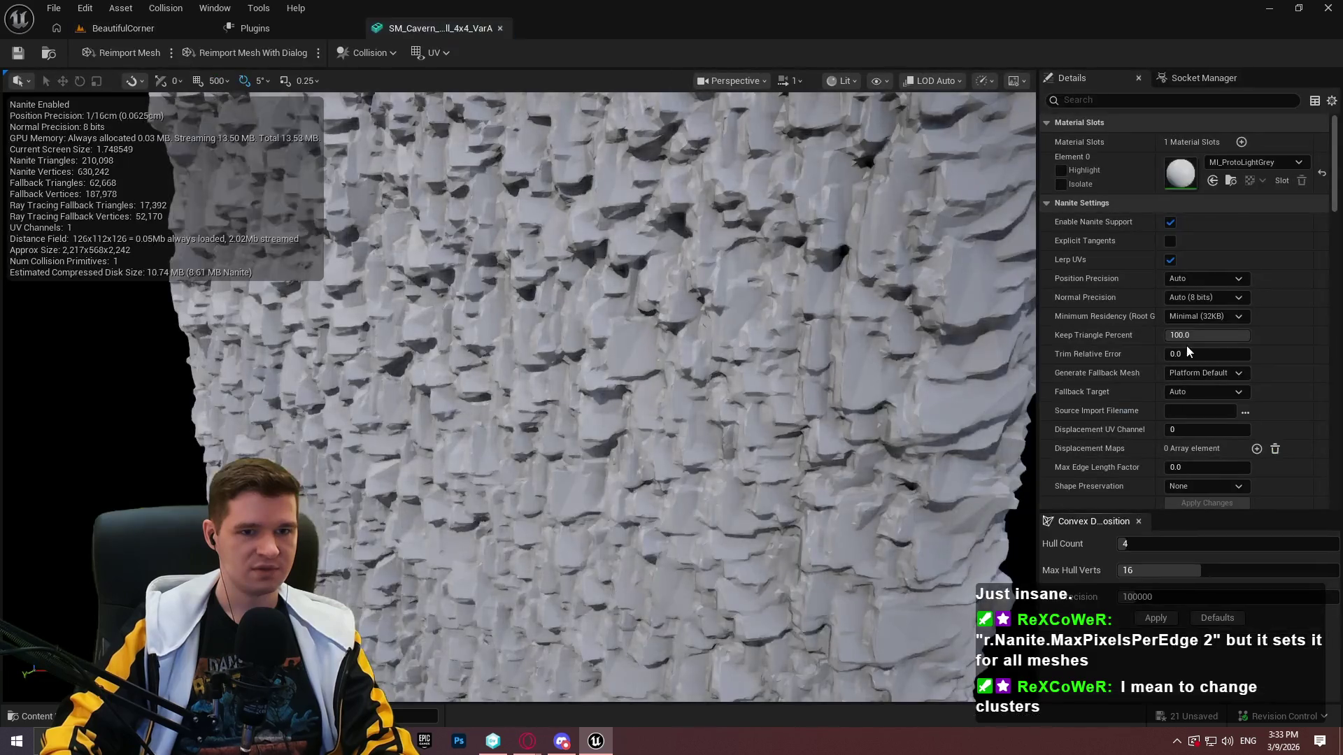
pyautogui.scroll(-2, 1089, 212)
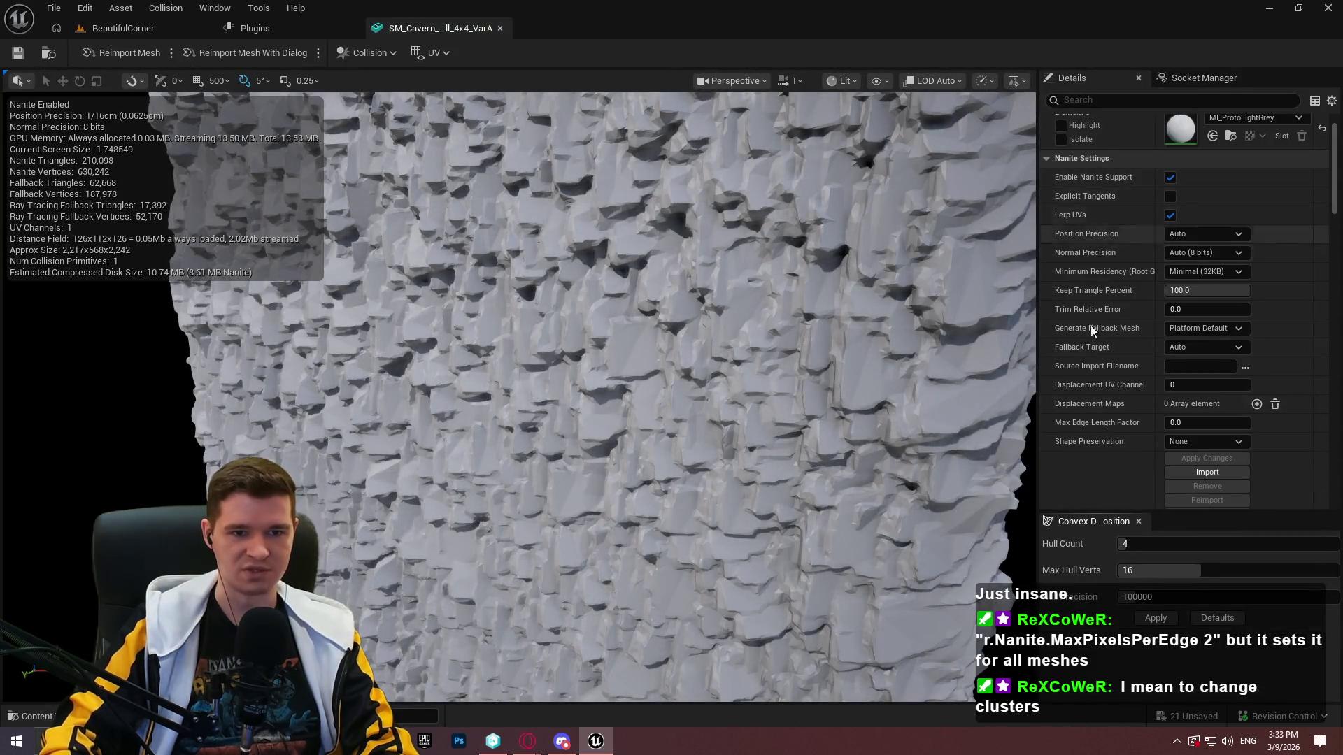
pyautogui.scroll(-2, 1093, 331)
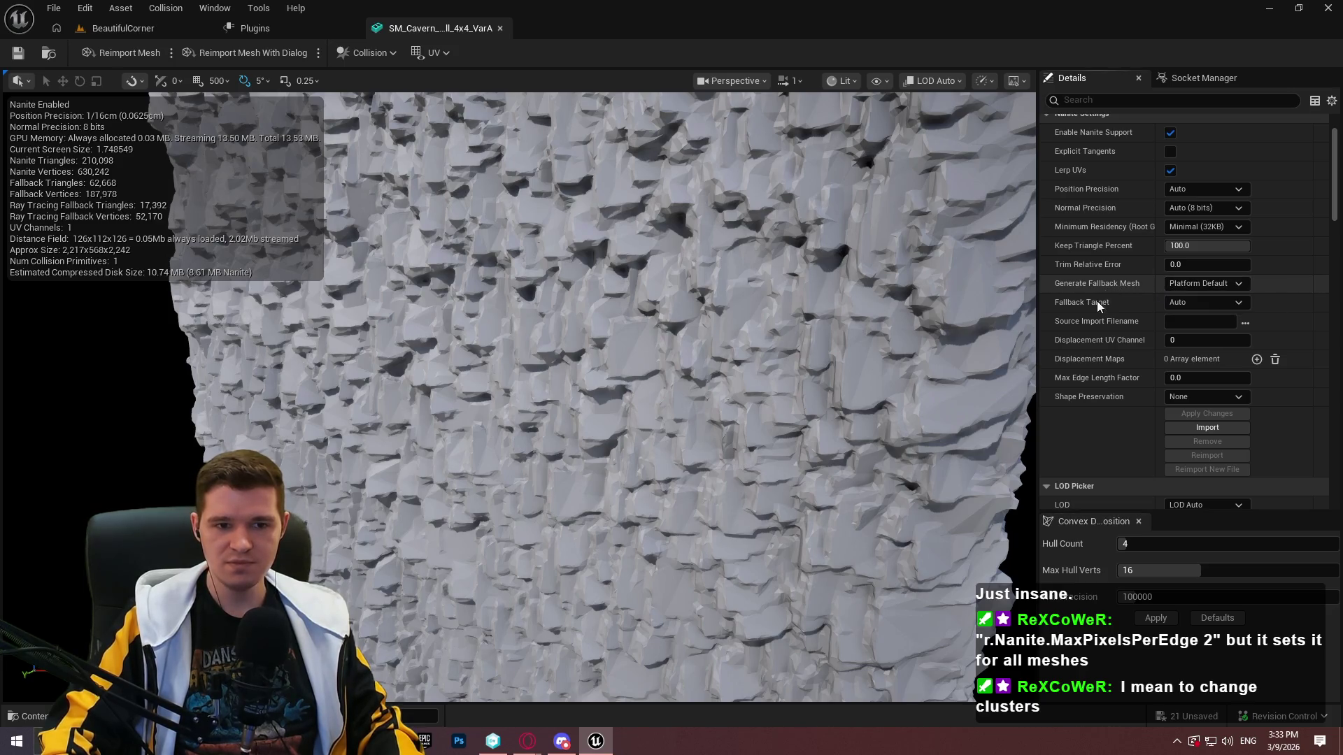
pyautogui.scroll(-5, 932, 289)
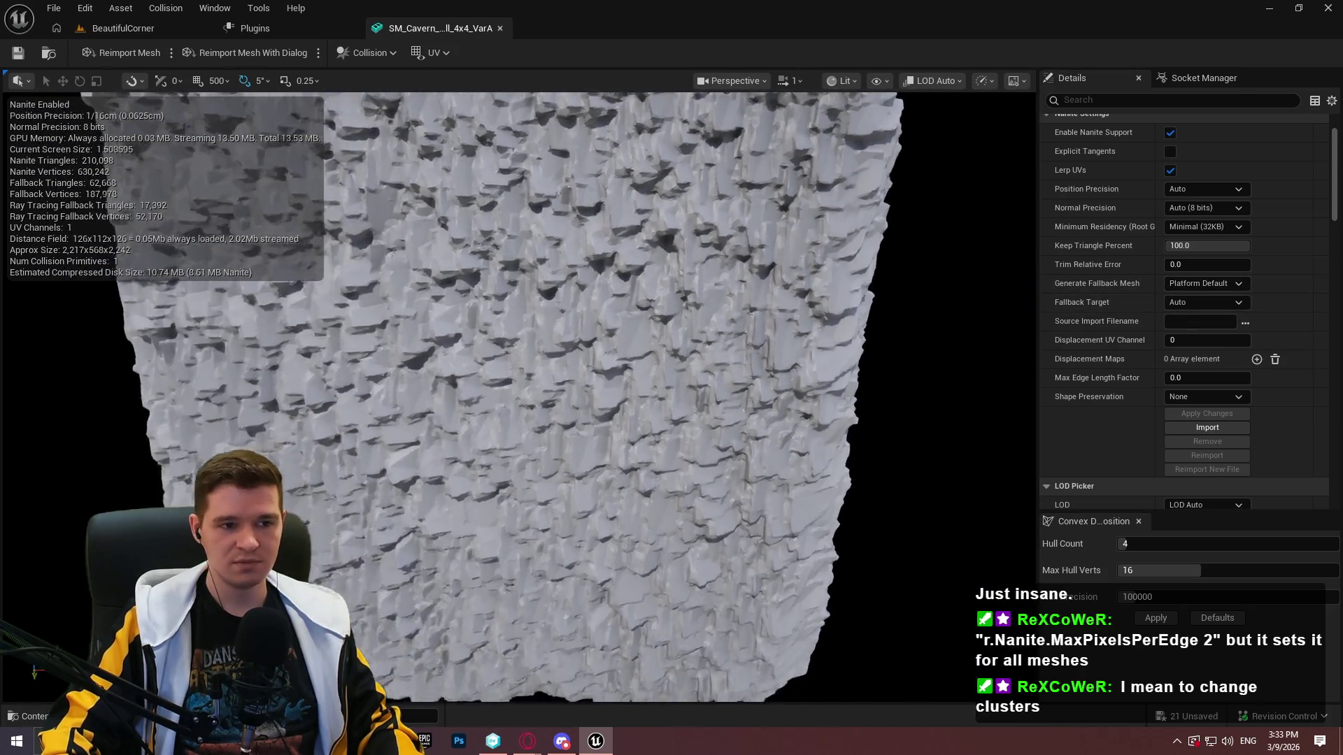
pyautogui.scroll(-1, 518, 392)
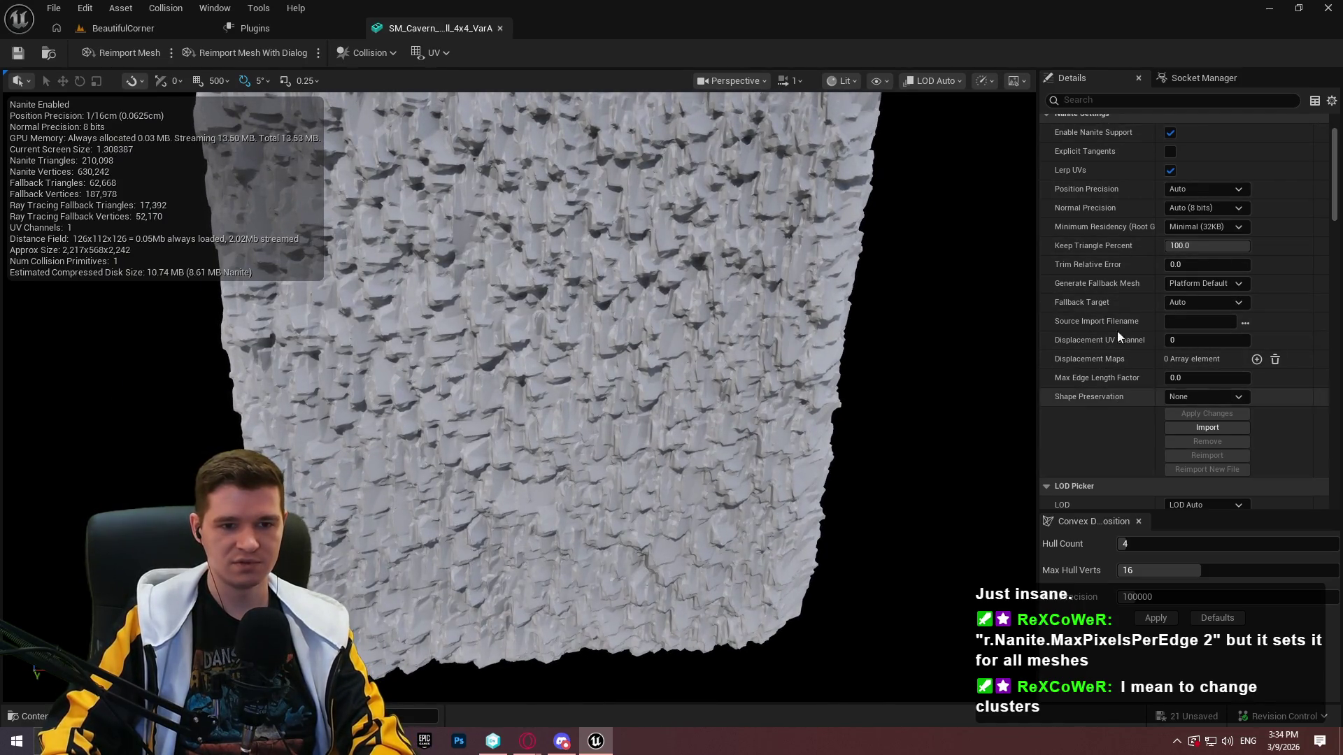
pyautogui.click(140, 32)
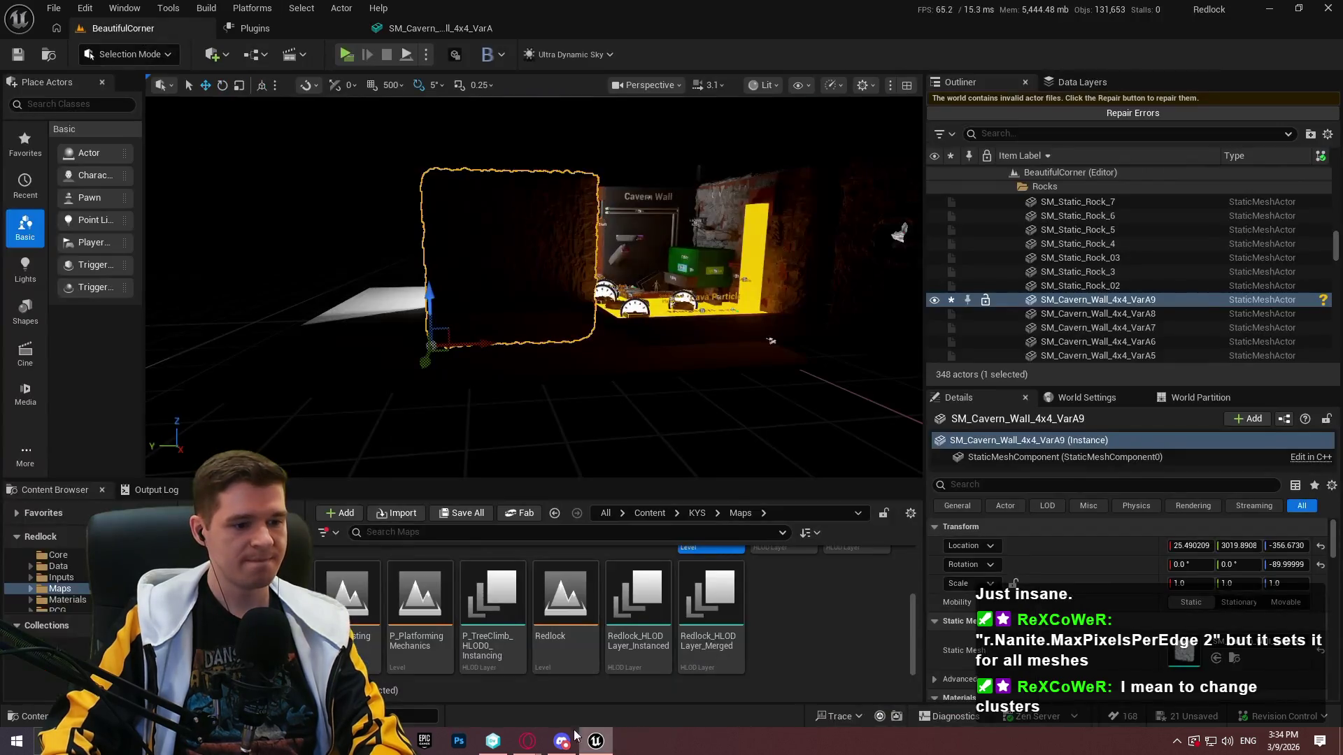
# Orbit around the cavern wall and switch the viewport to Lit Wireframe
pyautogui.scroll(6, 534, 287)
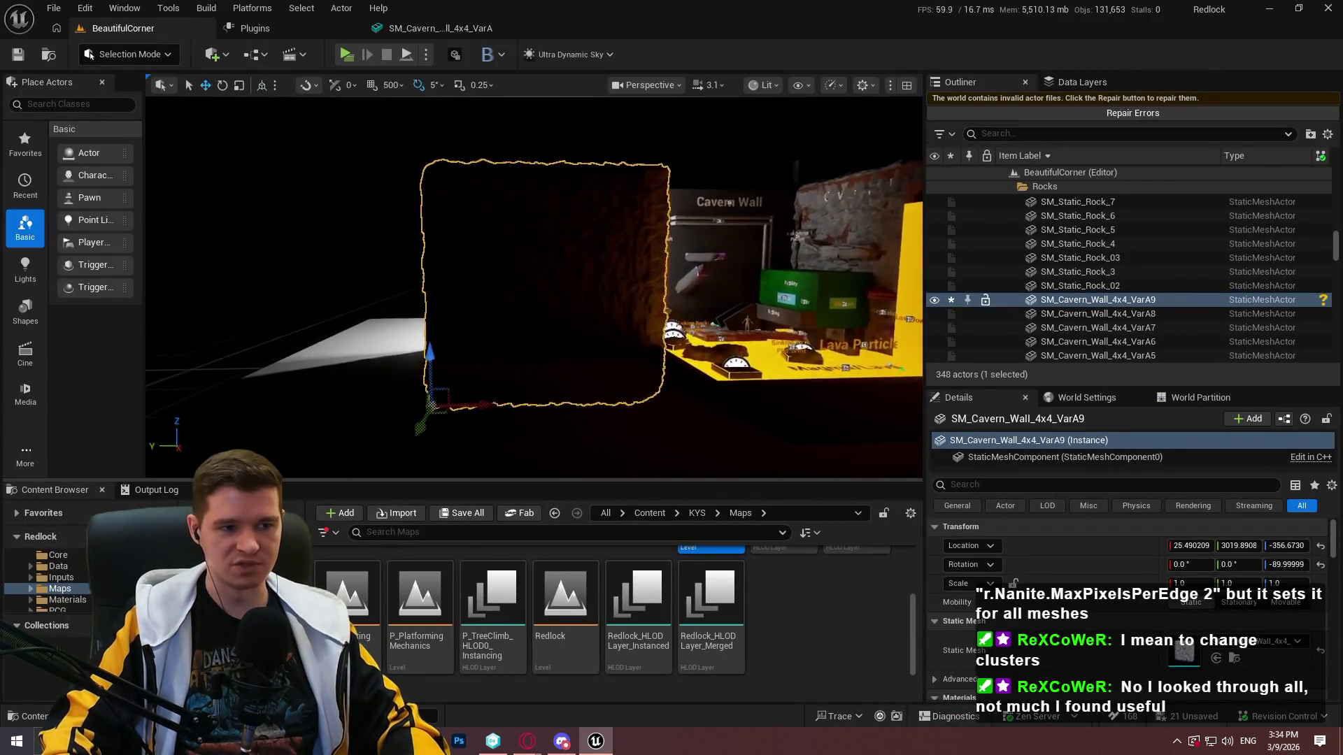
pyautogui.moveTo(534, 287)
pyautogui.mouseDown()
pyautogui.moveTo(644, 286)
pyautogui.moveTo(580, 287)
pyautogui.moveTo(680, 322)
pyautogui.mouseUp()
pyautogui.moveTo(488, 322)
pyautogui.mouseDown()
pyautogui.moveTo(518, 323)
pyautogui.moveTo(482, 323)
pyautogui.mouseUp()
pyautogui.click(766, 84)
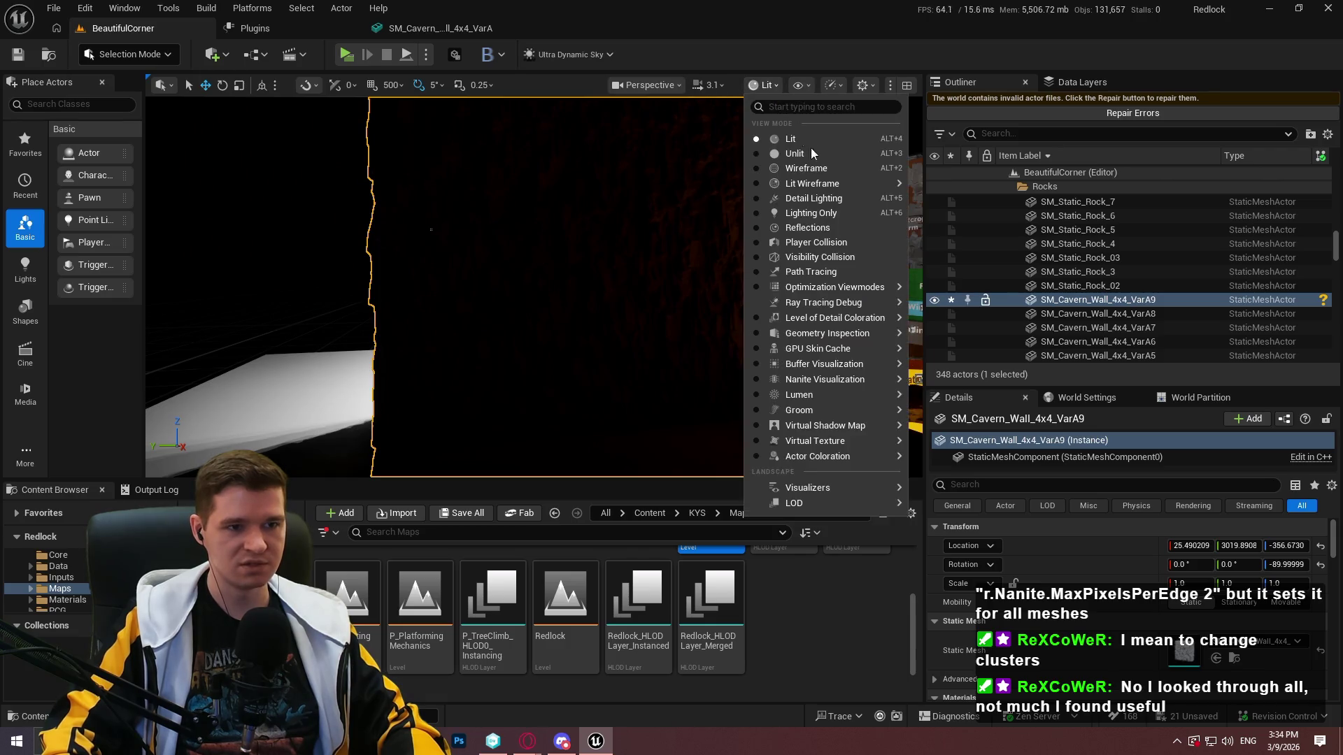
pyautogui.click(825, 184)
pyautogui.moveTo(698, 213)
pyautogui.mouseDown()
pyautogui.moveTo(741, 221)
pyautogui.moveTo(653, 225)
pyautogui.mouseUp()
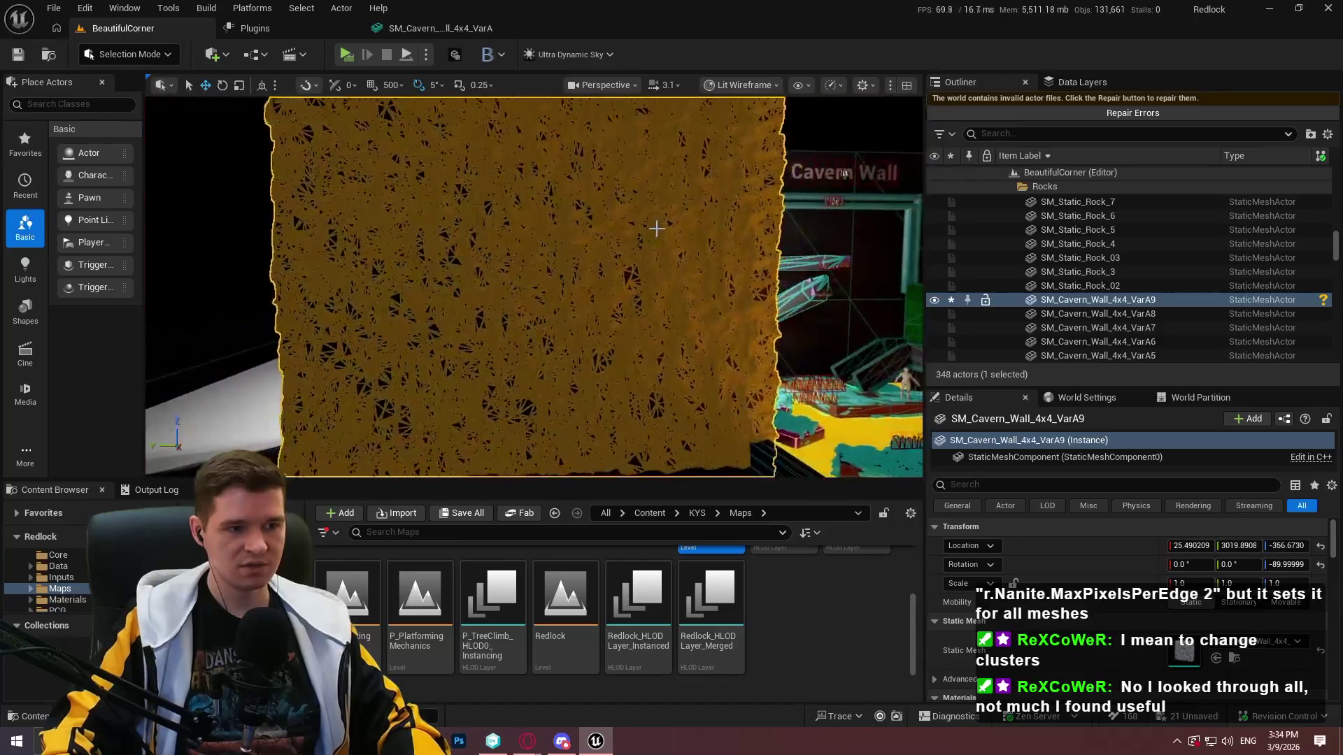
# Try the plain Wireframe view mode, then switch the viewport back to Lit
pyautogui.click(747, 87)
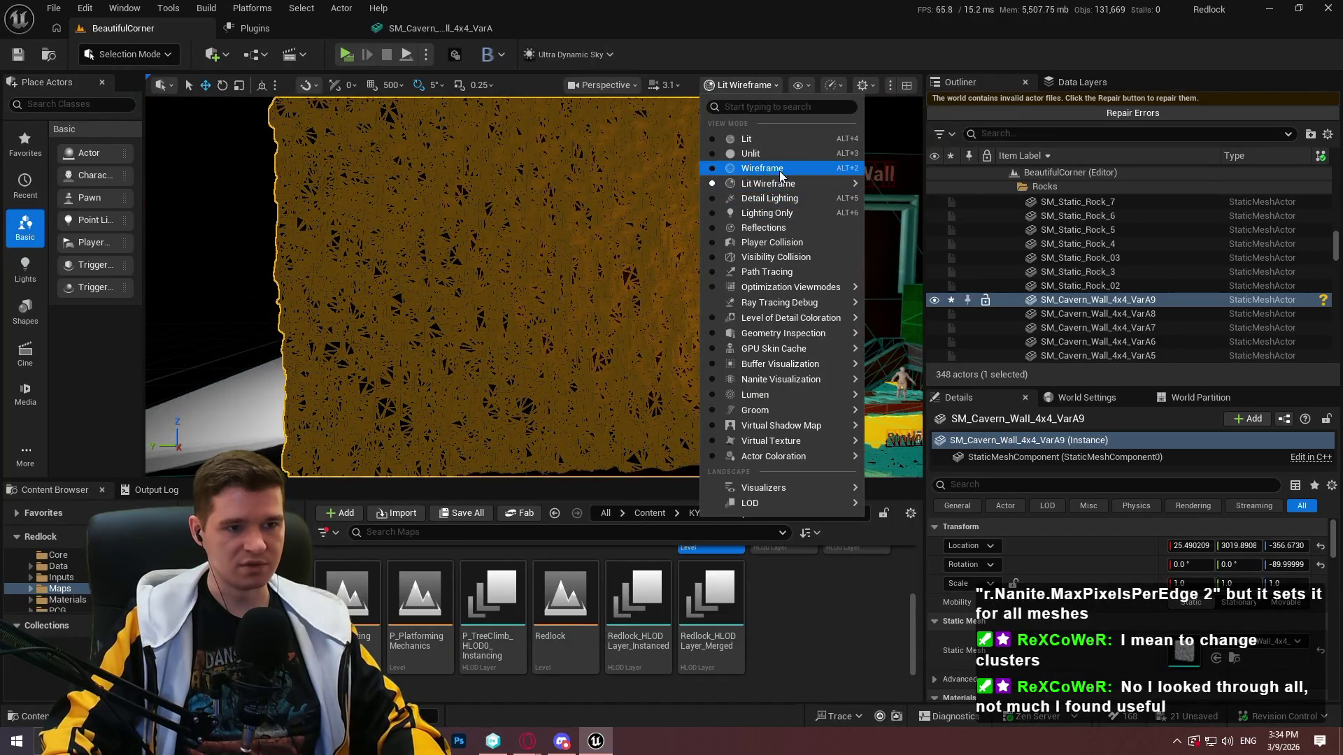
pyautogui.click(780, 173)
pyautogui.click(737, 84)
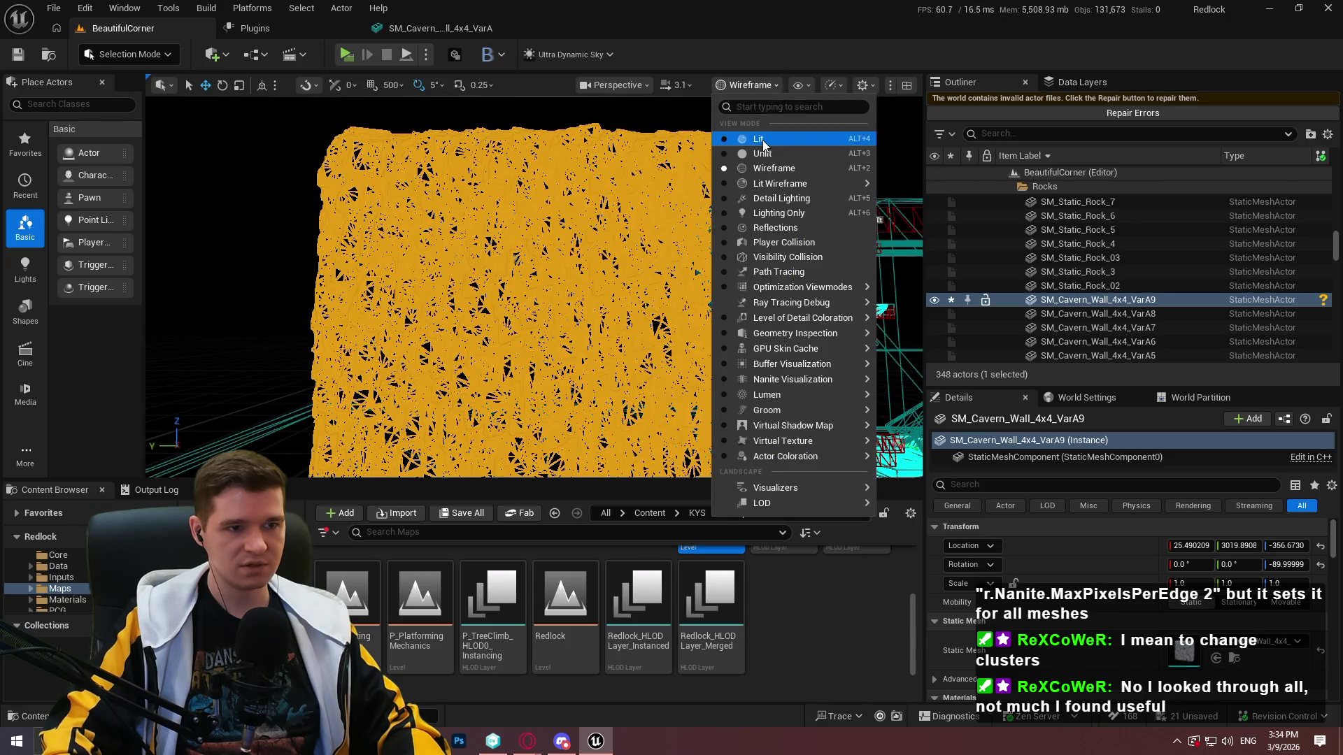
pyautogui.click(761, 140)
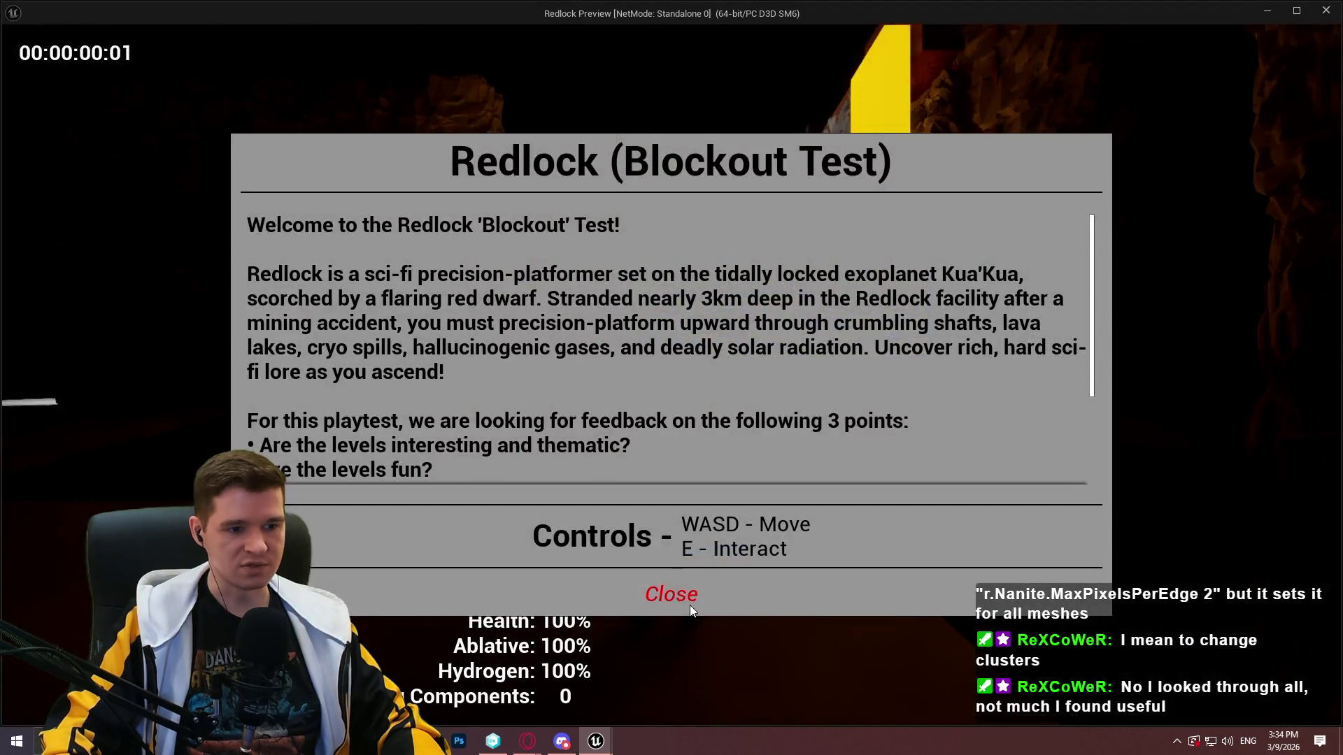
pyautogui.click(682, 598)
pyautogui.press('w')
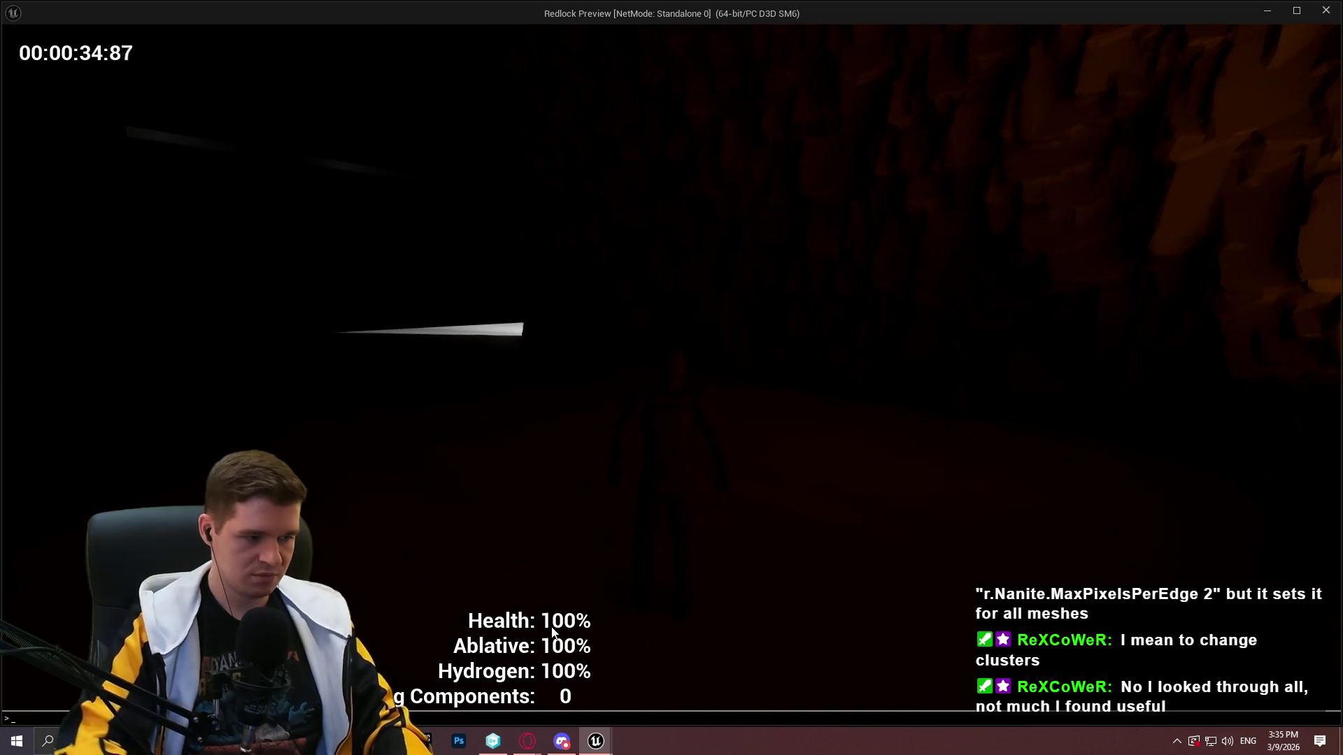
pyautogui.press('`')
pyautogui.write('r.anti')
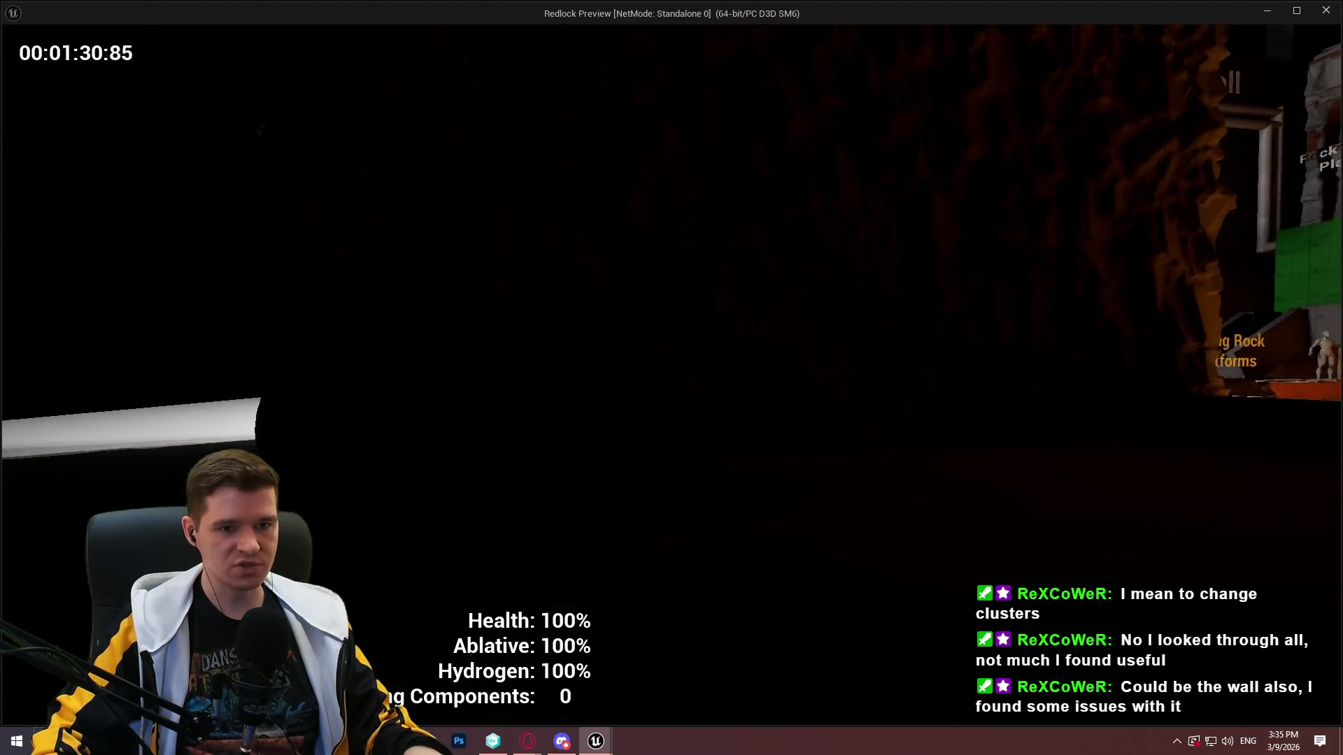
pyautogui.press('Escape')
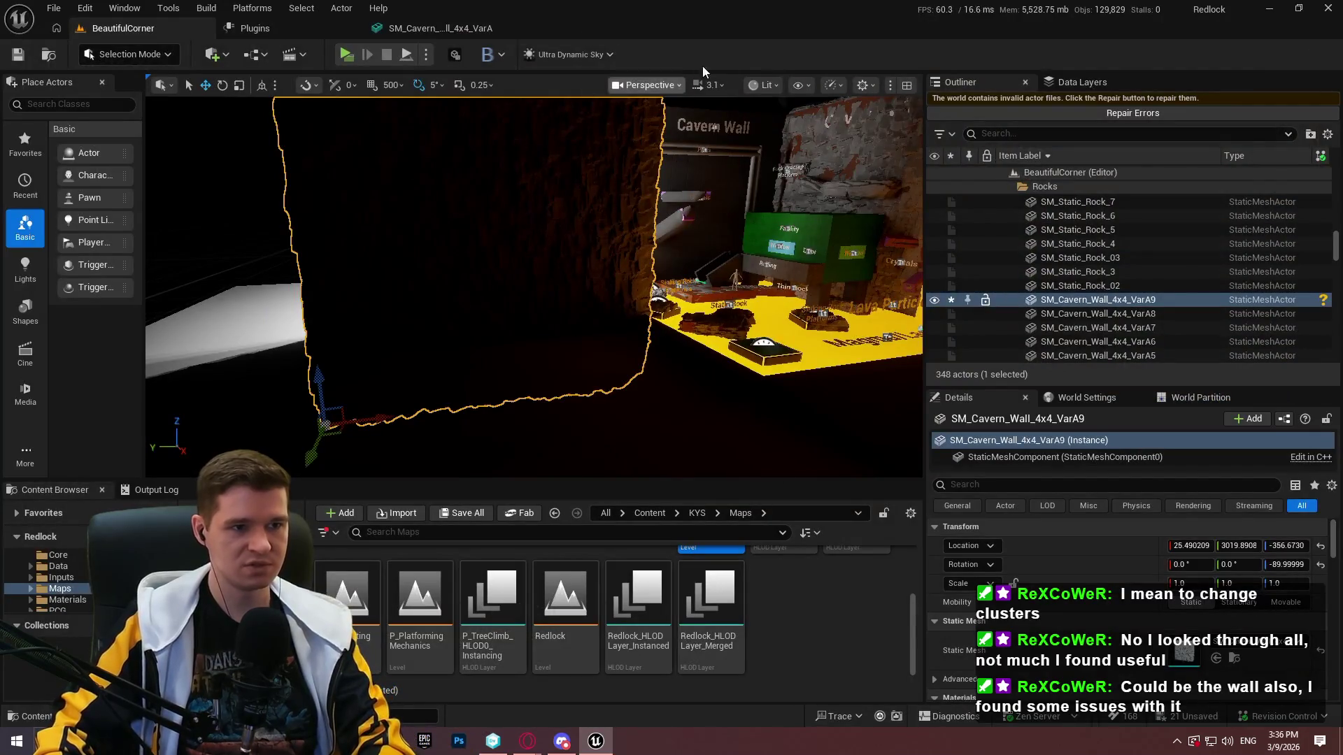
# Switch the viewport to Nanite Visualization > Clusters and frame the selected wall
pyautogui.click(766, 86)
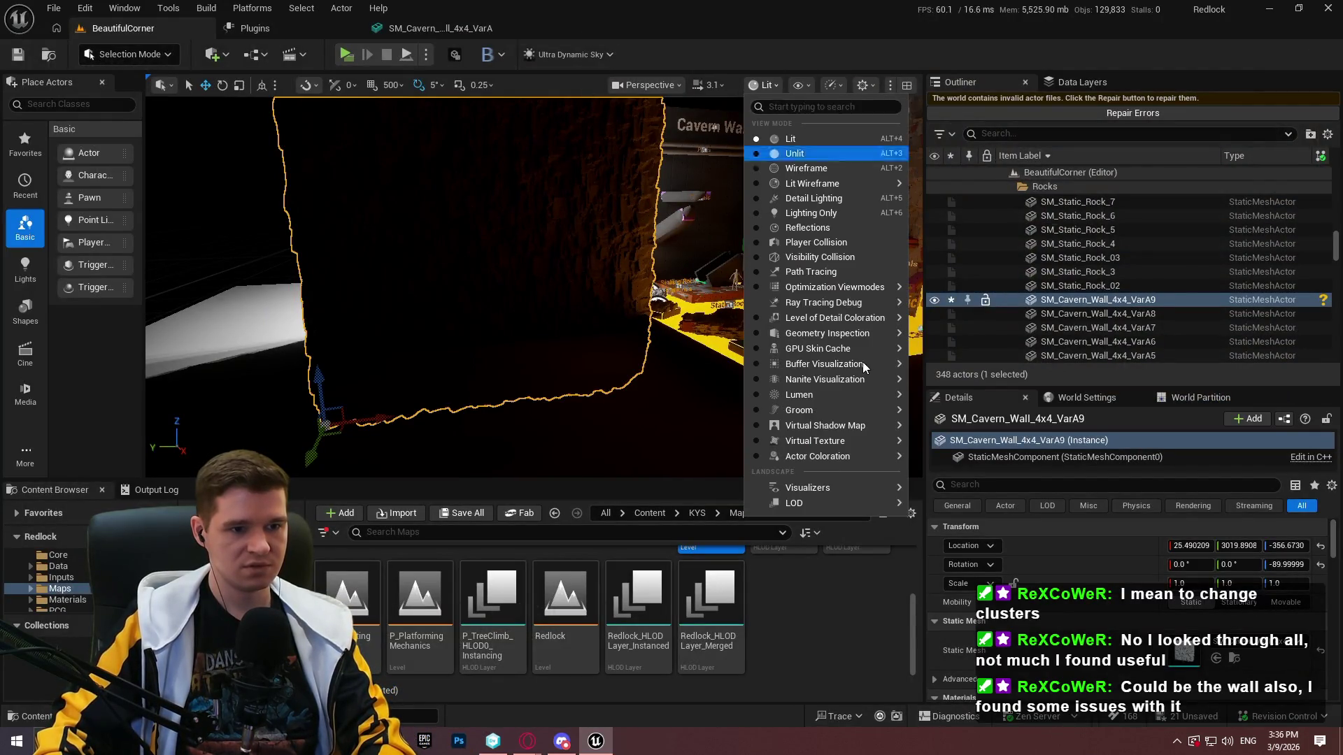
pyautogui.moveTo(865, 380)
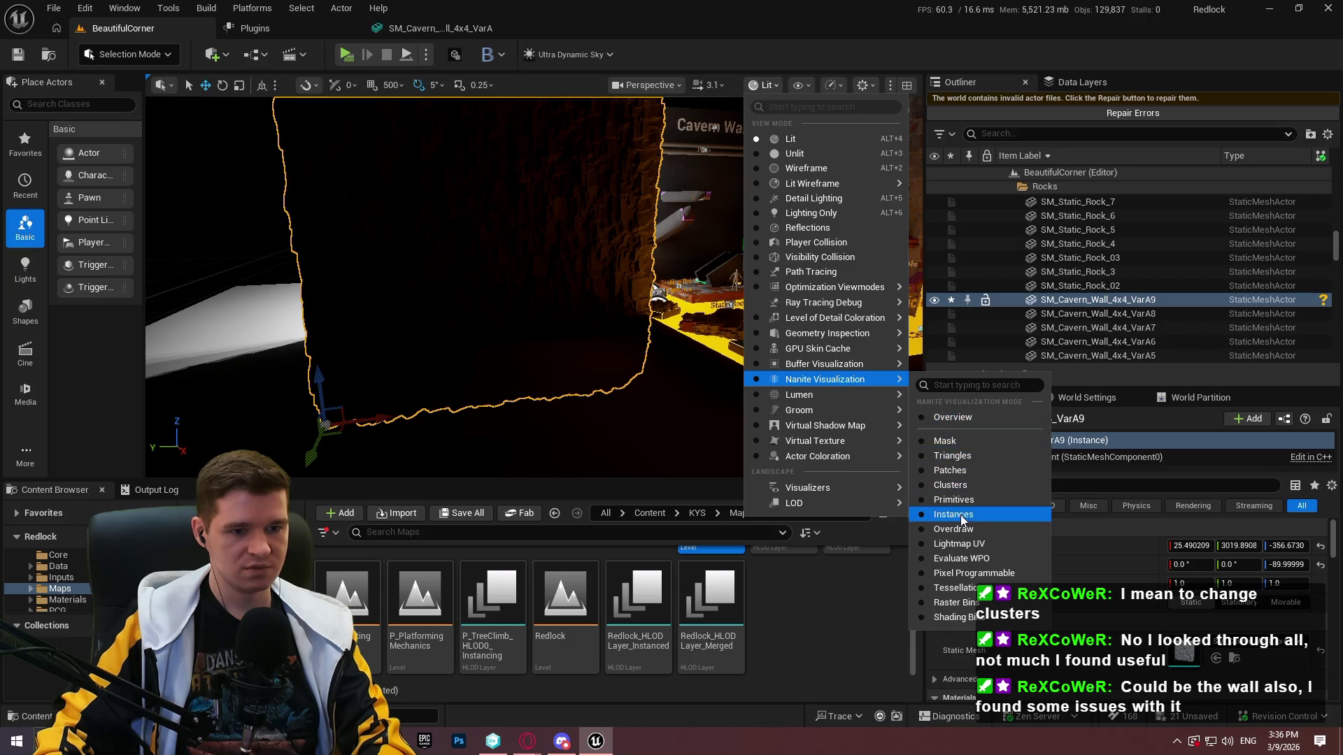
pyautogui.click(958, 485)
pyautogui.press('f')
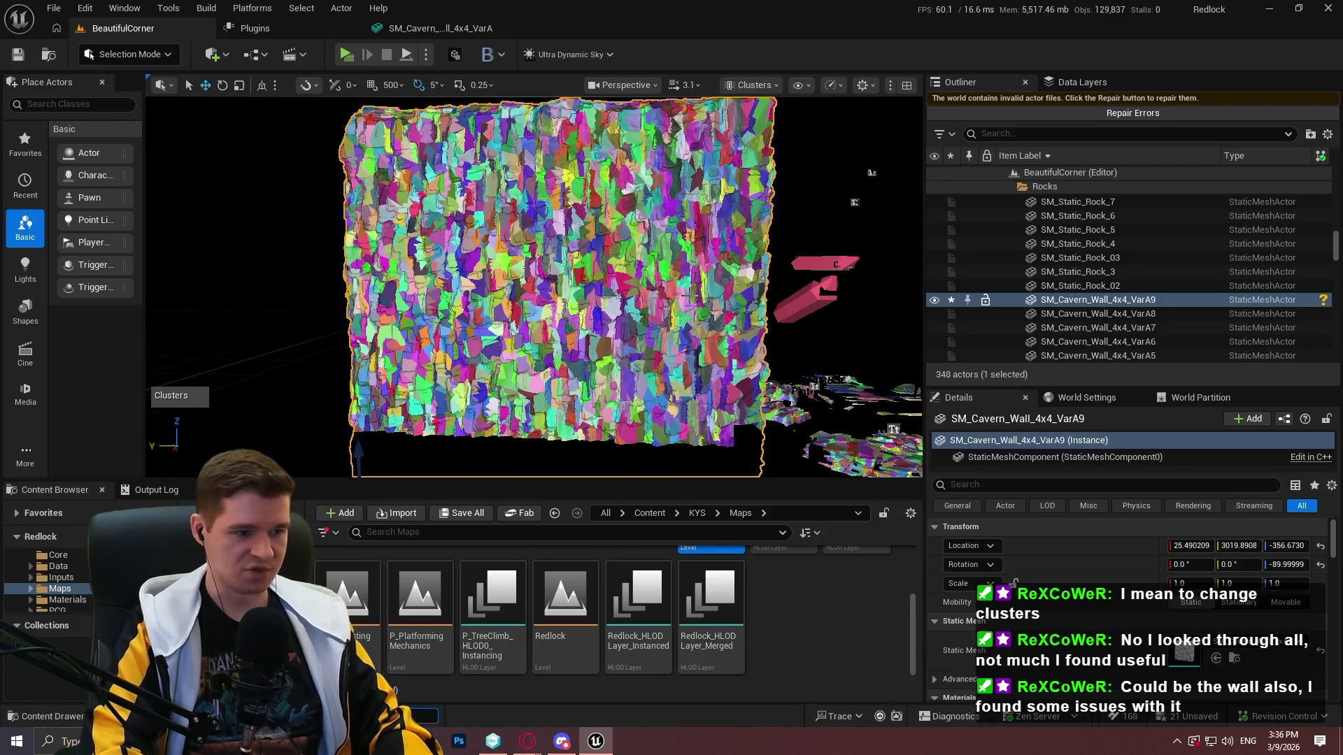
# Browse the 'nanite' console command suggestions, then dismiss them and zoom the view
pyautogui.write('nanite')
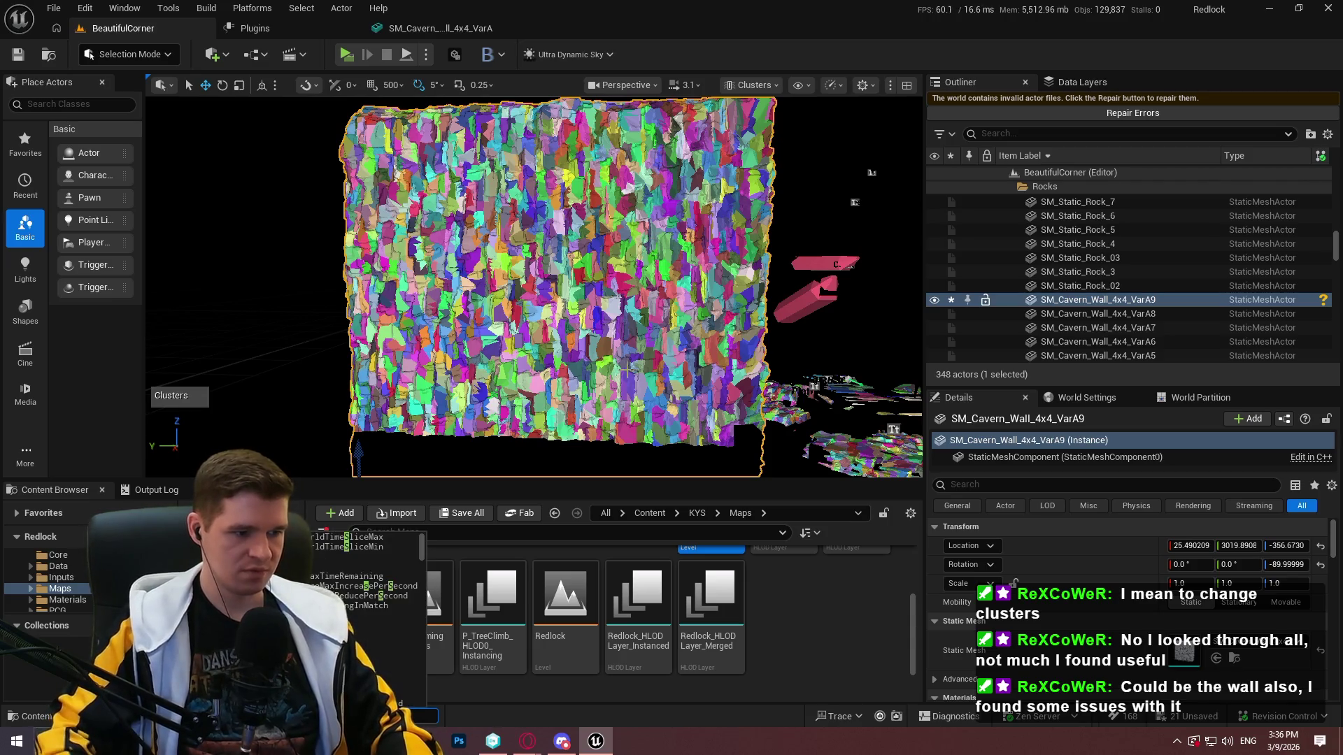
pyautogui.press('Escape')
pyautogui.scroll(-3, 536, 287)
pyautogui.scroll(-10, 535, 287)
pyautogui.scroll(2, 578, 372)
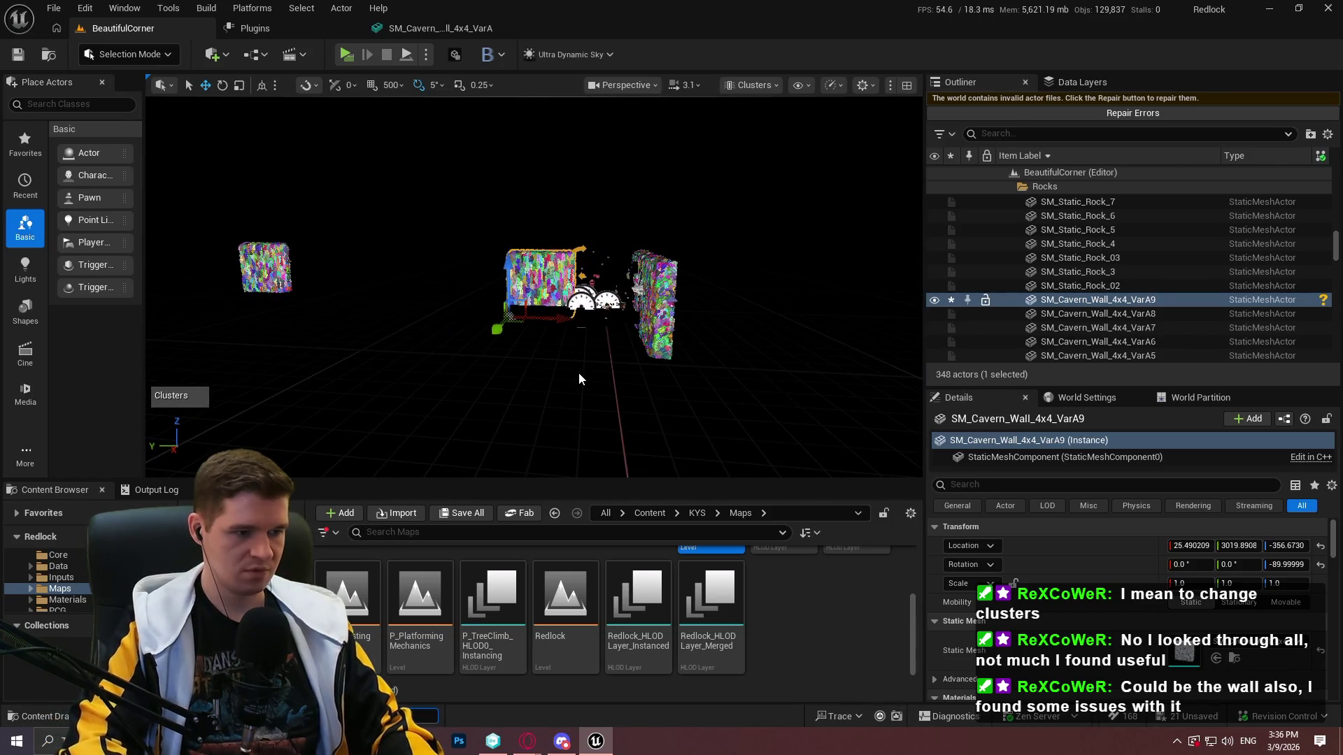
# Run the r.Nanite.MaxPixelsPerEdge command from the Output Log console
pyautogui.press('`')
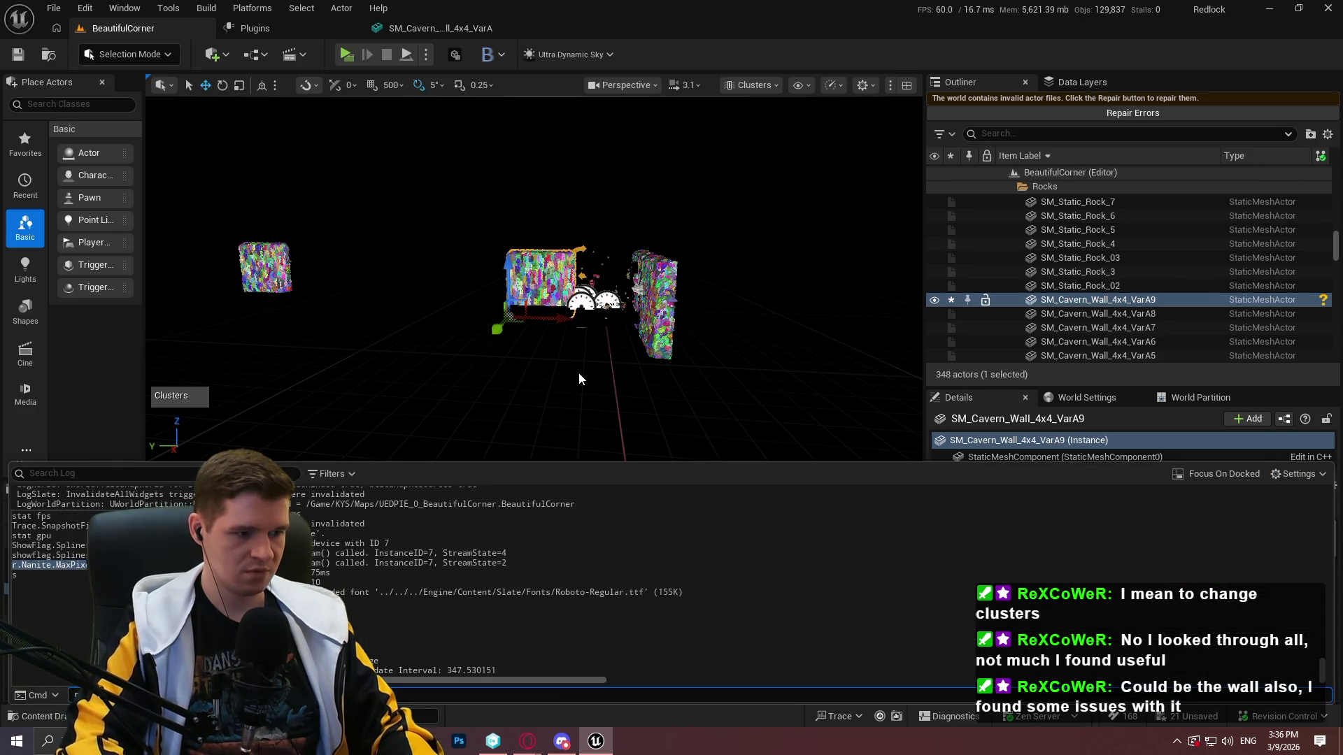
pyautogui.press('Return')
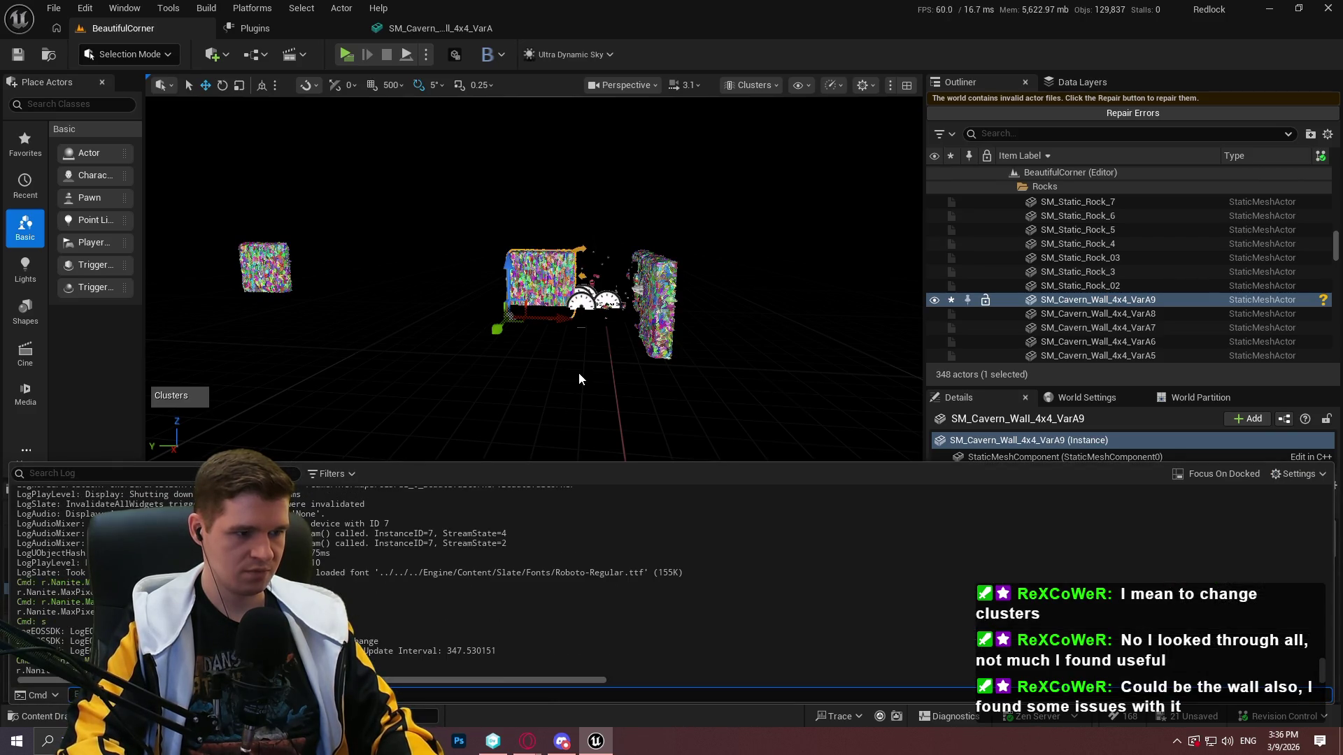
pyautogui.press('`')
# Fly the view closer to the cavern walls to inspect the coarser clusters
pyautogui.scroll(3, 578, 372)
pyautogui.scroll(6, 578, 372)
pyautogui.scroll(-2, 578, 372)
pyautogui.scroll(-8, 577, 372)
pyautogui.scroll(-2, 578, 372)
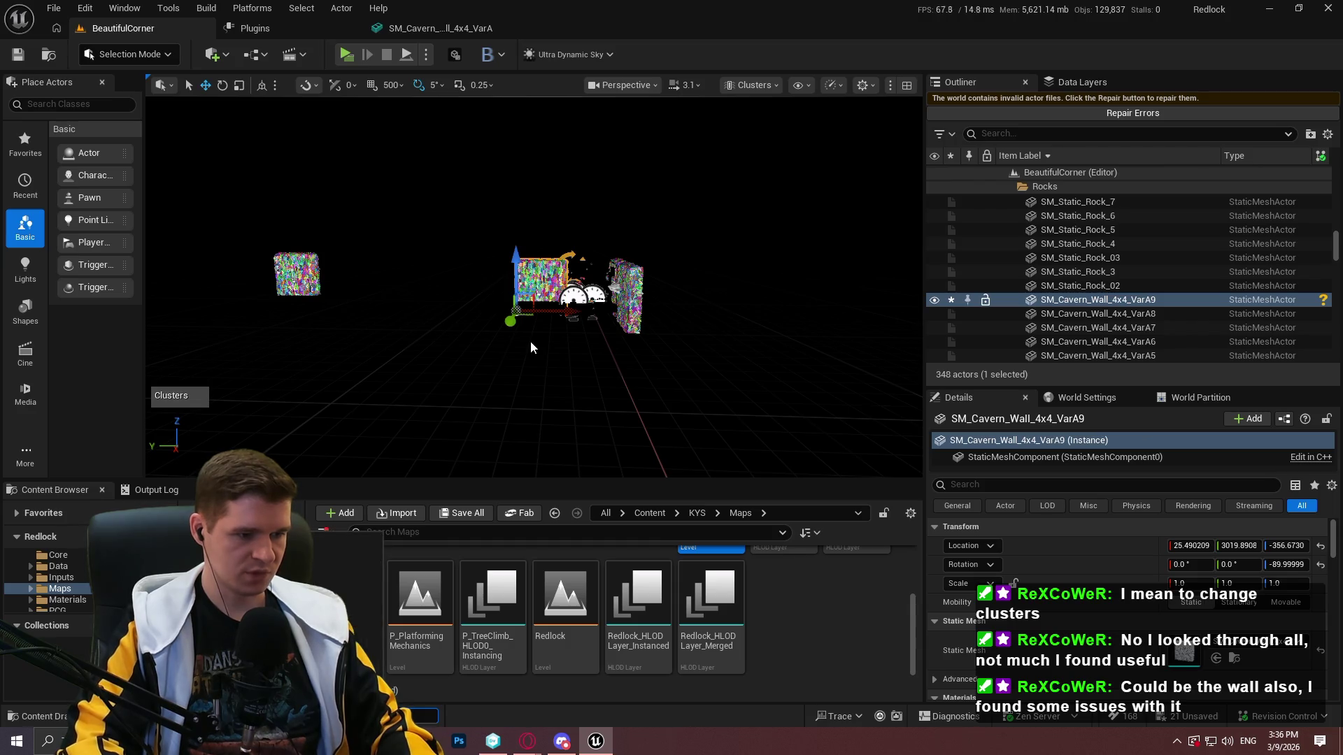
pyautogui.moveTo(530, 342)
pyautogui.mouseDown()
pyautogui.moveTo(530, 290)
pyautogui.moveTo(530, 346)
pyautogui.moveTo(530, 298)
pyautogui.moveTo(535, 348)
pyautogui.moveTo(532, 318)
pyautogui.moveTo(544, 333)
pyautogui.mouseUp()
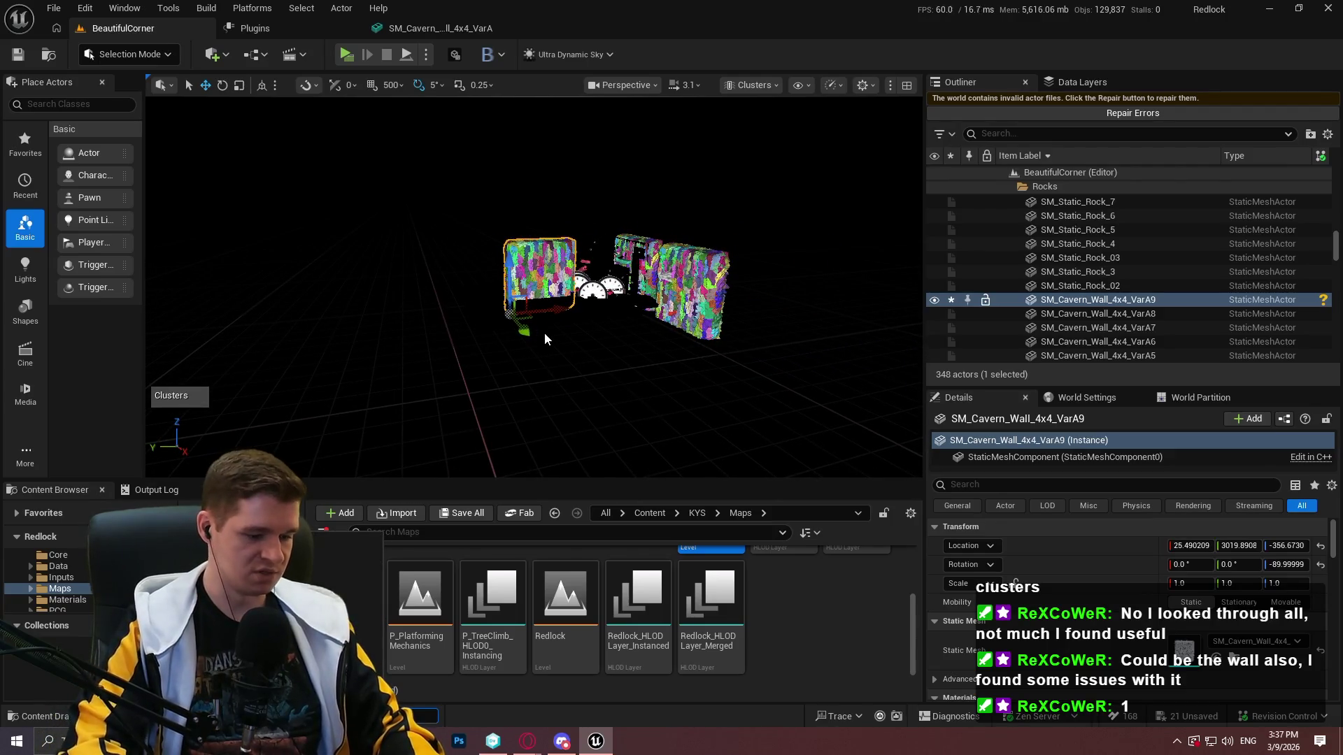
pyautogui.moveTo(565, 212)
pyautogui.mouseDown()
pyautogui.moveTo(564, 118)
pyautogui.moveTo(565, 168)
pyautogui.moveTo(565, 140)
pyautogui.moveTo(659, 502)
pyautogui.mouseUp()
# Place an Ultra_Dynamic_Sky actor from Content > UltraDynamicSky > Blueprints into the level
pyautogui.click(647, 516)
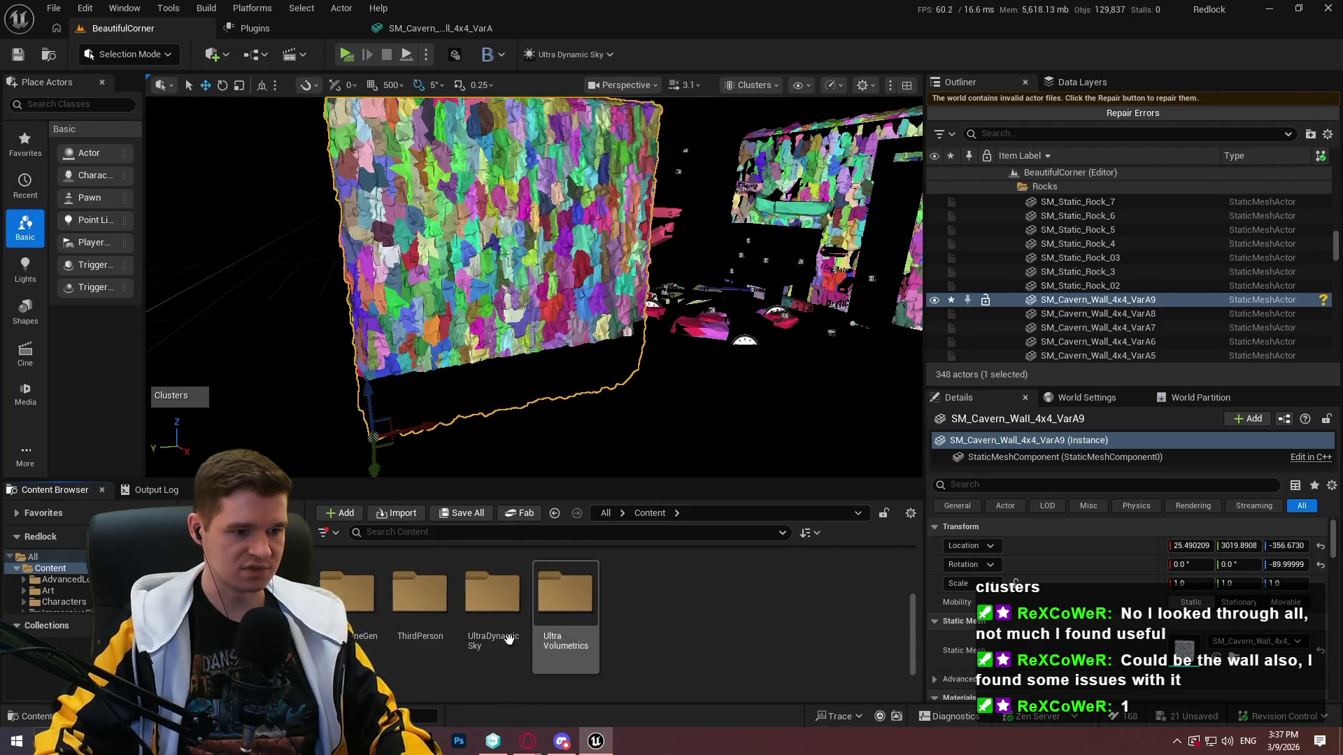
pyautogui.doubleClick(493, 605)
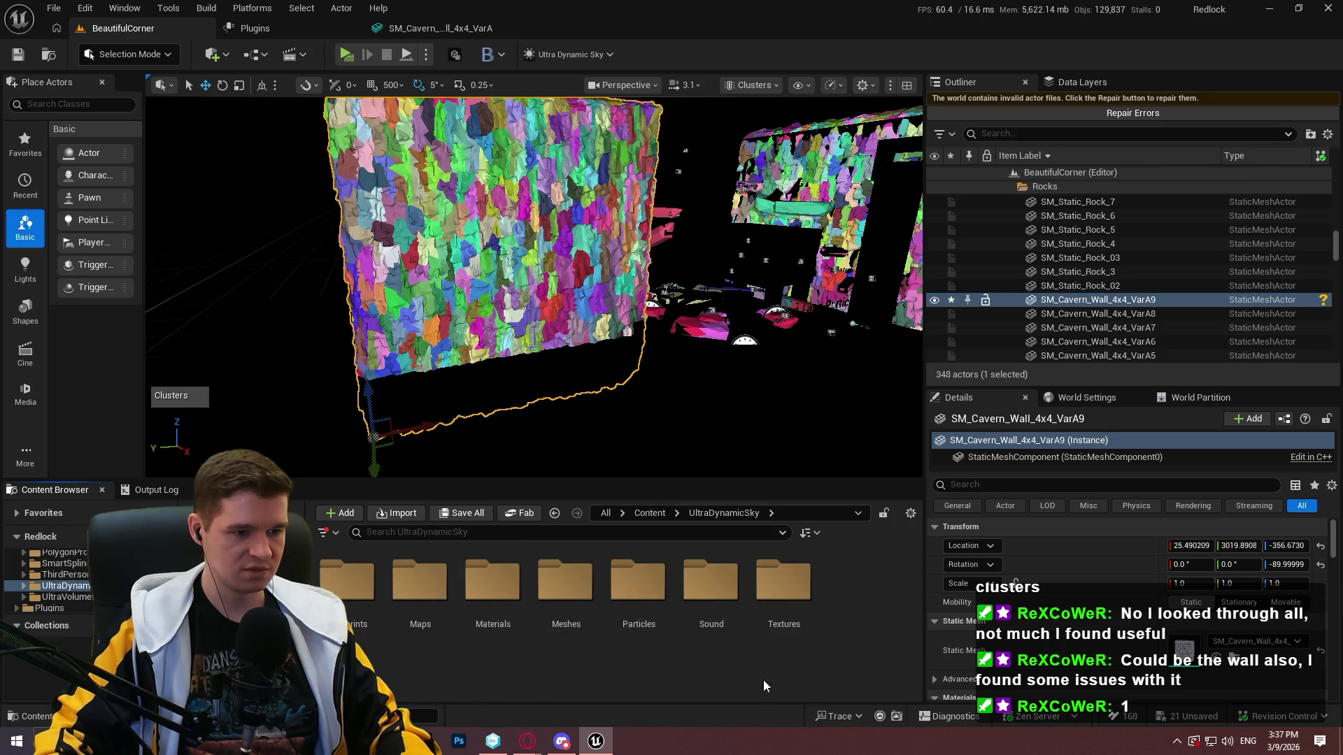
pyautogui.doubleClick(346, 608)
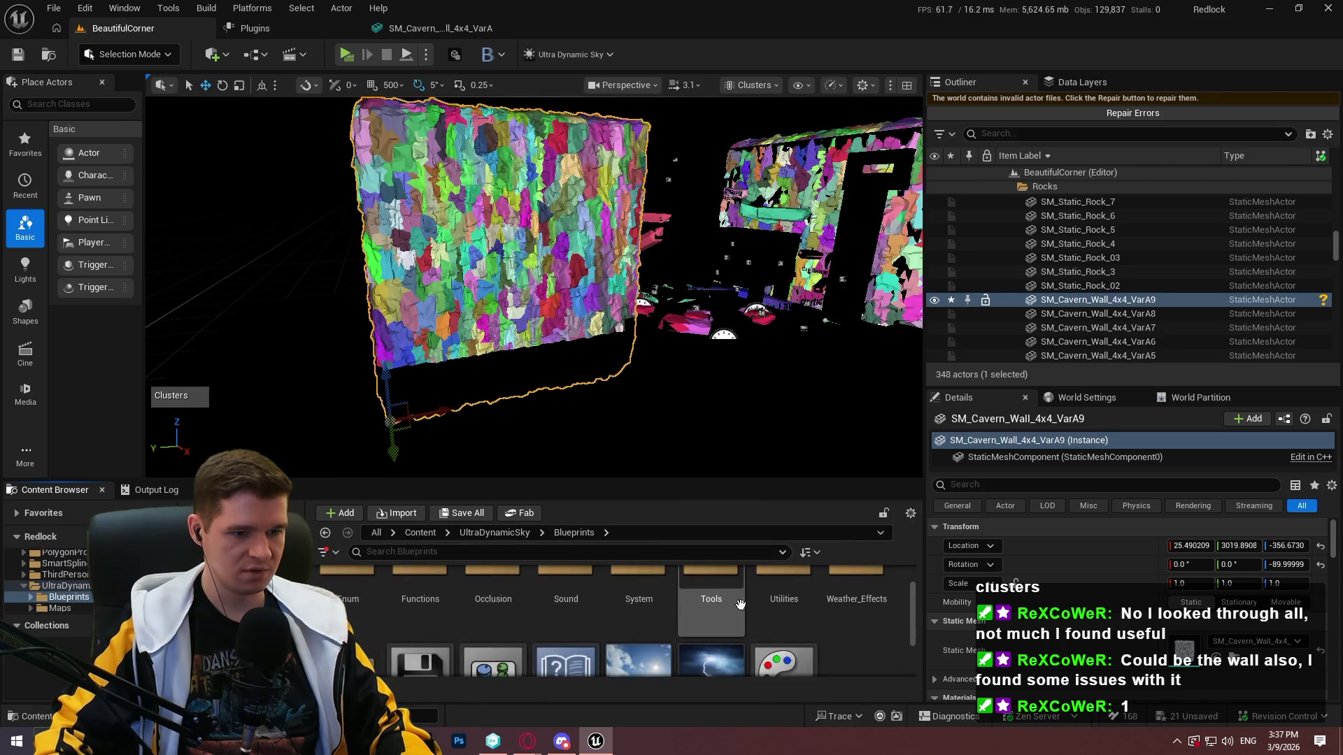
pyautogui.moveTo(743, 382); pyautogui.dragTo(773, 393)
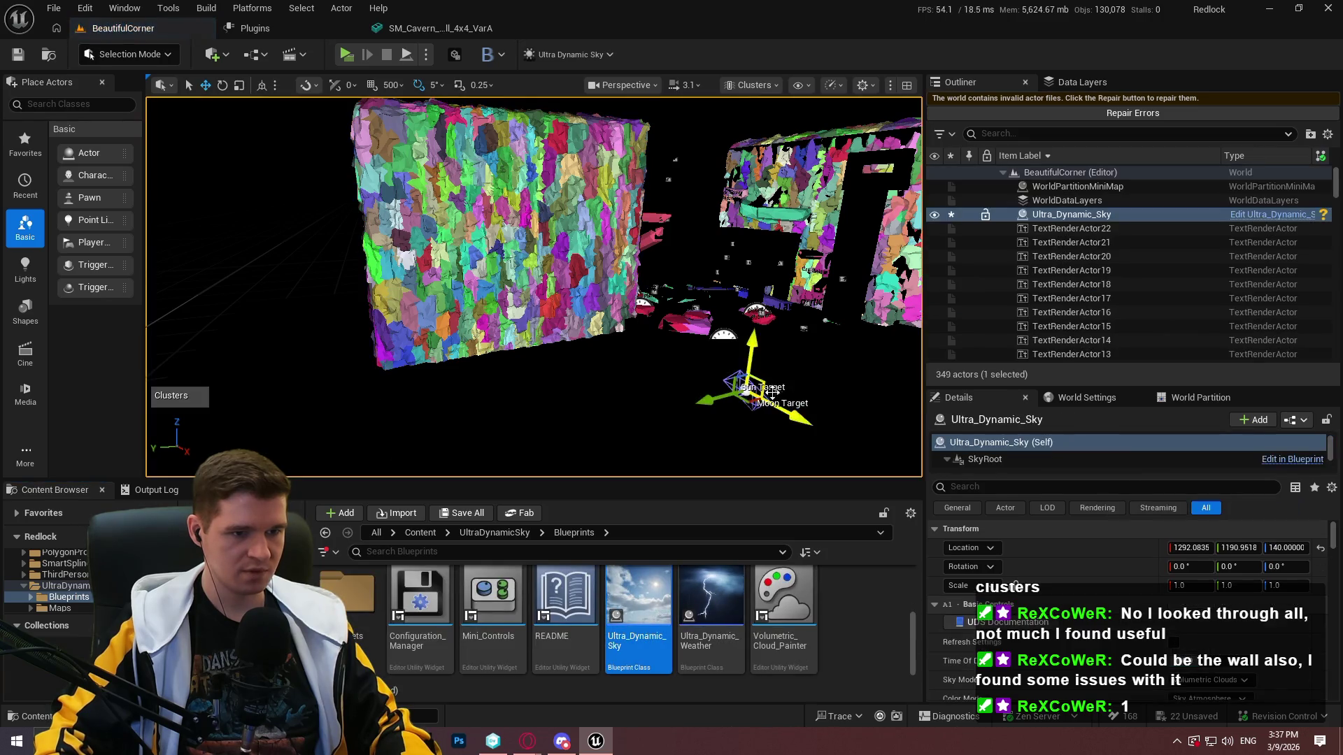
# Set the viewport view mode back to Lit
pyautogui.click(644, 87)
pyautogui.click(754, 85)
pyautogui.click(755, 138)
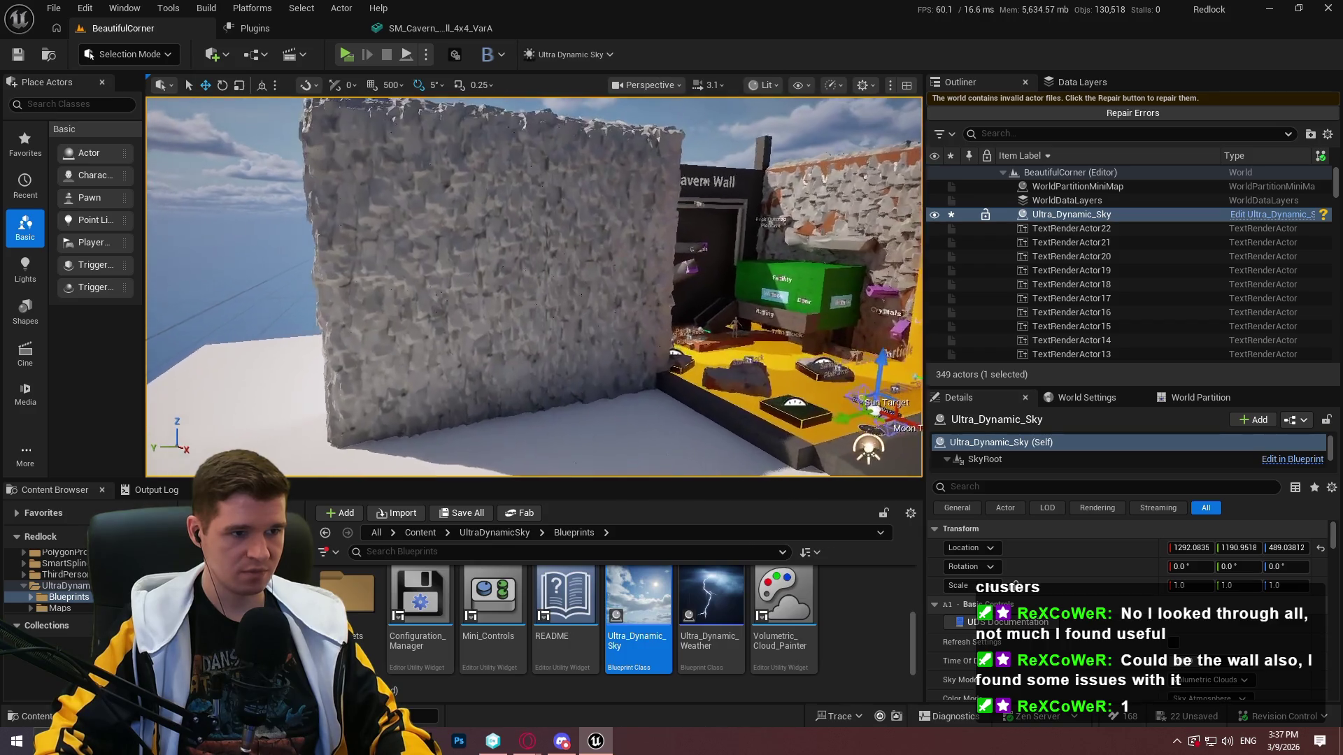
pyautogui.scroll(5, 534, 287)
pyautogui.scroll(-10, 534, 287)
pyautogui.scroll(-5, 534, 287)
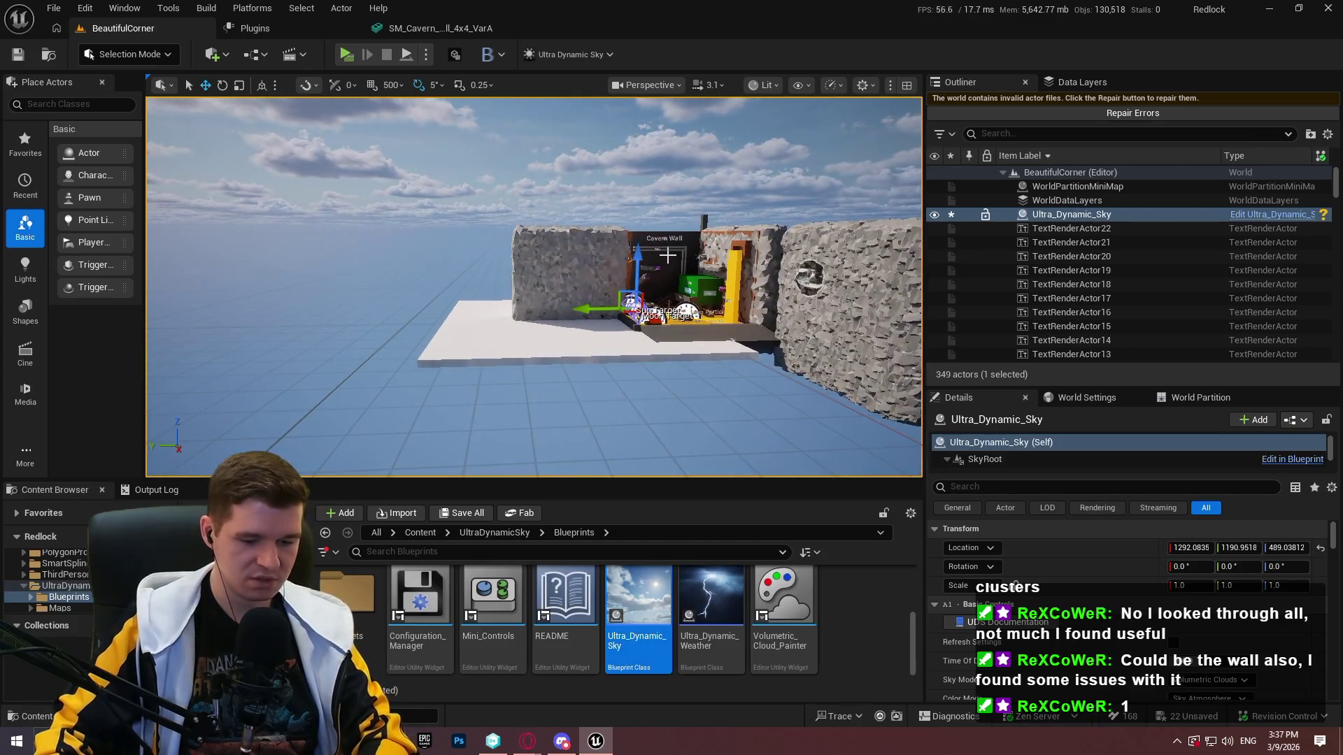
# Make the viewport fill the screen with F11 and frame the sky target and walls
pyautogui.press('F11')
pyautogui.scroll(-3, 671, 350)
pyautogui.scroll(8, 672, 350)
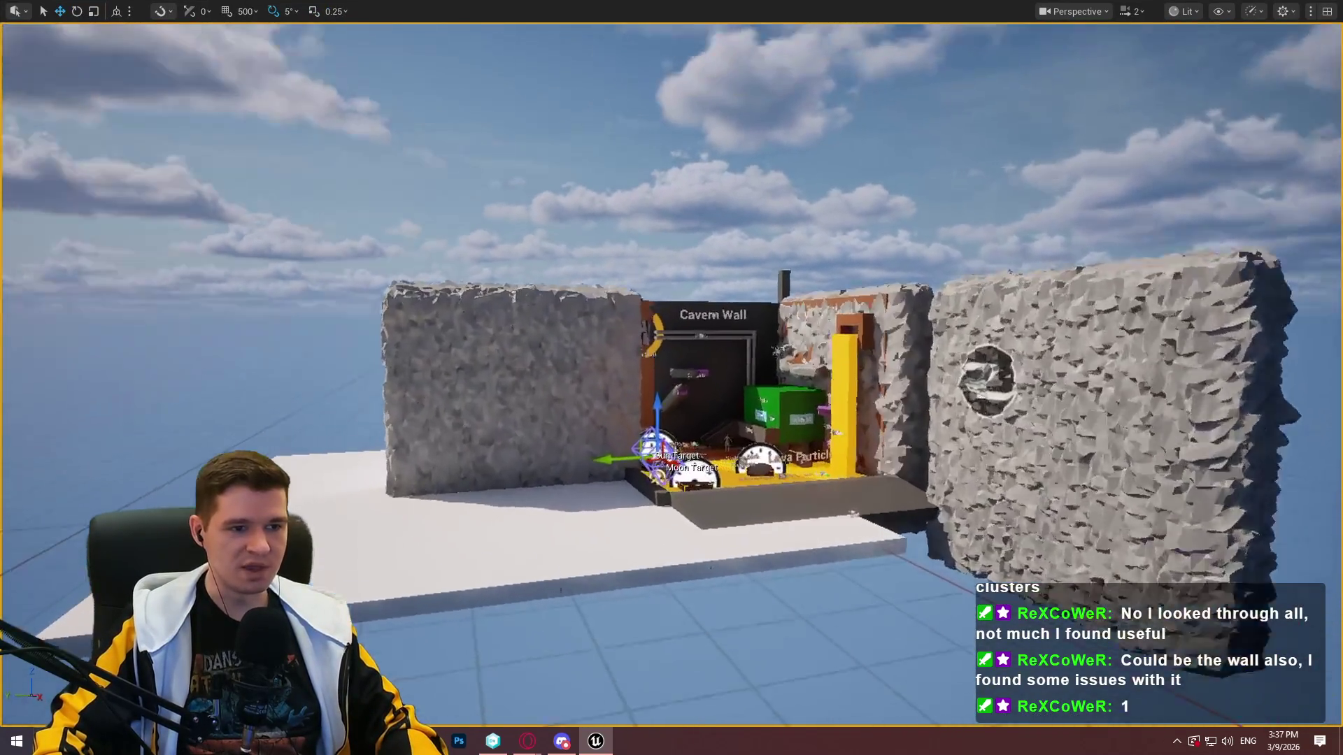
pyautogui.scroll(3, 672, 350)
pyautogui.scroll(-8, 671, 350)
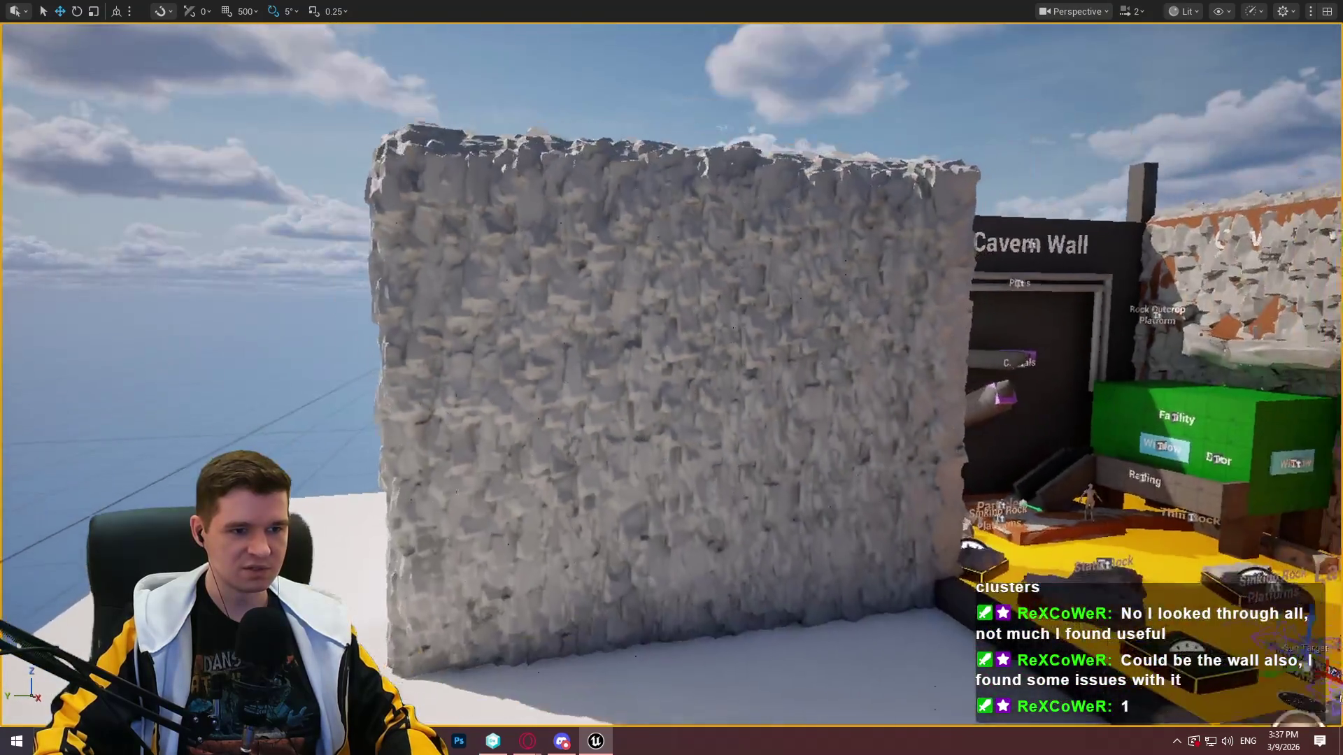
pyautogui.scroll(-5, 672, 378)
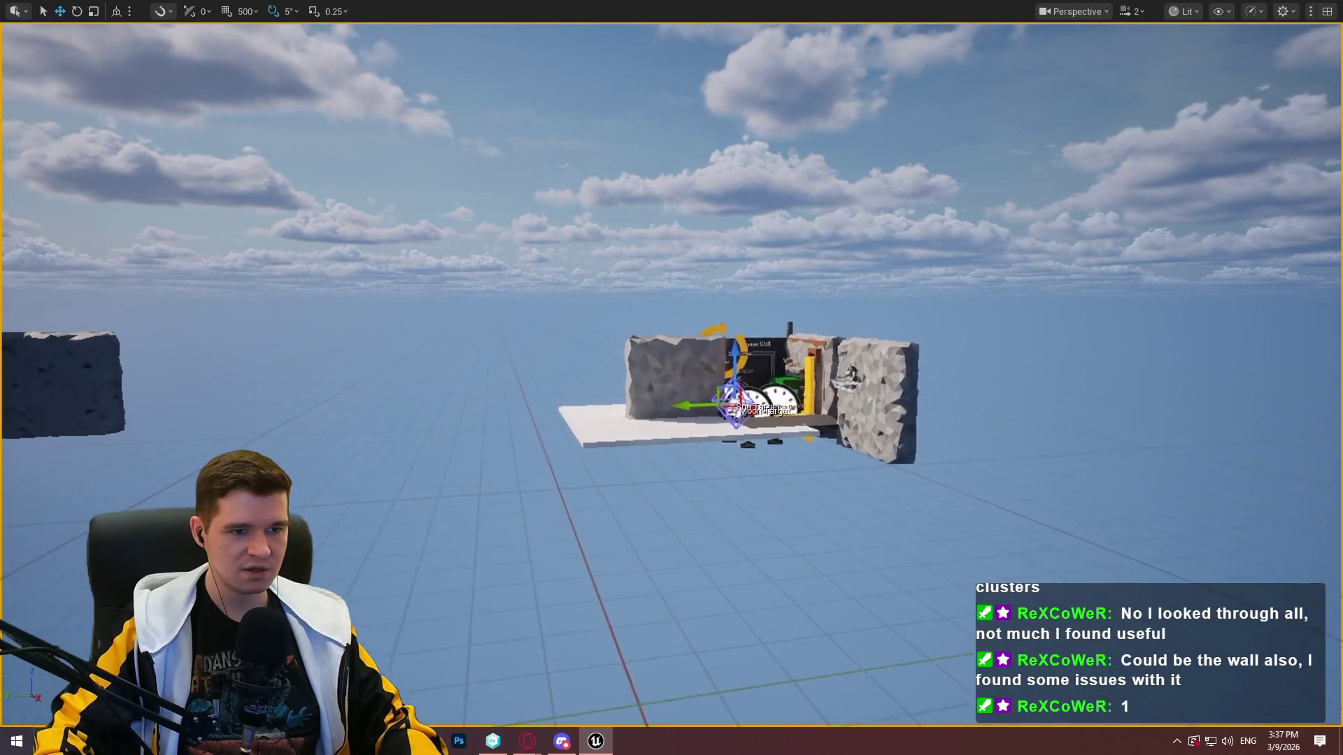
pyautogui.scroll(6, 671, 377)
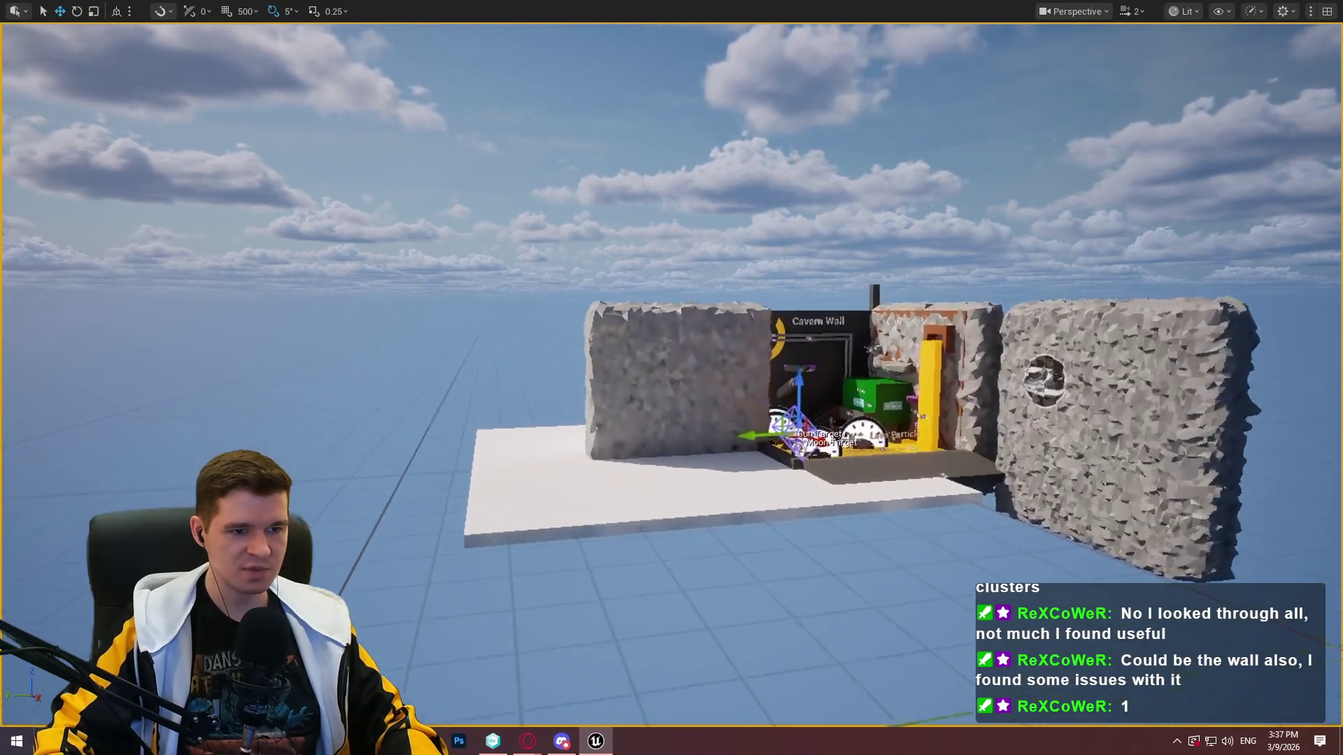
pyautogui.scroll(-8, 671, 378)
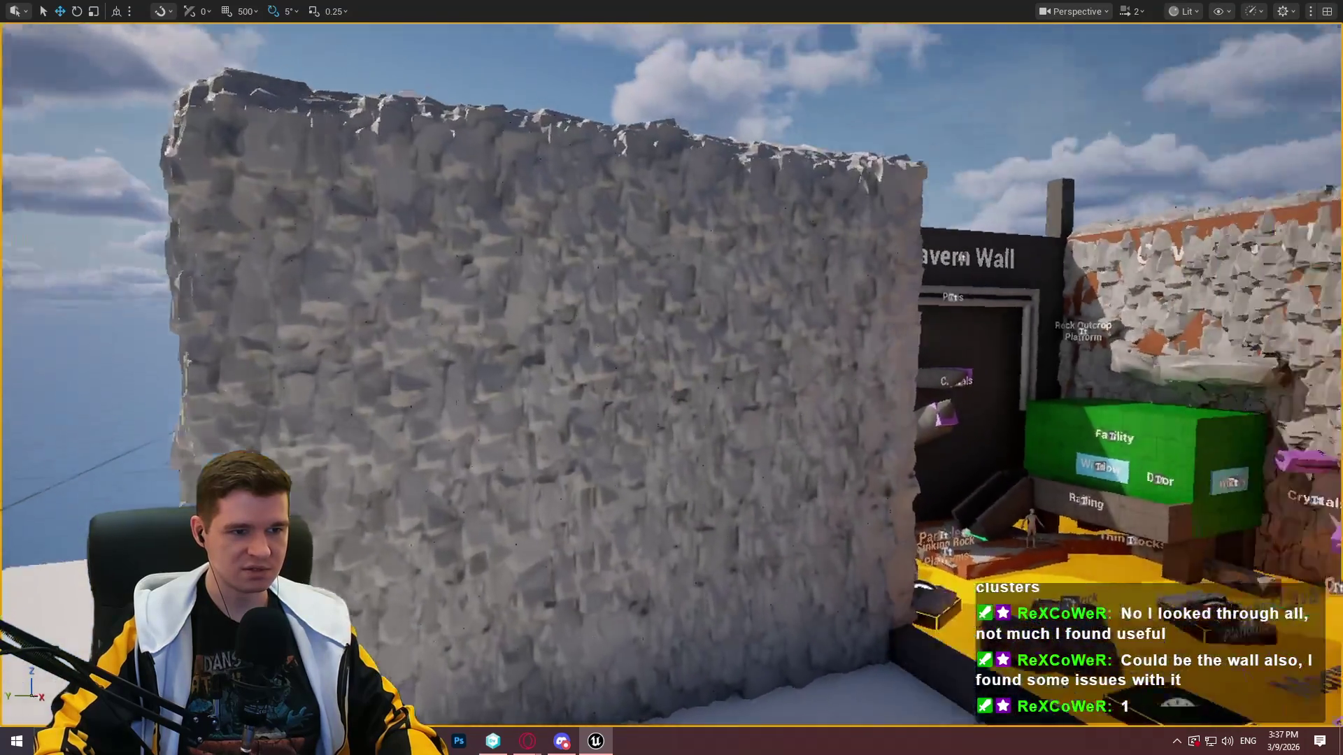
pyautogui.scroll(-3, 671, 378)
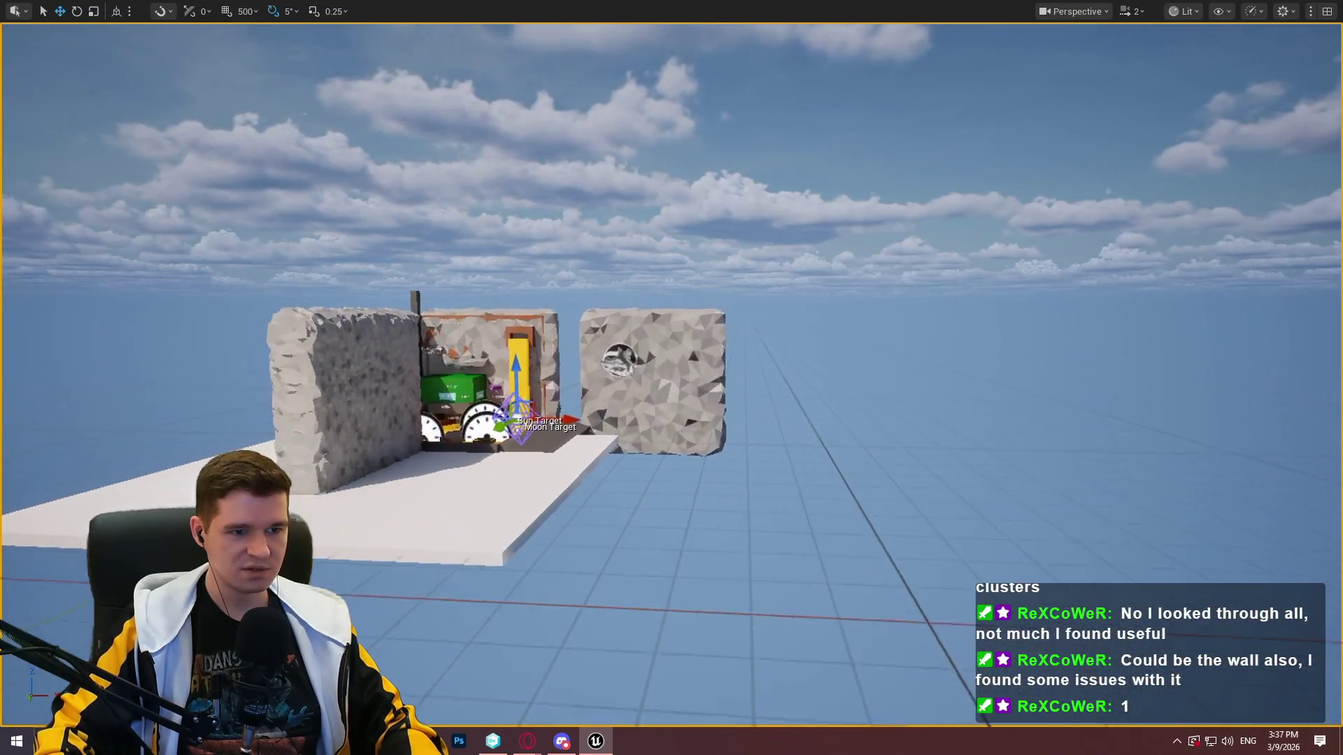
pyautogui.press('f')
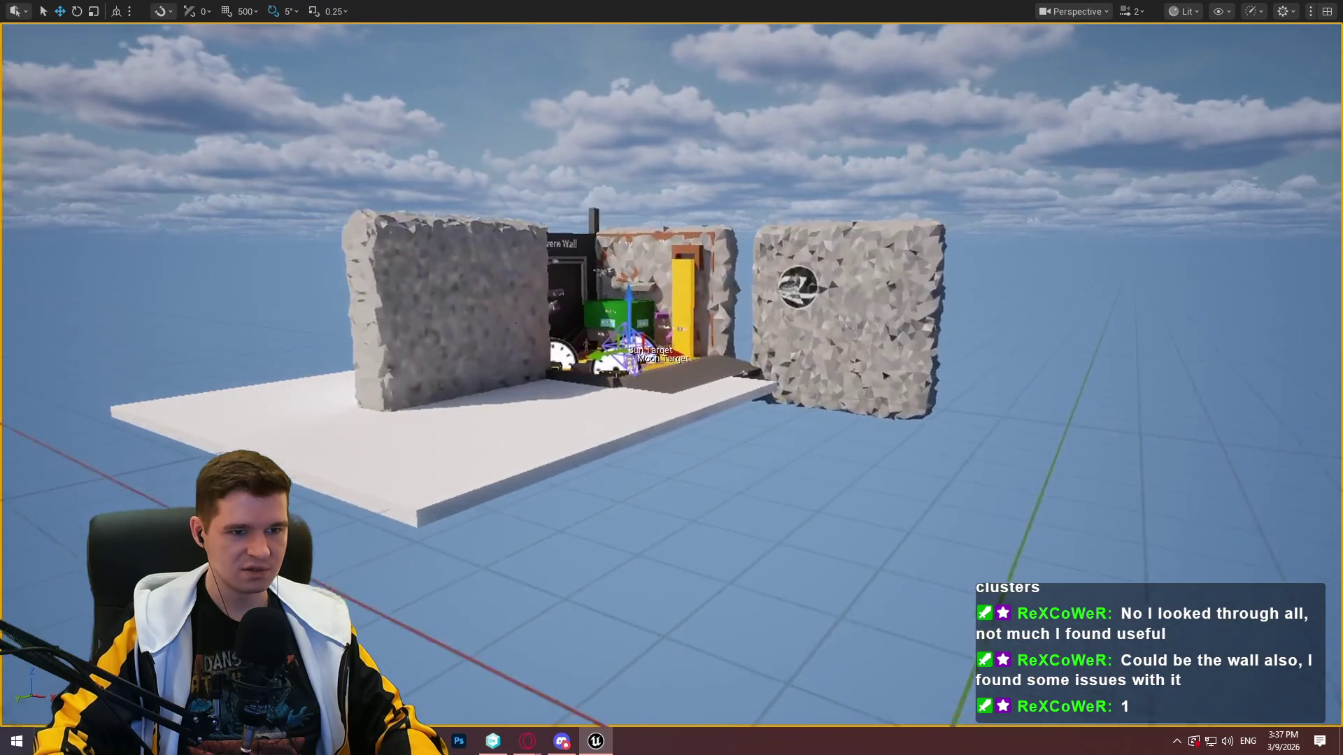
pyautogui.scroll(5, 672, 378)
# Apply an r.Nanite.MaxPixelsPerEdge console command and fly around the walls
pyautogui.press('`')
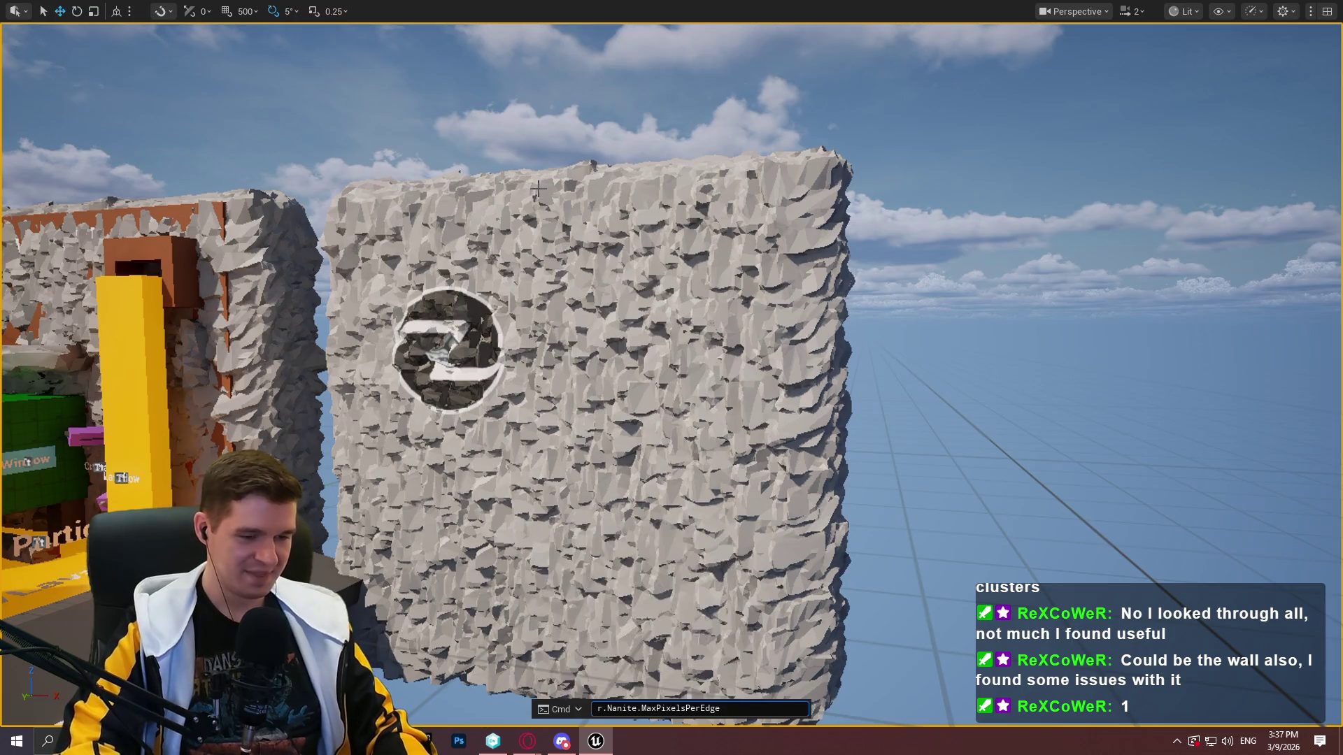
pyautogui.press('Return')
pyautogui.press('s')
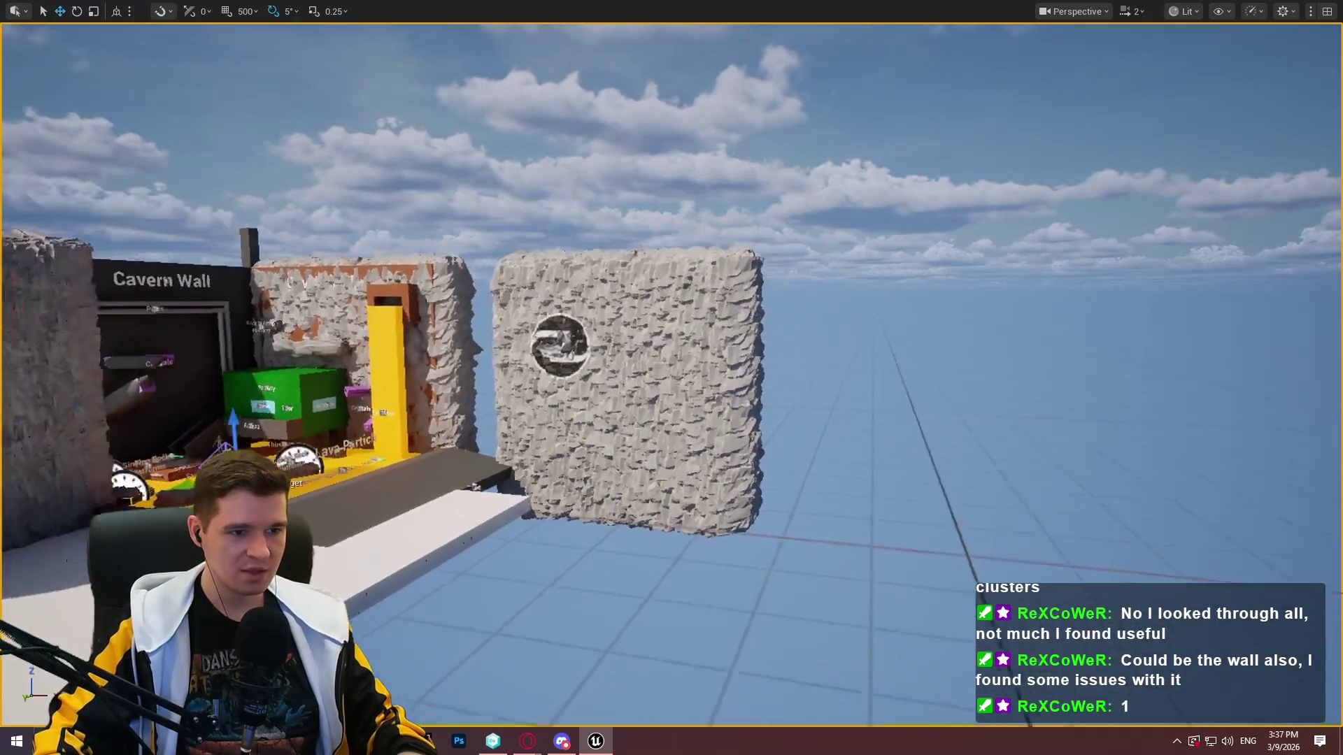
pyautogui.press('a')
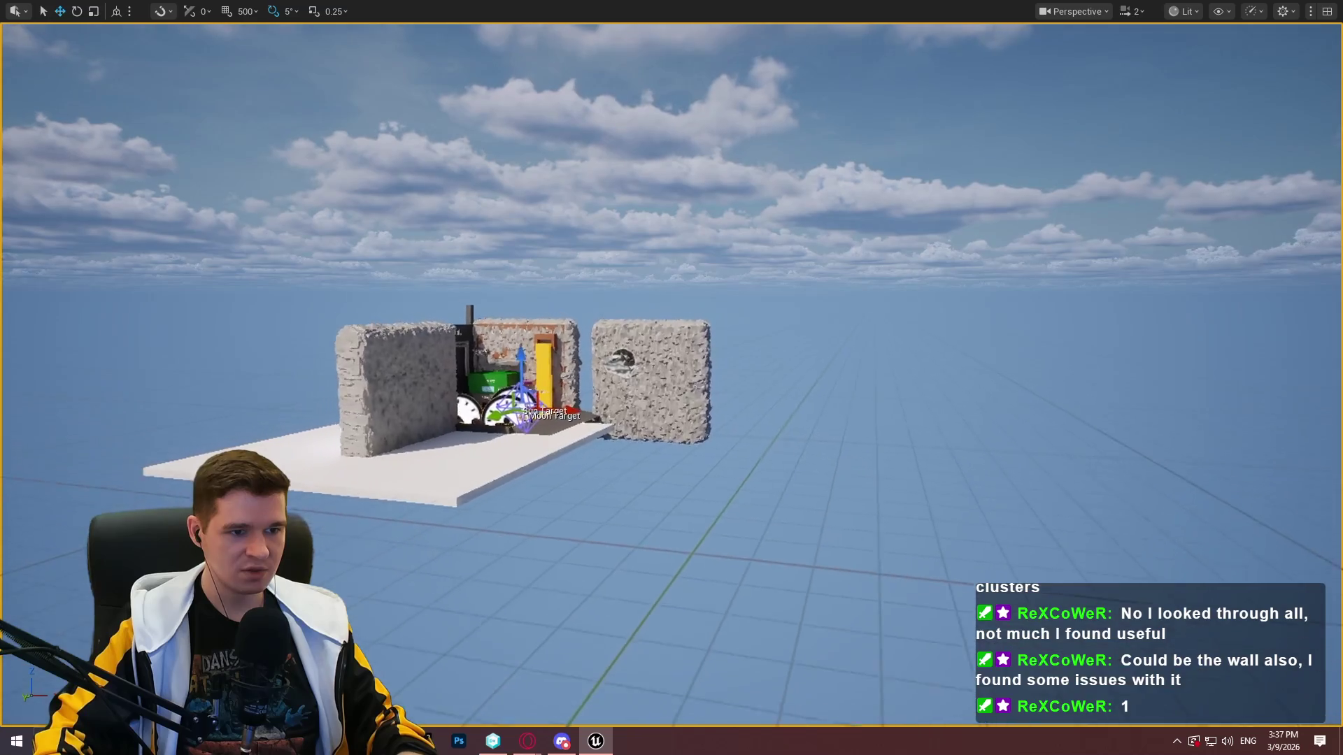
pyautogui.press('w')
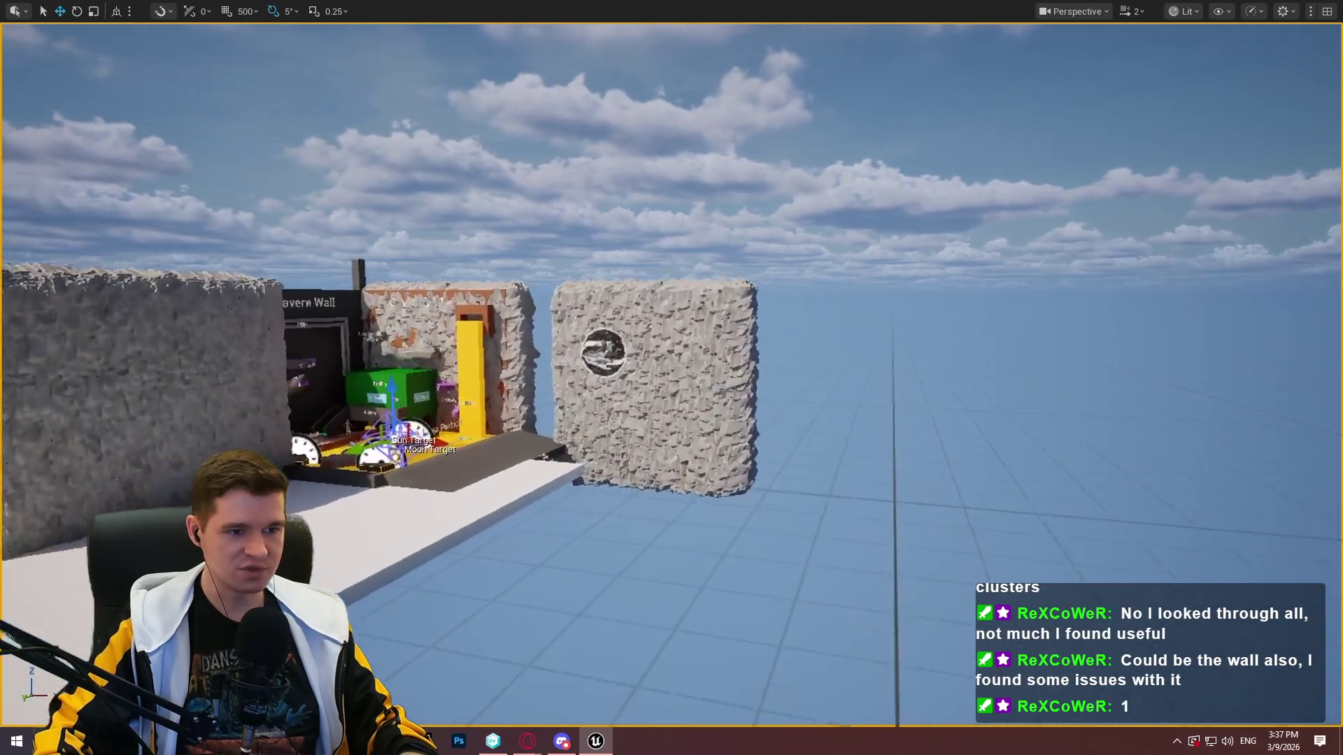
# Run r.AntiAliasingMethod 4 and fly back and forth near the walls at higher speed
pyautogui.press('`')
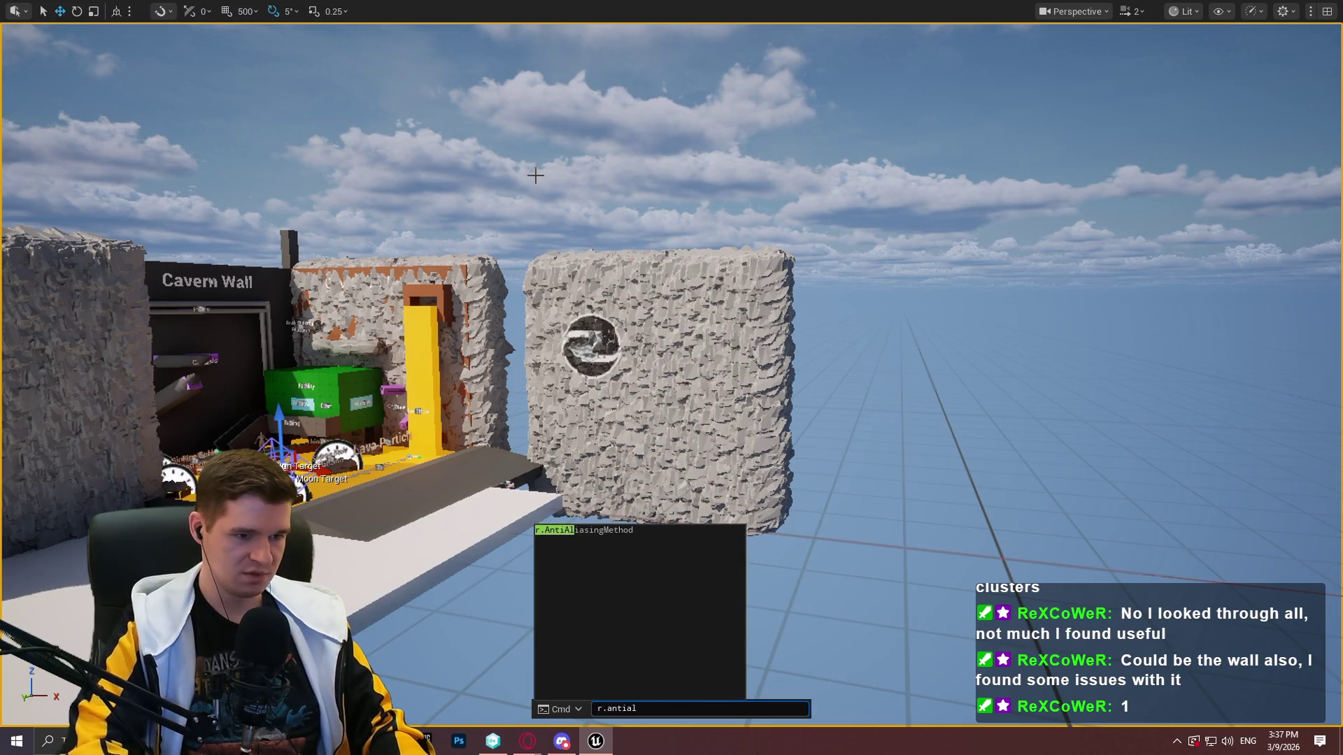
pyautogui.press('Return')
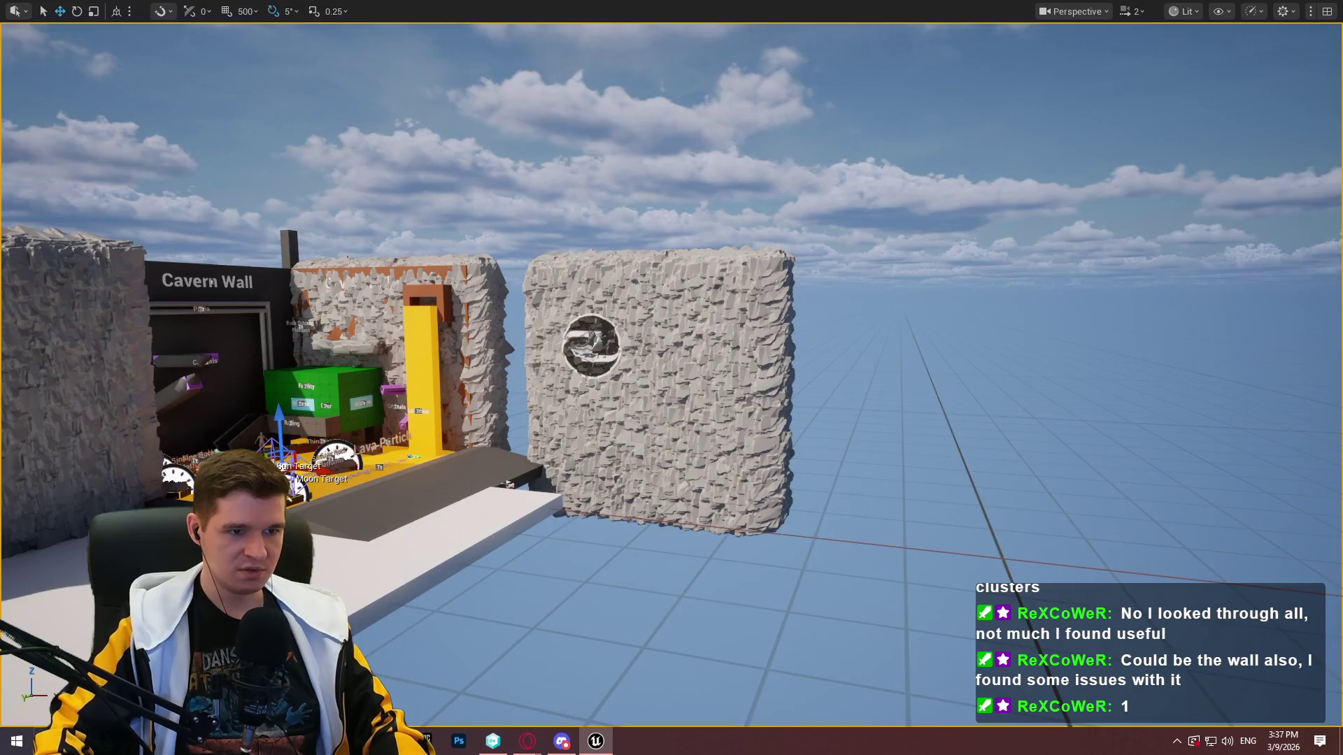
pyautogui.press('s')
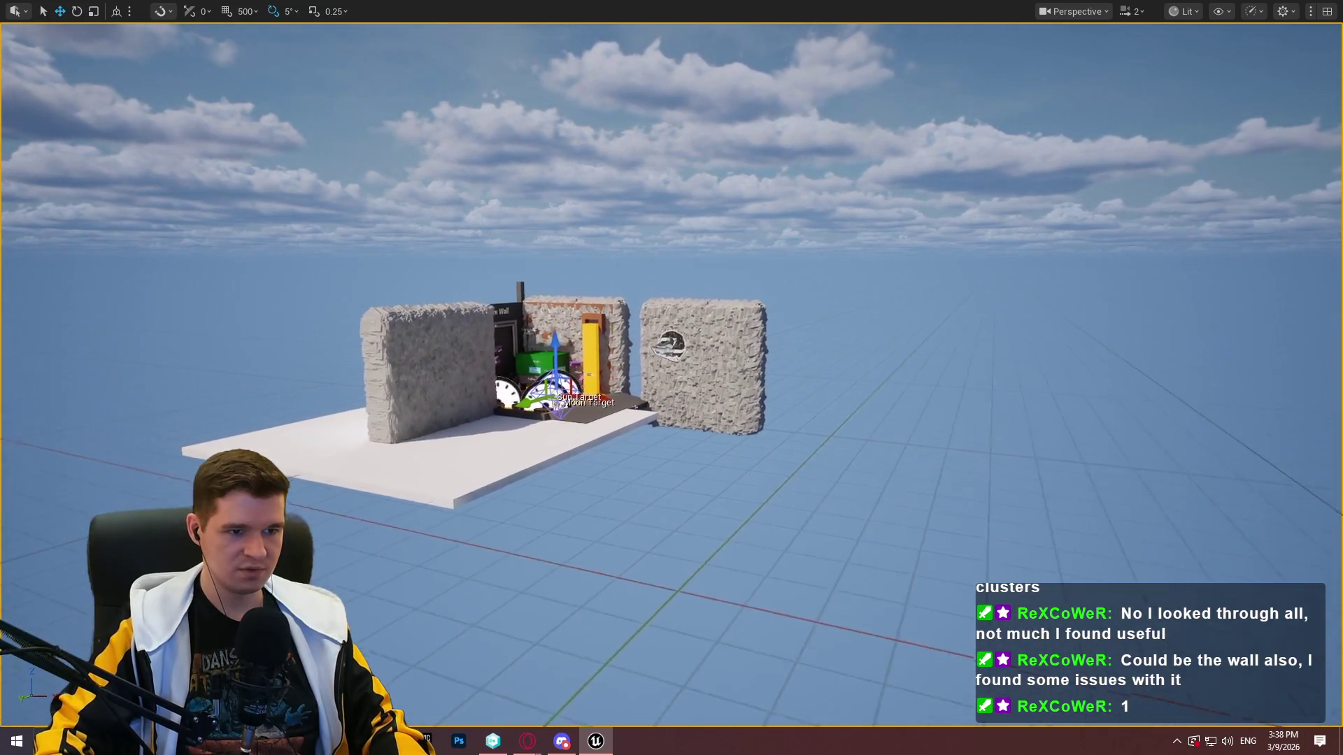
pyautogui.press('s')
pyautogui.scroll(2, 671, 378)
pyautogui.press('w')
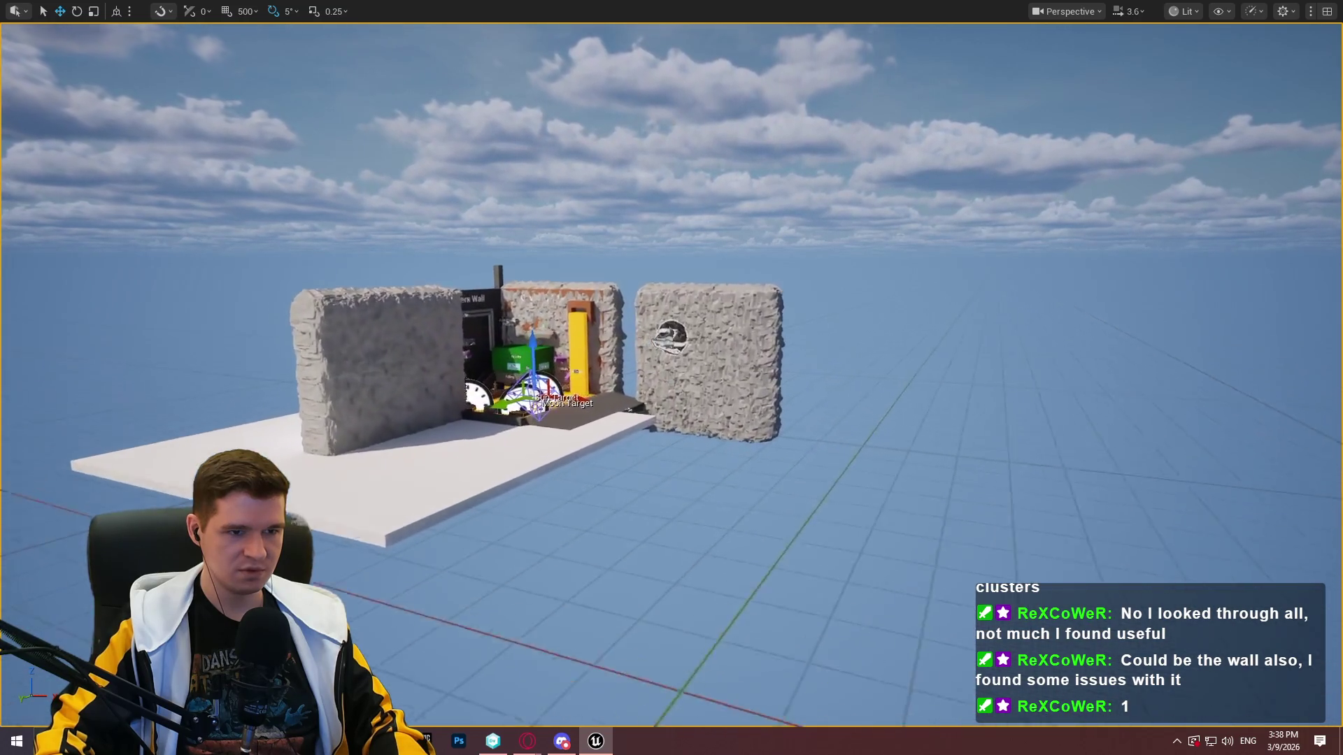
pyautogui.press('w')
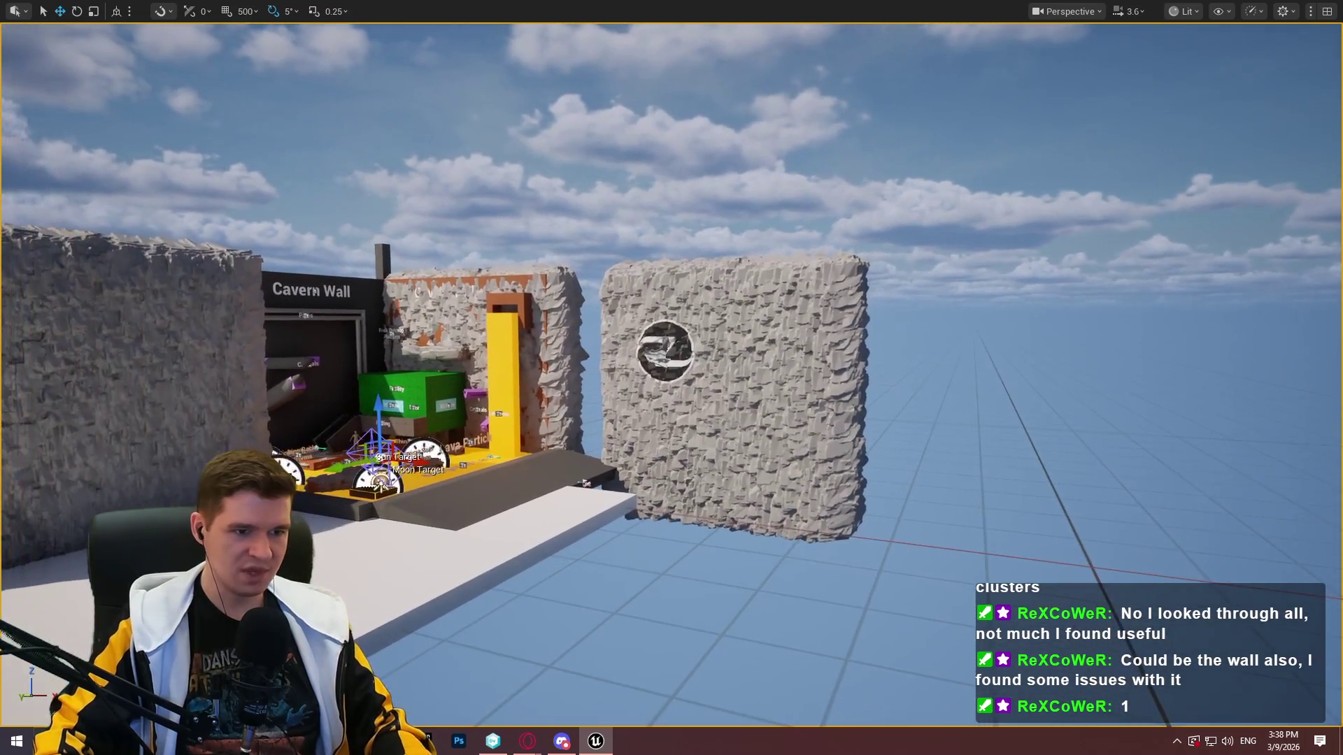
pyautogui.press('`')
pyautogui.write('stat gp')
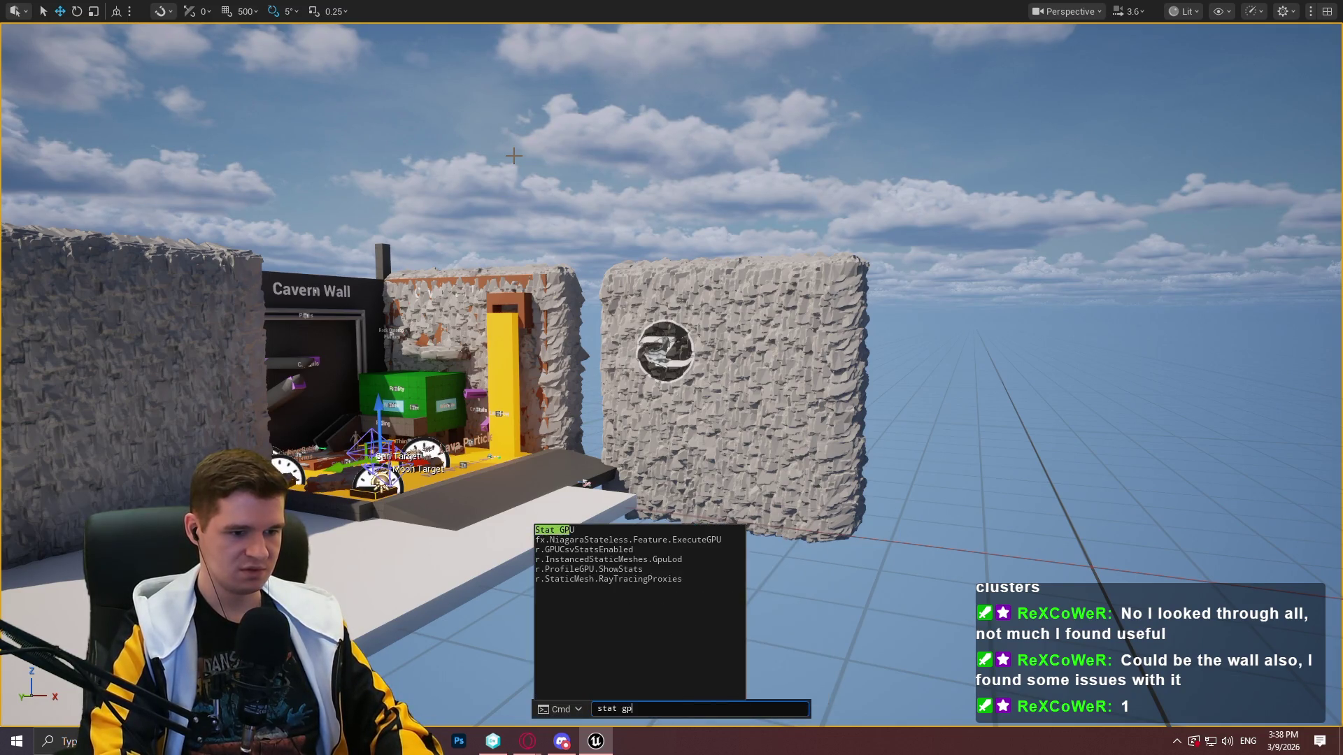
# Show stat gpu timings and rerun a recalled MaxPixelsPerEdge command while flying near the wall
pyautogui.press('Return')
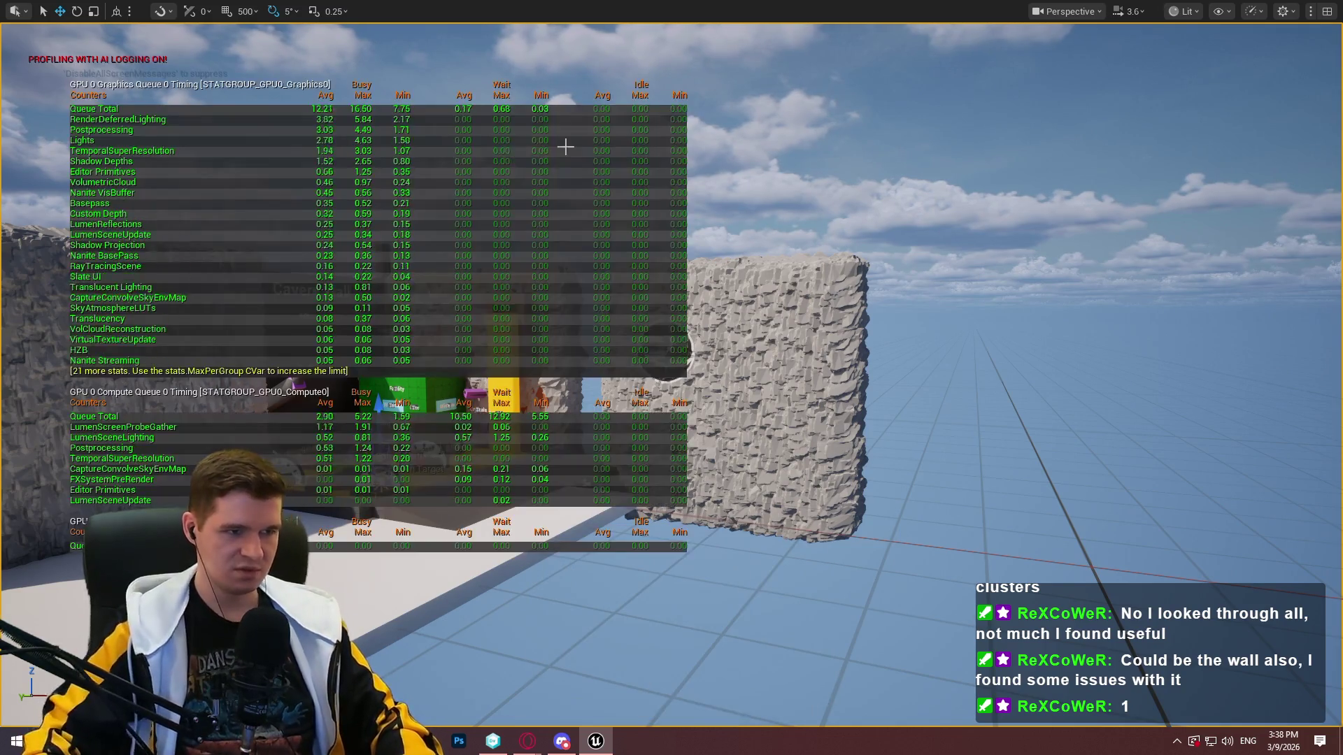
pyautogui.press('s')
pyautogui.press('w')
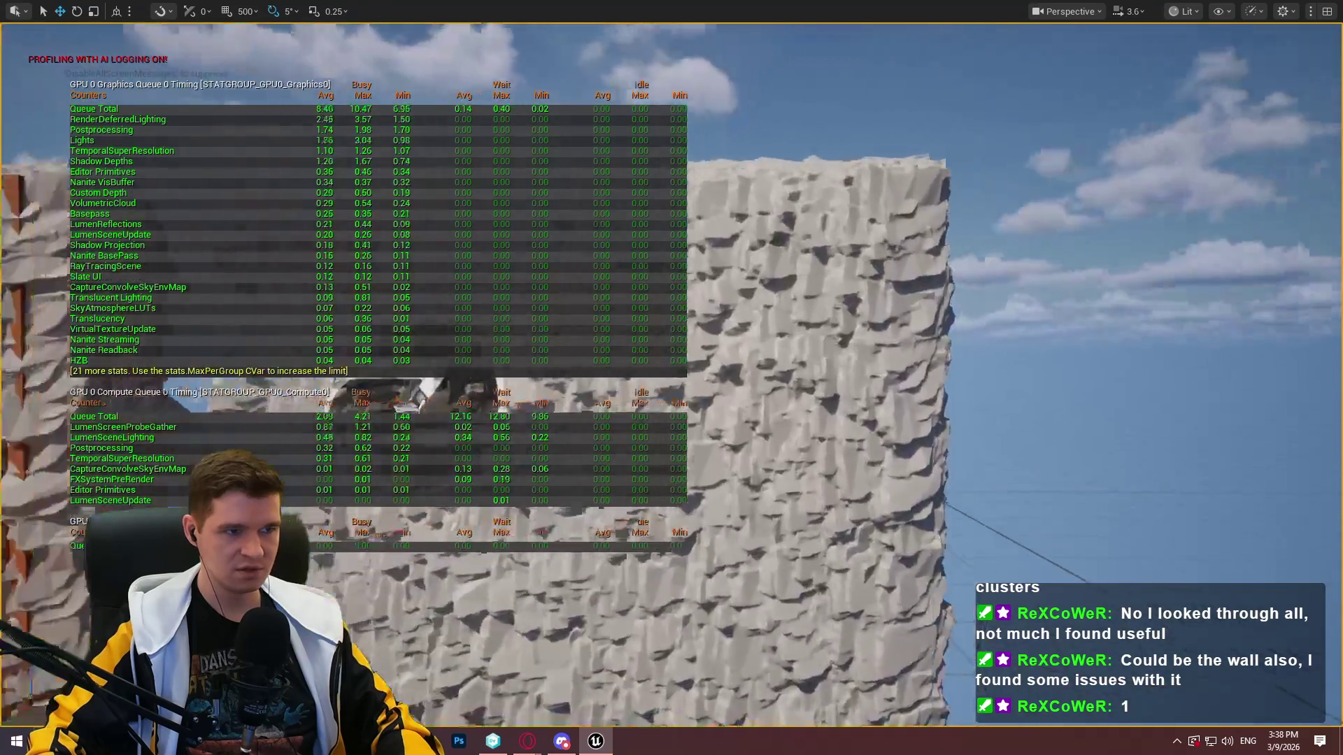
pyautogui.press('s')
pyautogui.press('`')
pyautogui.press('Up')
pyautogui.press('Up')
pyautogui.press('Up')
pyautogui.press('Up')
pyautogui.press('Return')
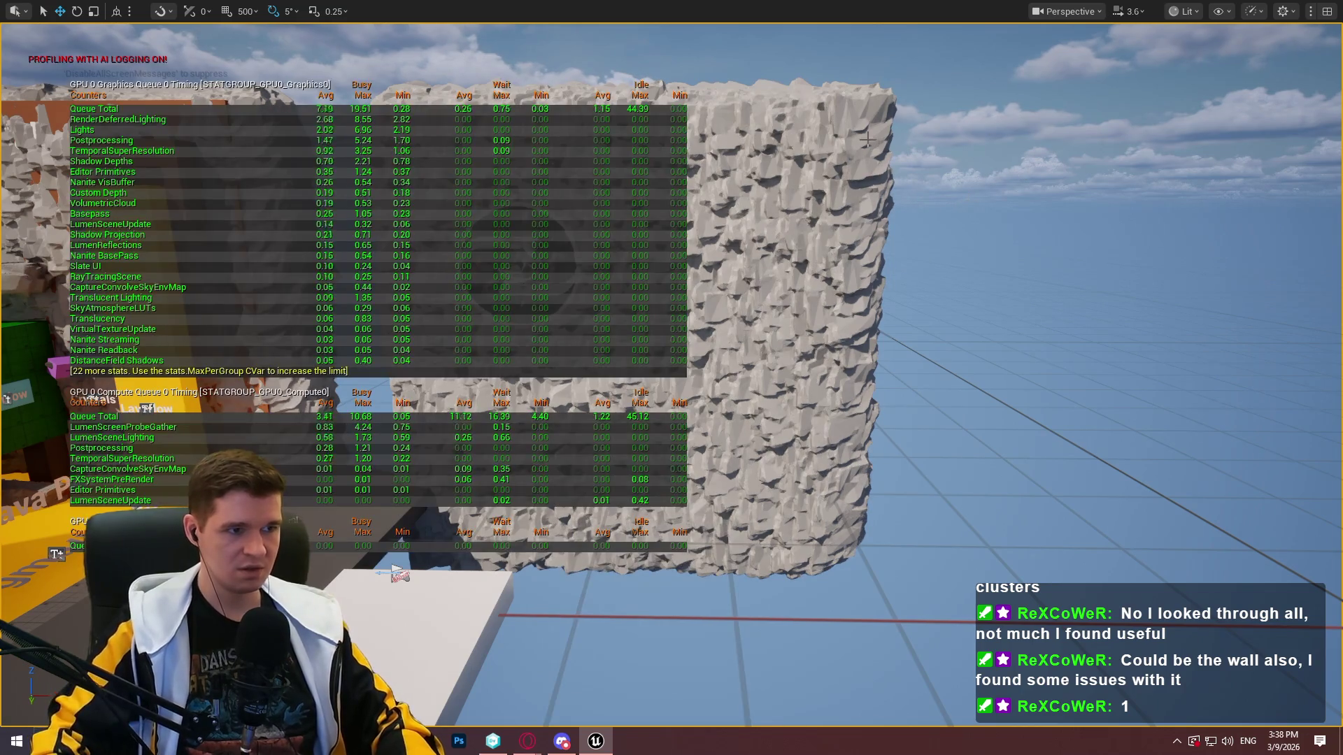
pyautogui.press('s')
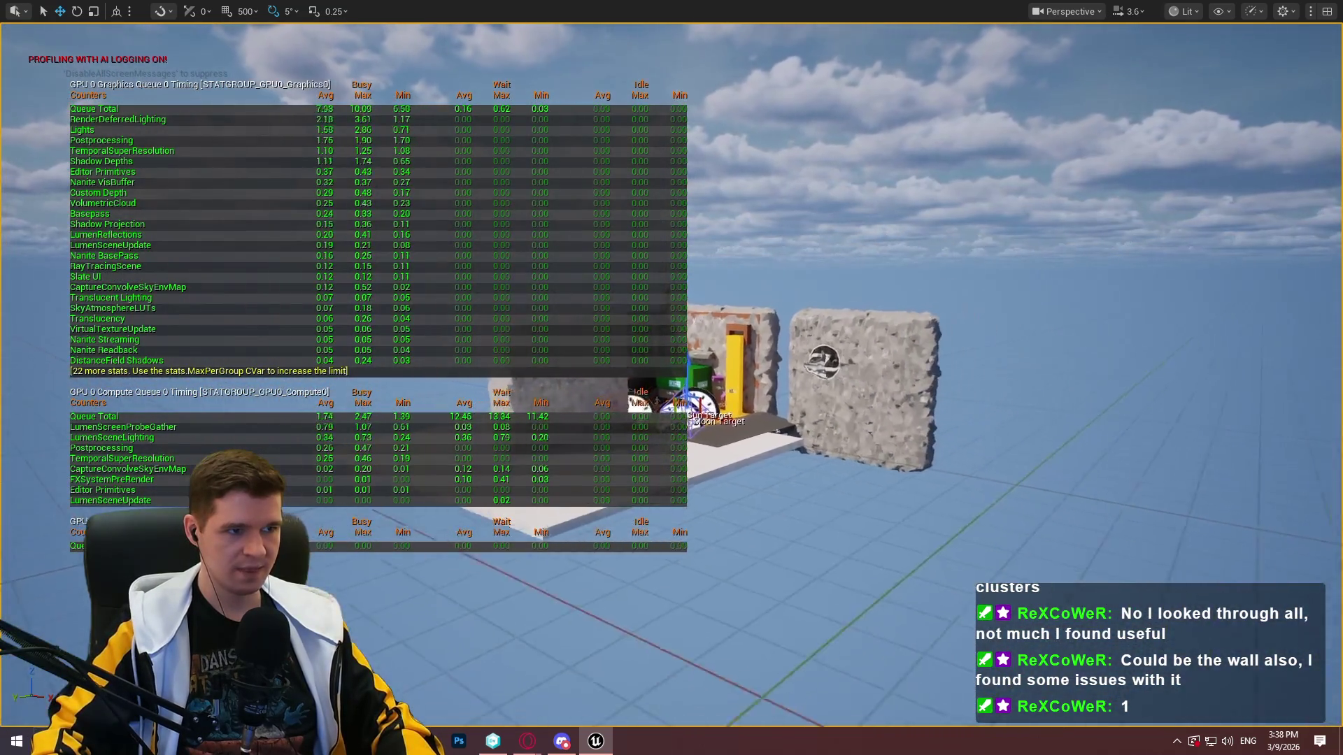
pyautogui.press('s')
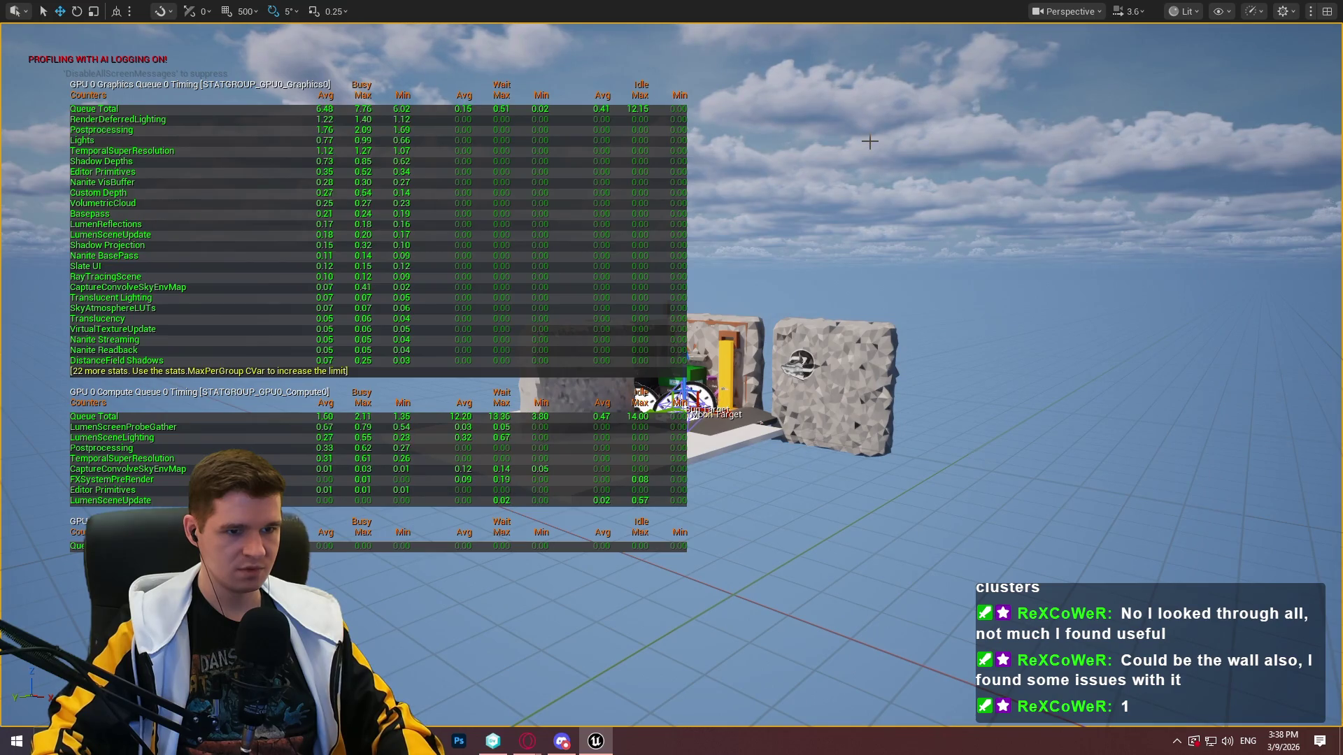
# Apply r.Nanite.MaxPixelsPerEdge 2, then 4, edited from console history
pyautogui.press('`')
pyautogui.press('Up')
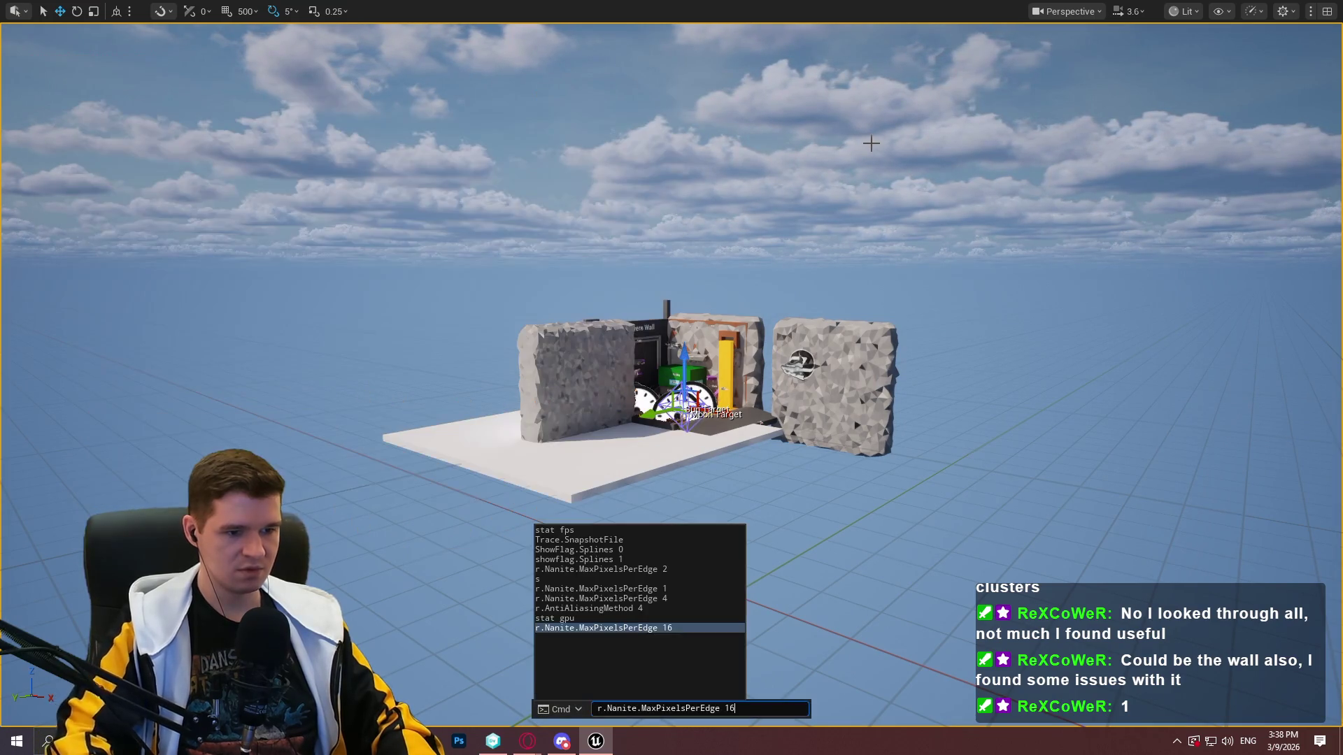
pyautogui.write('2')
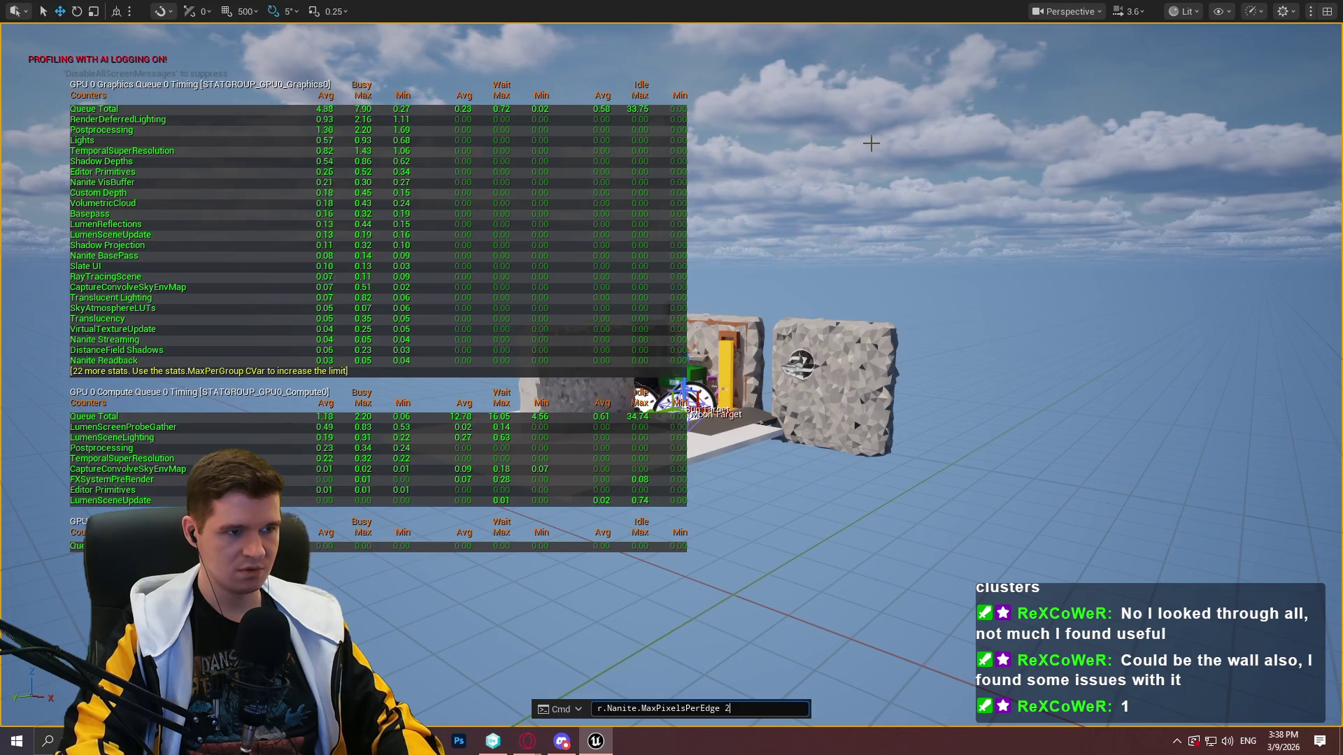
pyautogui.press('Return')
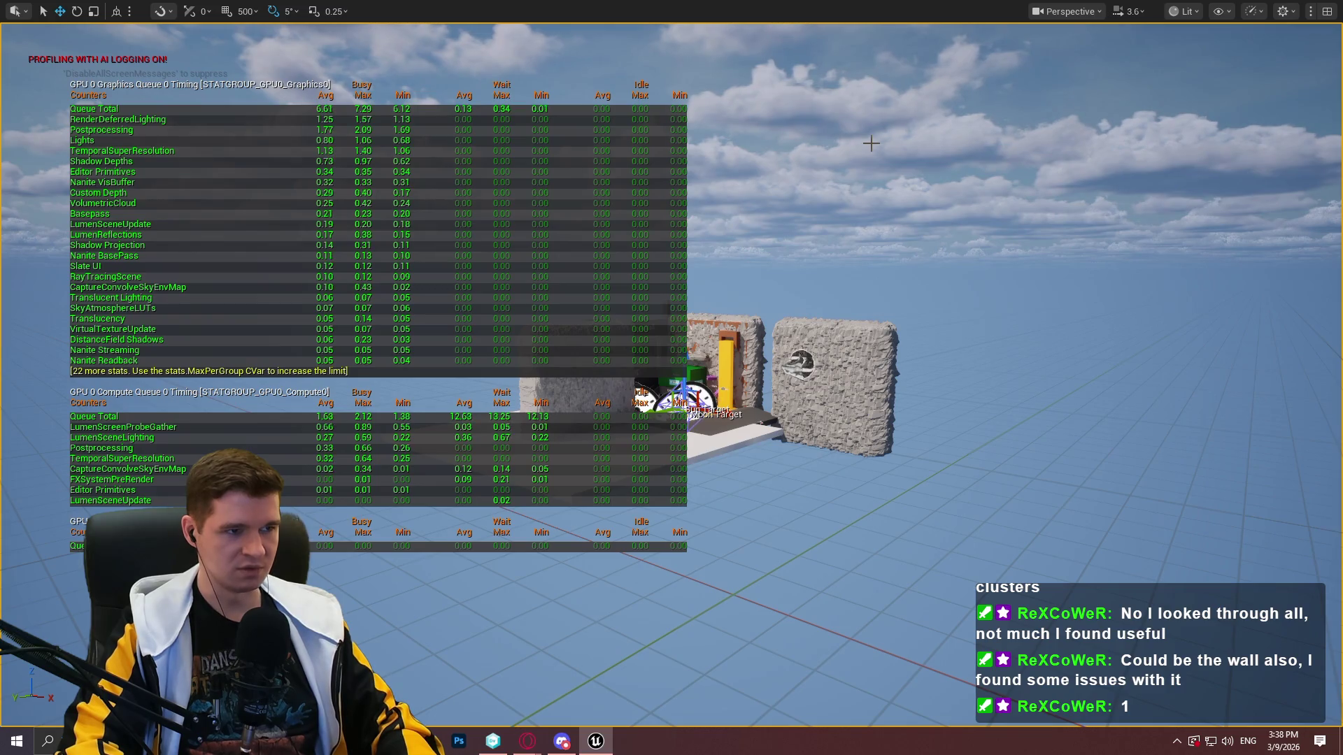
pyautogui.press('`')
pyautogui.press('Up')
pyautogui.press('BackSpace')
pyautogui.write('4')
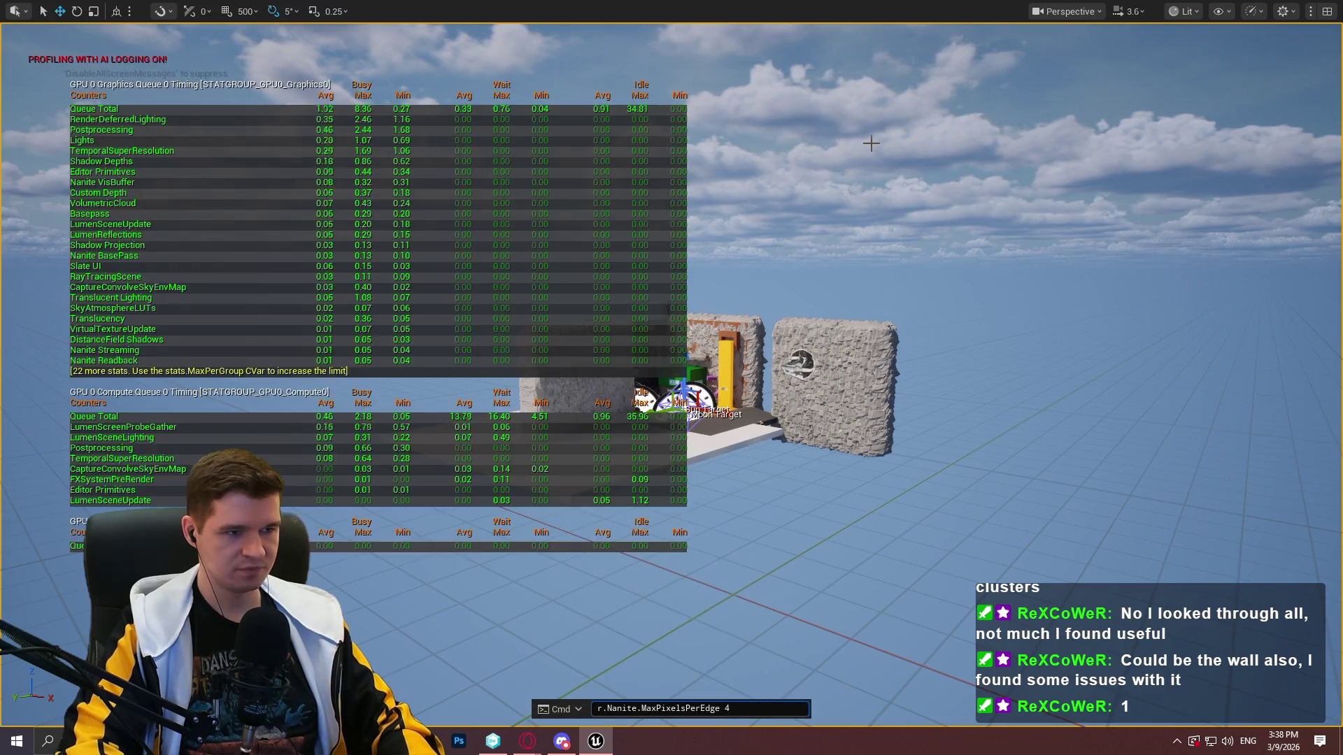
pyautogui.press('Return')
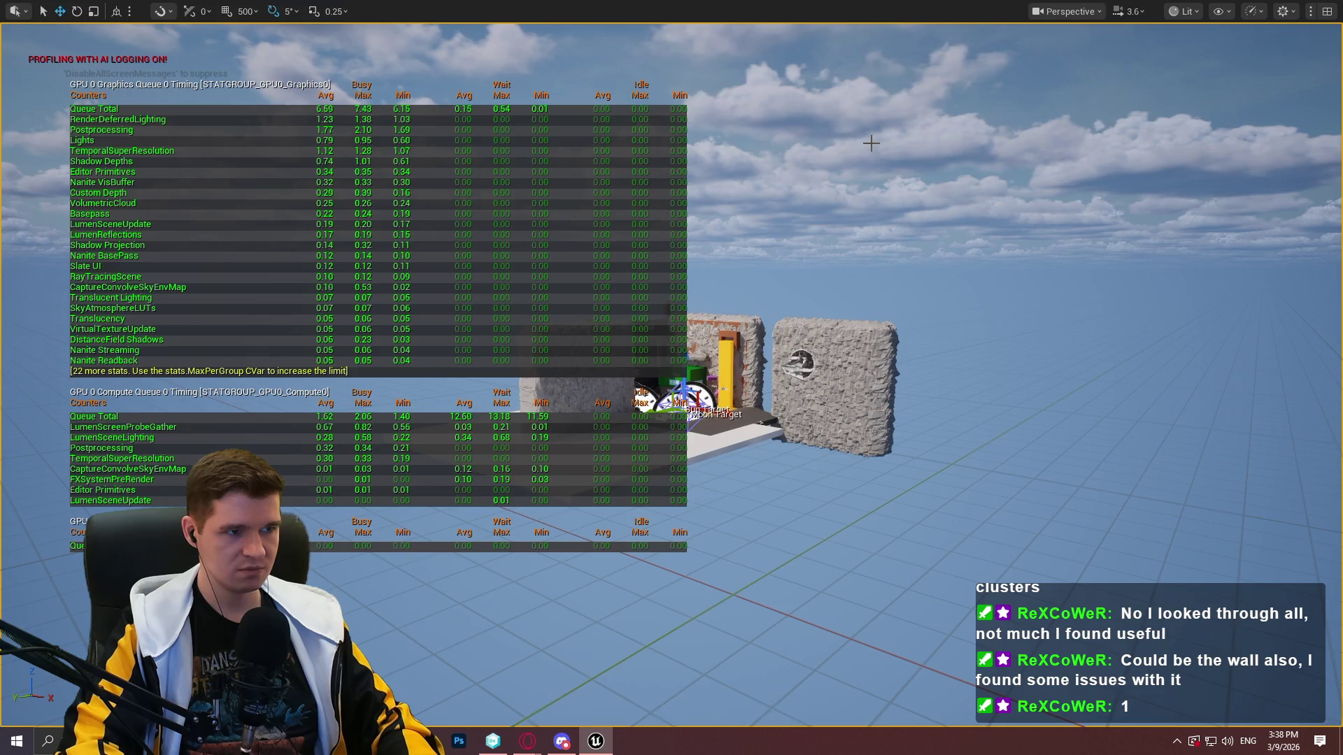
# Apply r.Nanite.MaxPixelsPerEdge 16 from history, then close the console
pyautogui.press('`')
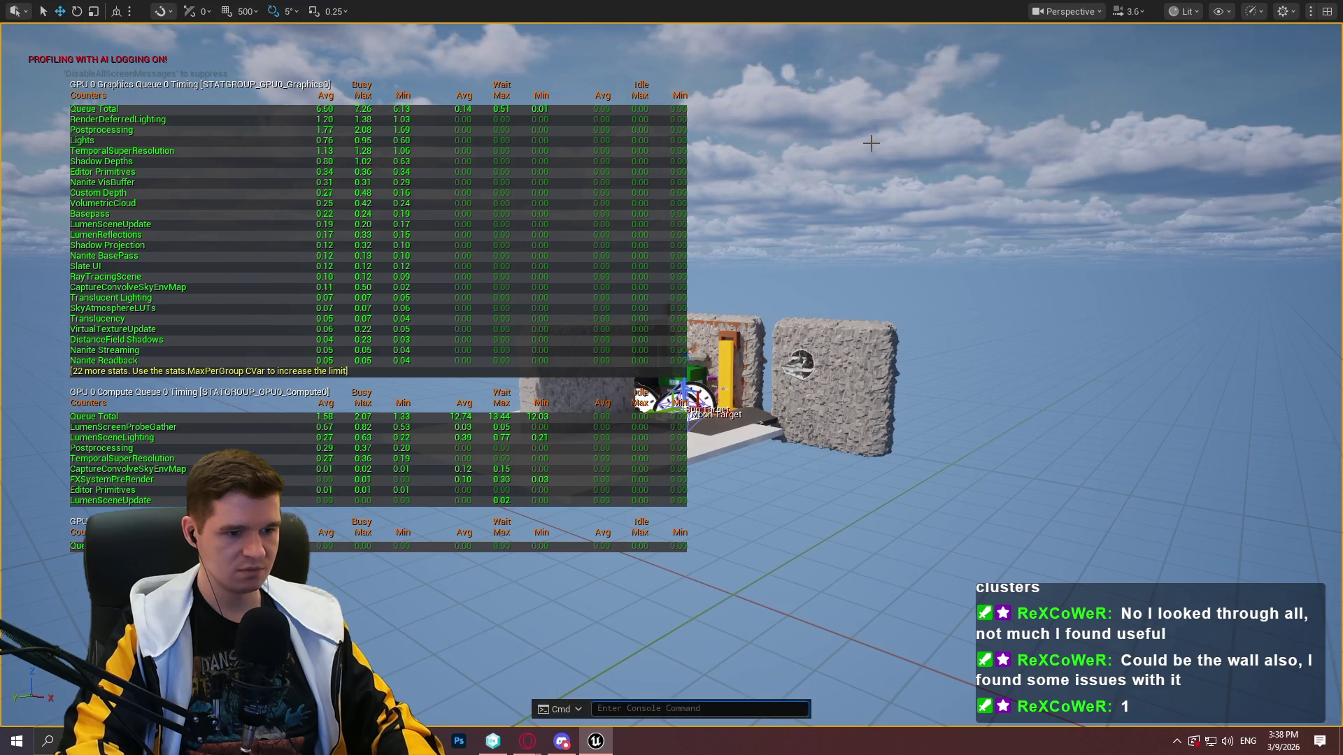
pyautogui.press('Up')
pyautogui.press('Up')
pyautogui.press('Up')
pyautogui.press('Return')
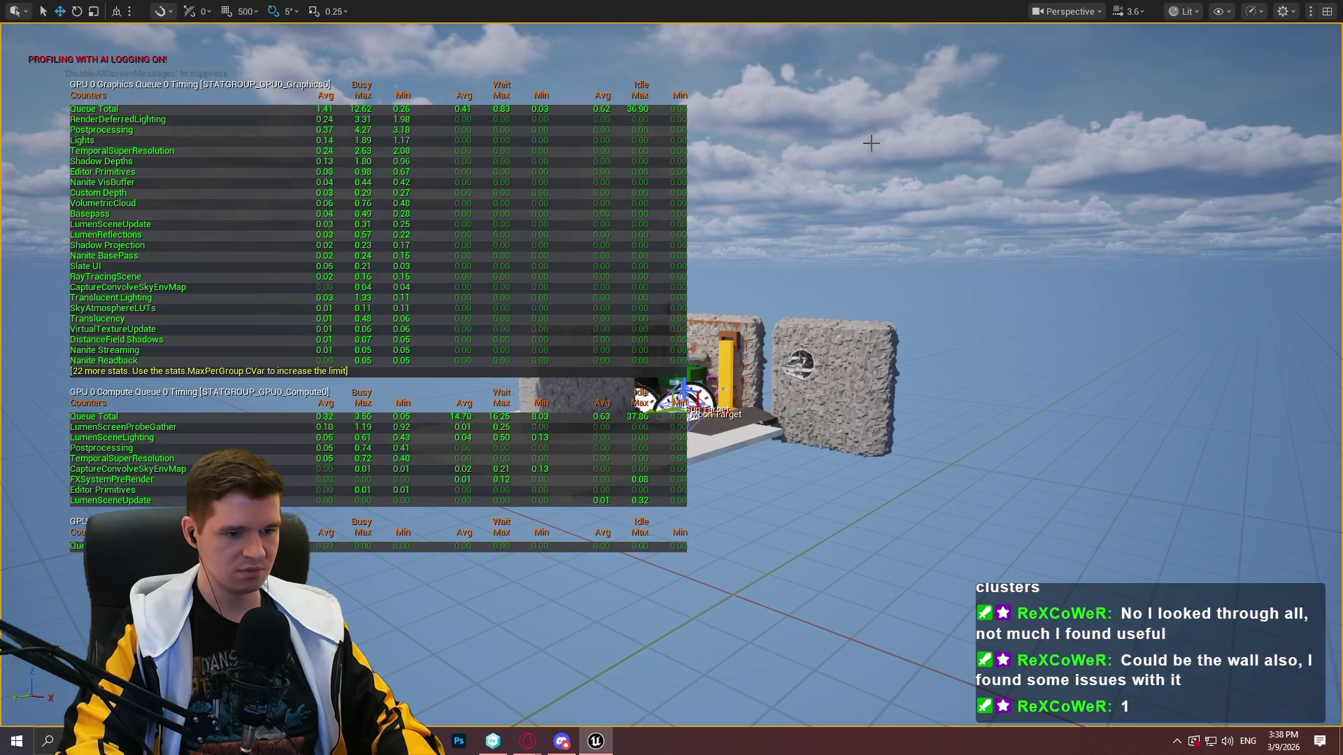
pyautogui.press('`')
pyautogui.press('Up')
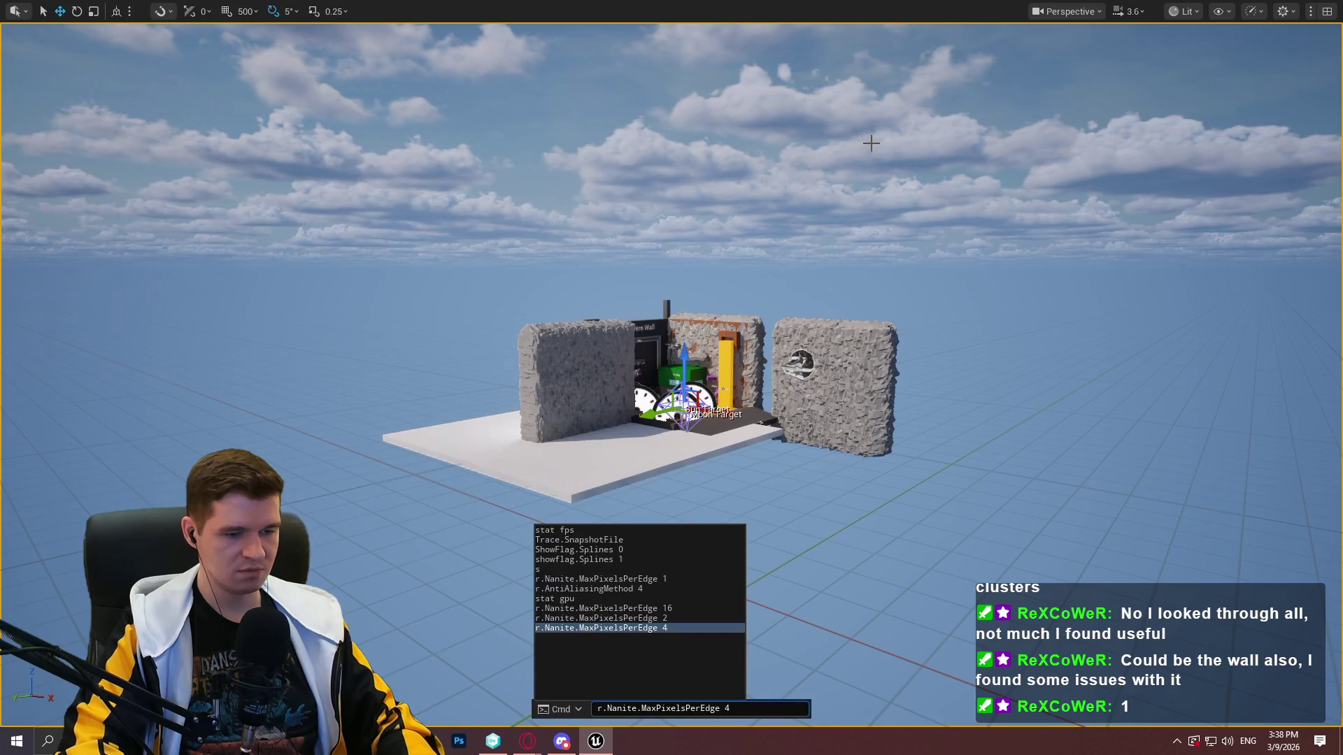
pyautogui.press('Up')
pyautogui.press('Up')
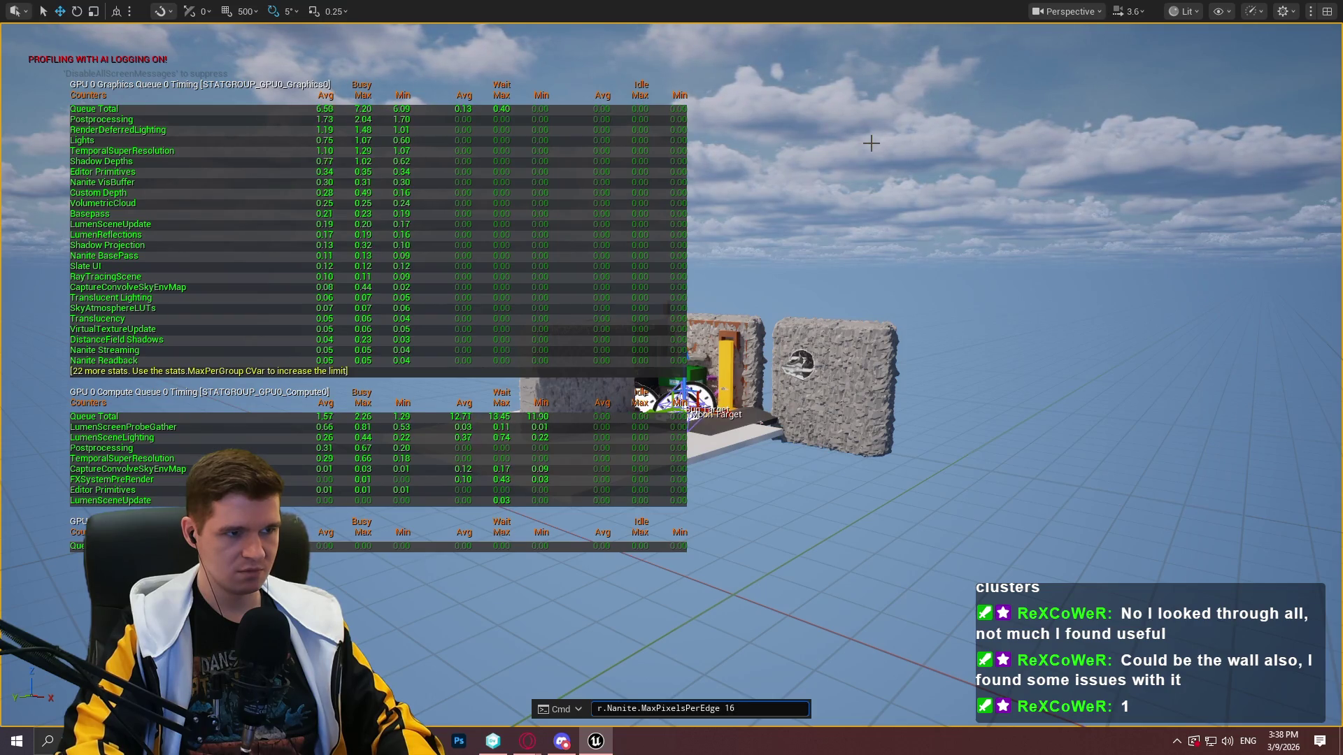
pyautogui.press('Return')
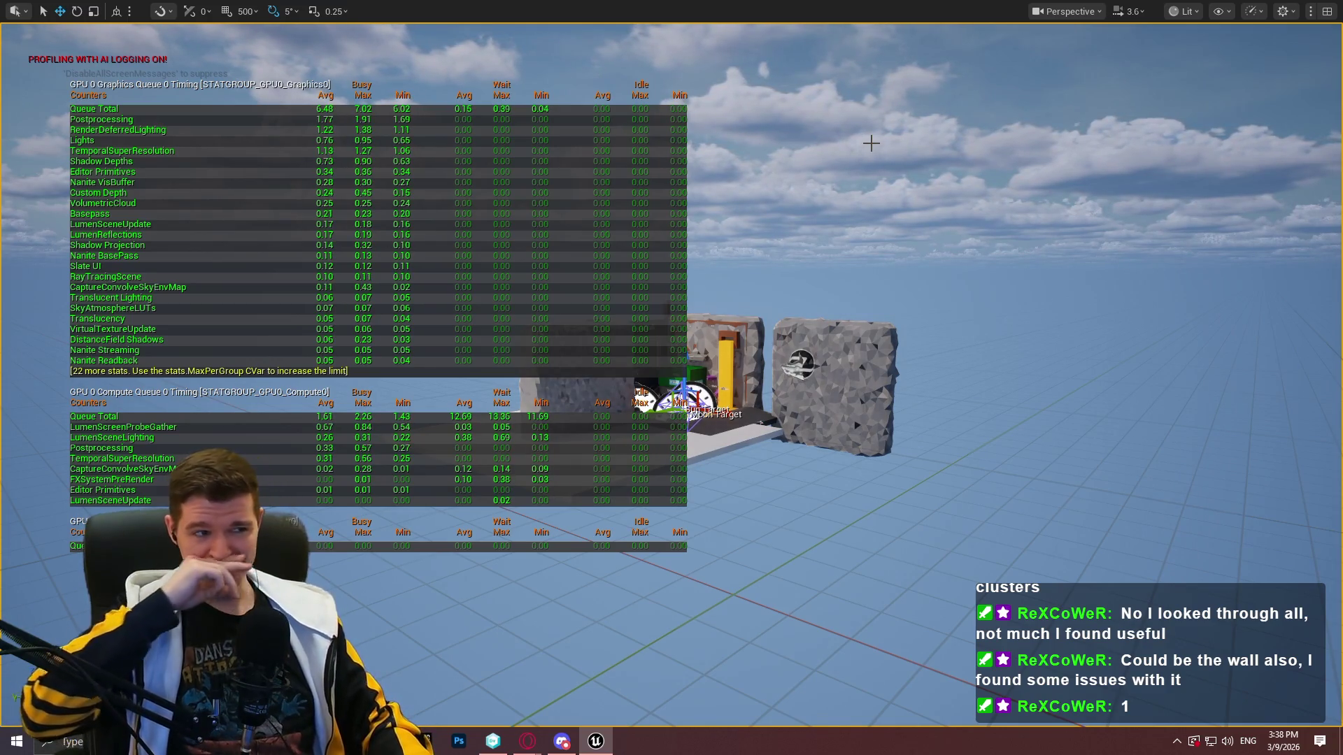
pyautogui.press('`')
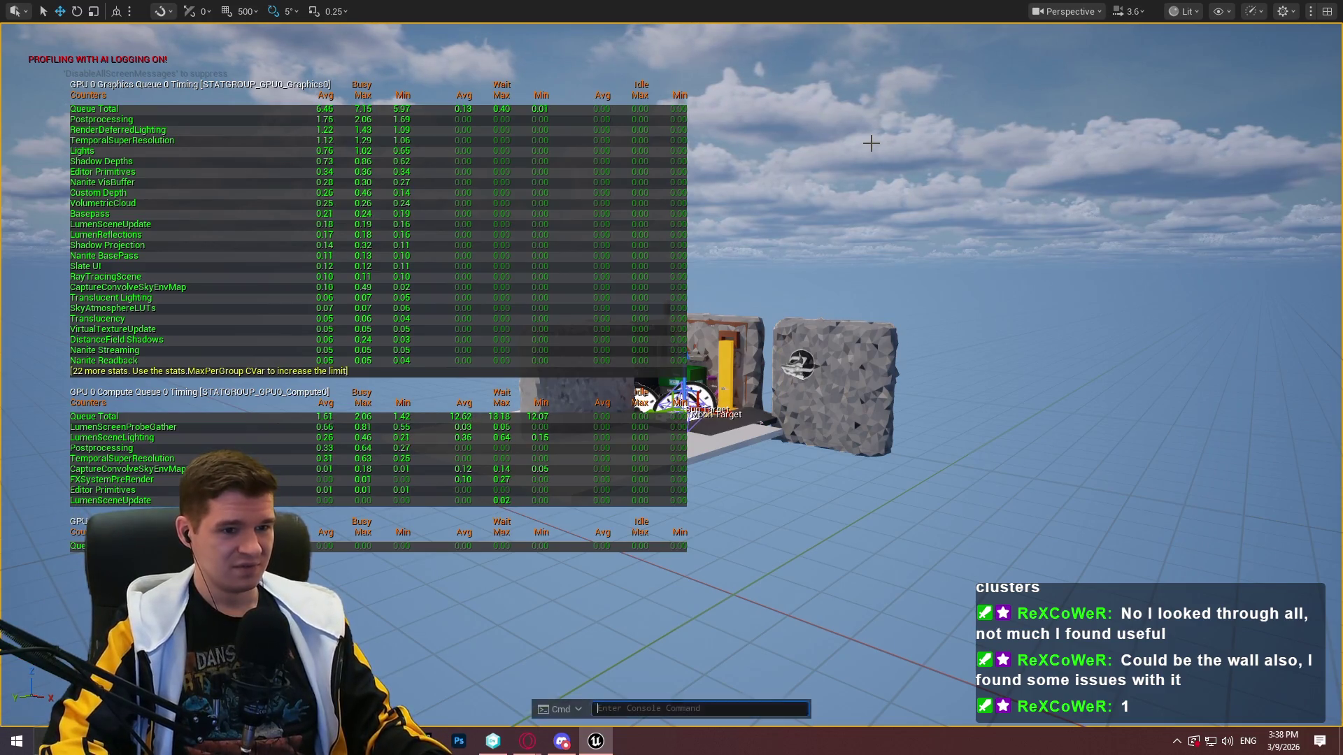
pyautogui.press('Escape')
# Turn the camera toward the rock wall row and start selecting the walls
pyautogui.moveTo(761, 422)
pyautogui.mouseDown()
pyautogui.moveTo(639, 374)
pyautogui.moveTo(816, 410)
pyautogui.moveTo(752, 405)
pyautogui.moveTo(1301, 454)
pyautogui.mouseUp()
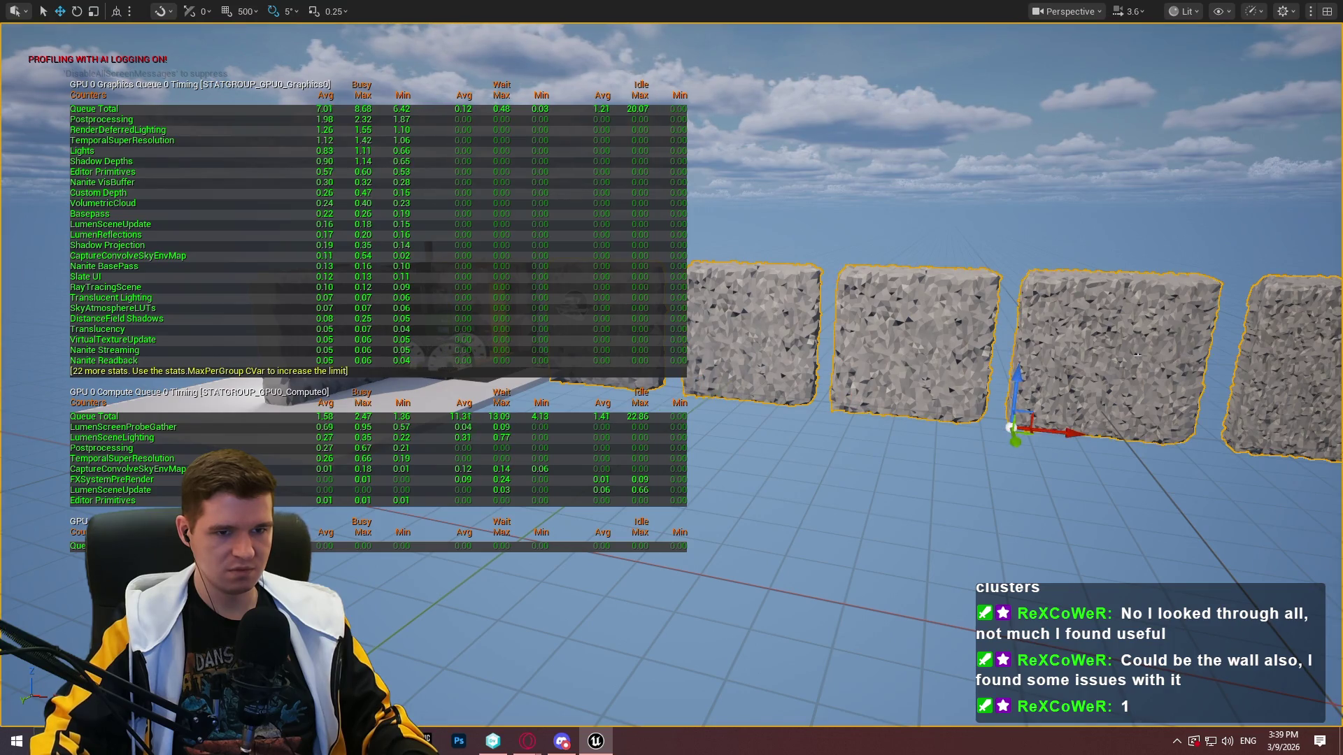
pyautogui.click(1271, 361)
pyautogui.keyDown('ctrl'); pyautogui.click(1117, 362); pyautogui.keyUp('ctrl')
pyautogui.keyDown('ctrl'); pyautogui.click(910, 349); pyautogui.keyUp('ctrl')
pyautogui.keyDown('ctrl'); pyautogui.click(755, 335); pyautogui.keyUp('ctrl')
# Add the last wall, then Alt-drag duplicate the row and raise the copies behind it
pyautogui.keyDown('ctrl'); pyautogui.click(567, 383); pyautogui.keyUp('ctrl')
pyautogui.moveTo(536, 390); pyautogui.dragTo(525, 379)
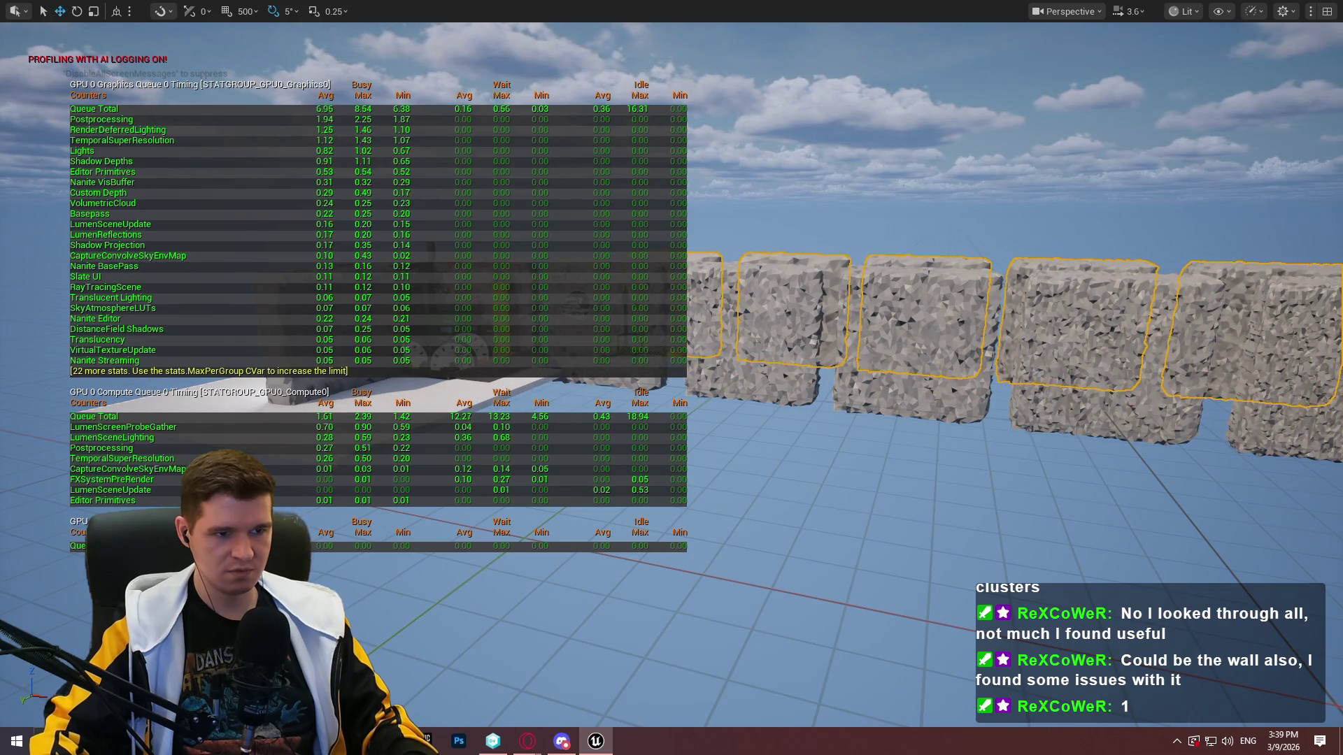
pyautogui.moveTo(784, 369)
pyautogui.mouseDown()
pyautogui.moveTo(899, 272)
pyautogui.moveTo(873, 150)
pyautogui.mouseUp()
pyautogui.moveTo(876, 221); pyautogui.dragTo(740, 224)
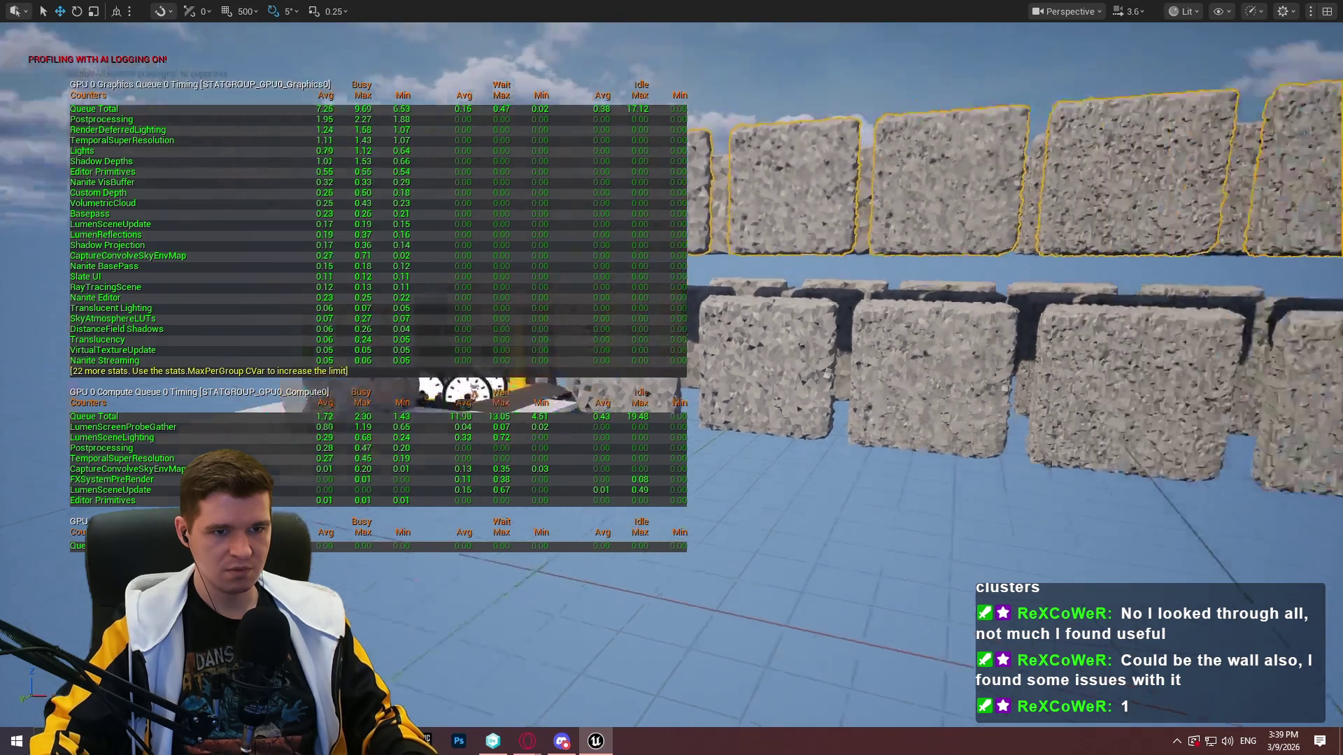
pyautogui.scroll(-5, 911, 404)
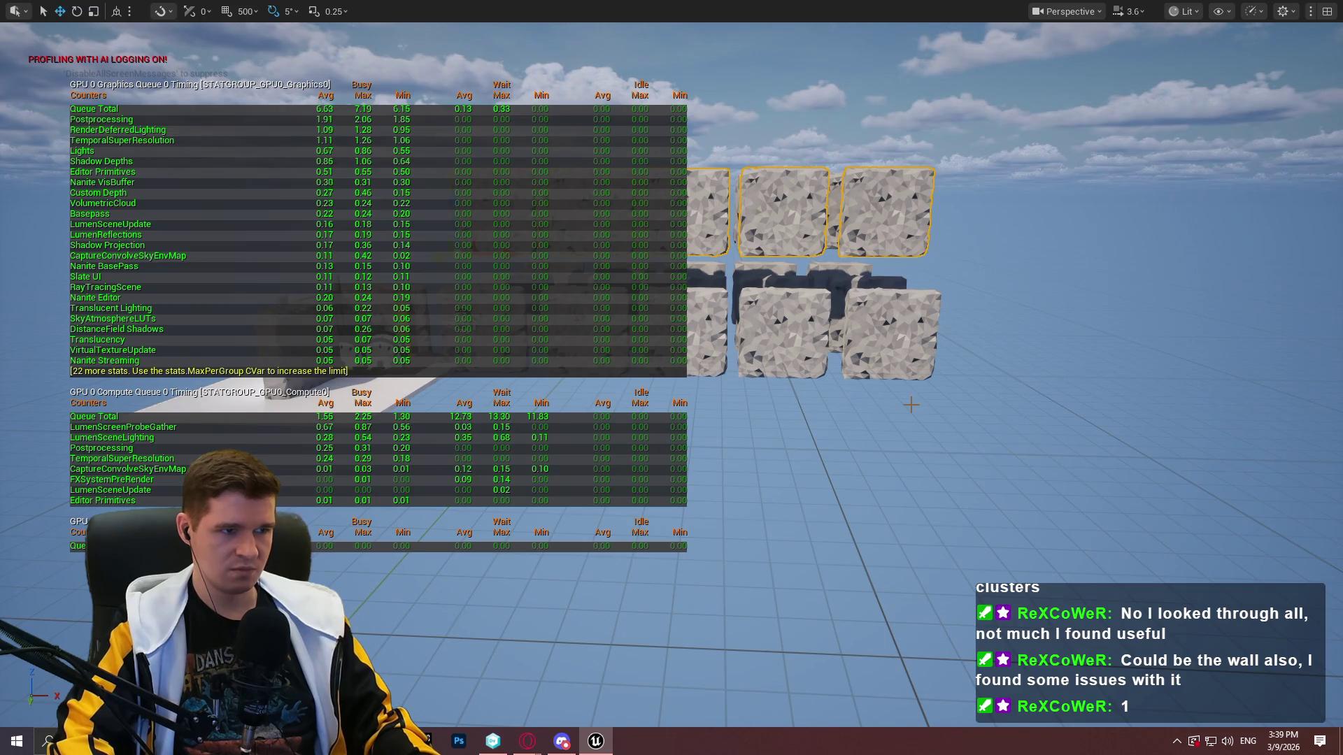
# Reapply r.Nanite.MaxPixelsPerEdge 16 to the rocks from console history
pyautogui.press('`')
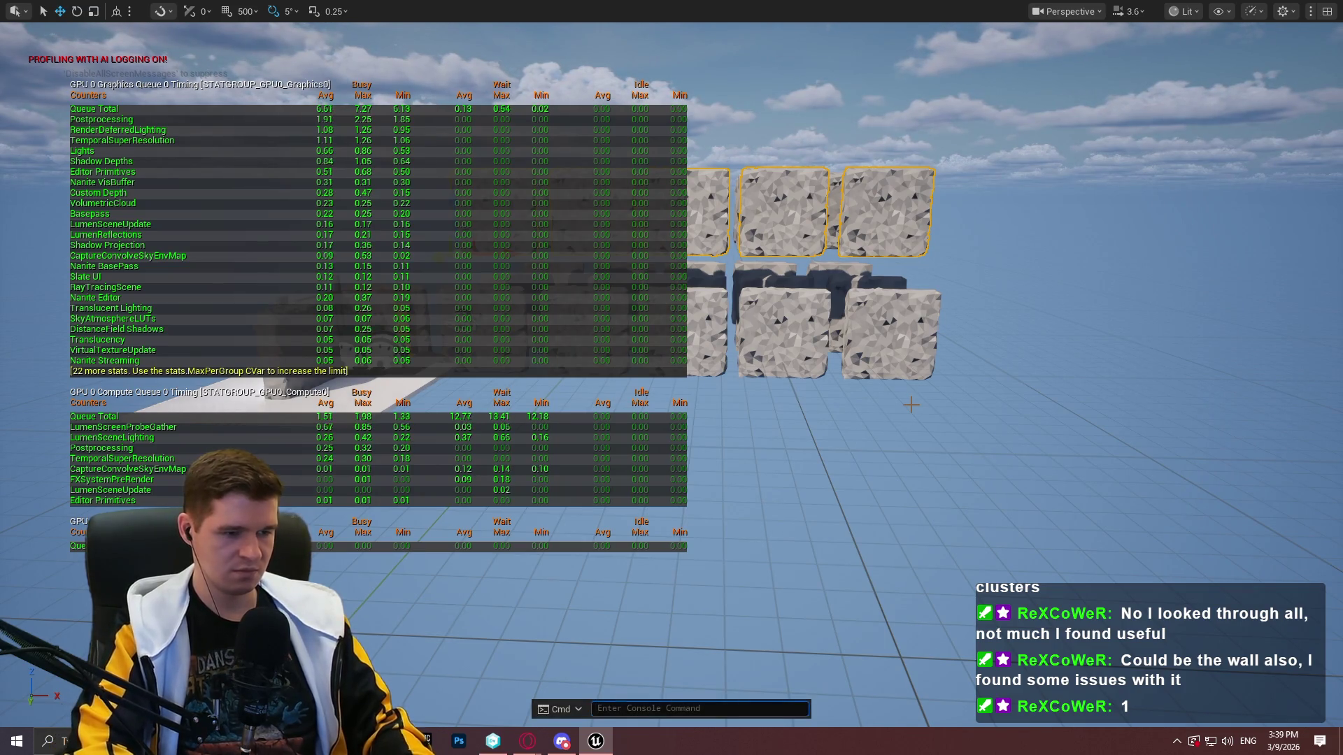
pyautogui.press('Up')
pyautogui.press('Up')
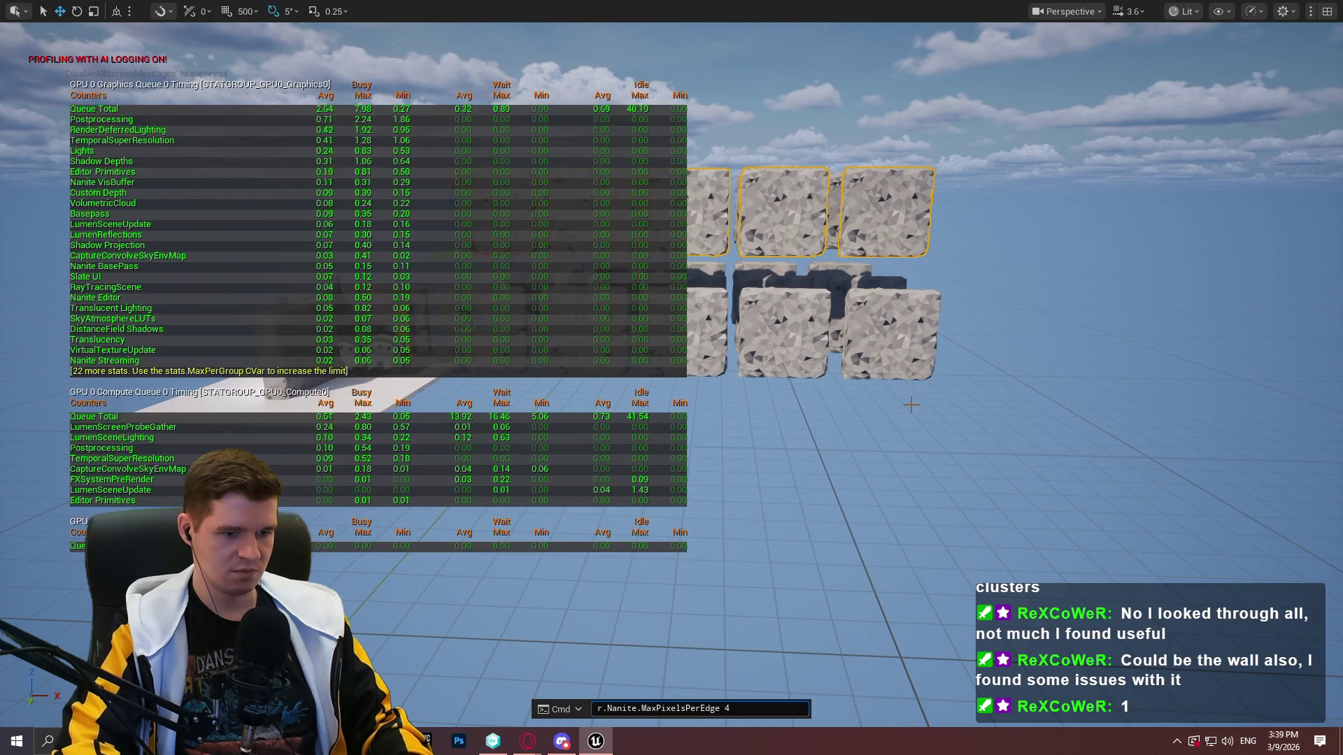
pyautogui.press('Return')
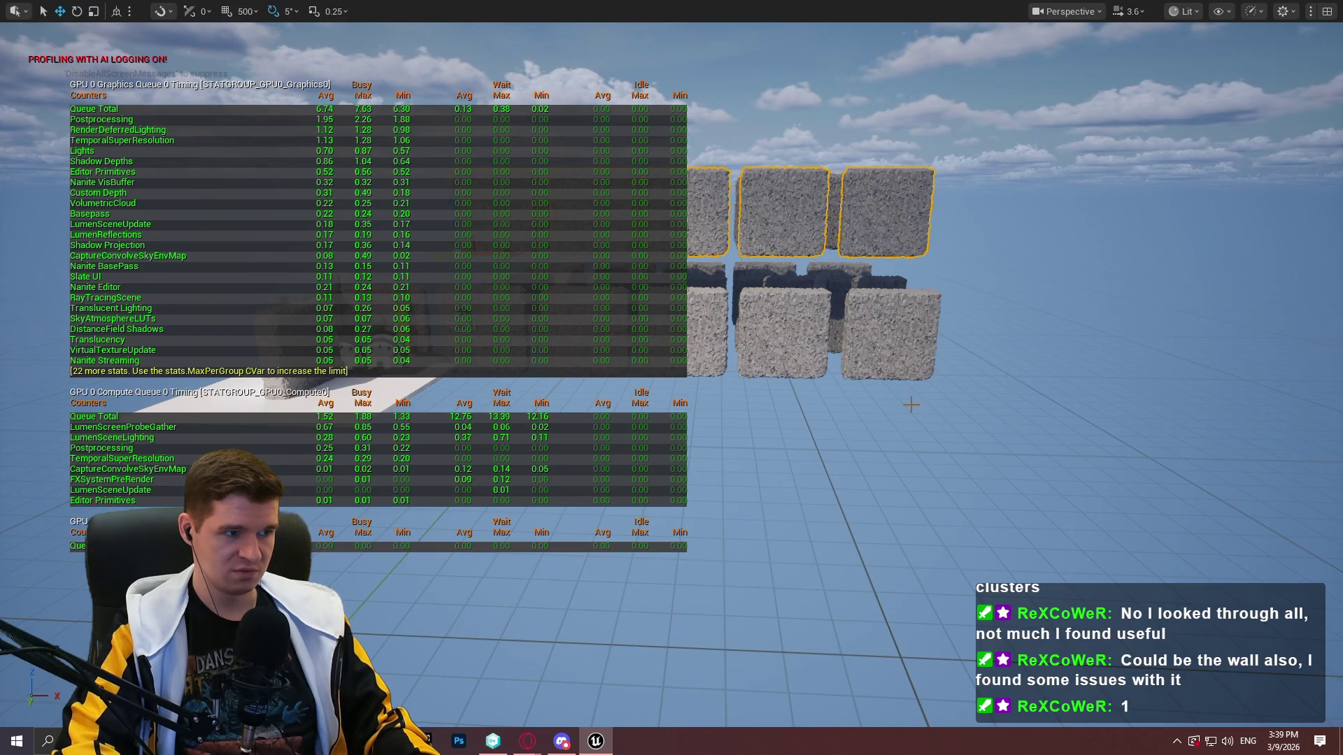
pyautogui.press('`')
pyautogui.press('Up')
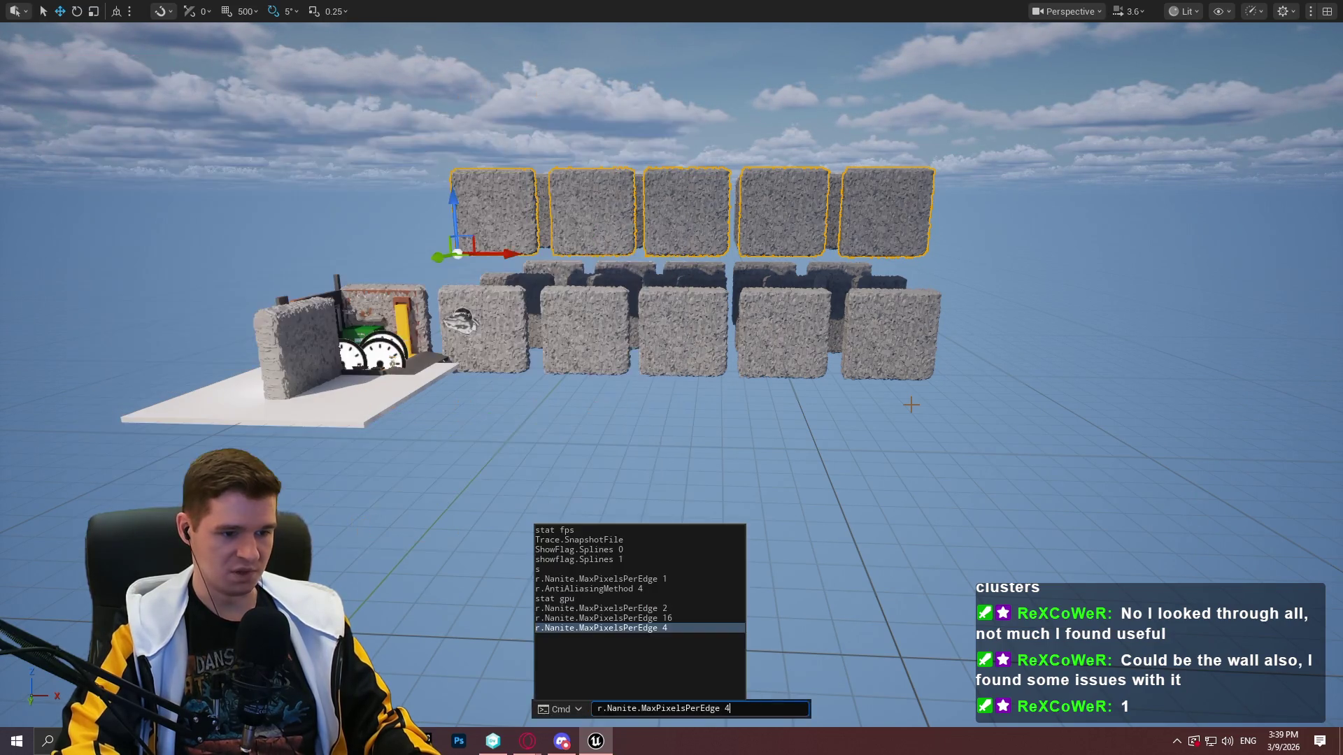
pyautogui.press('Up')
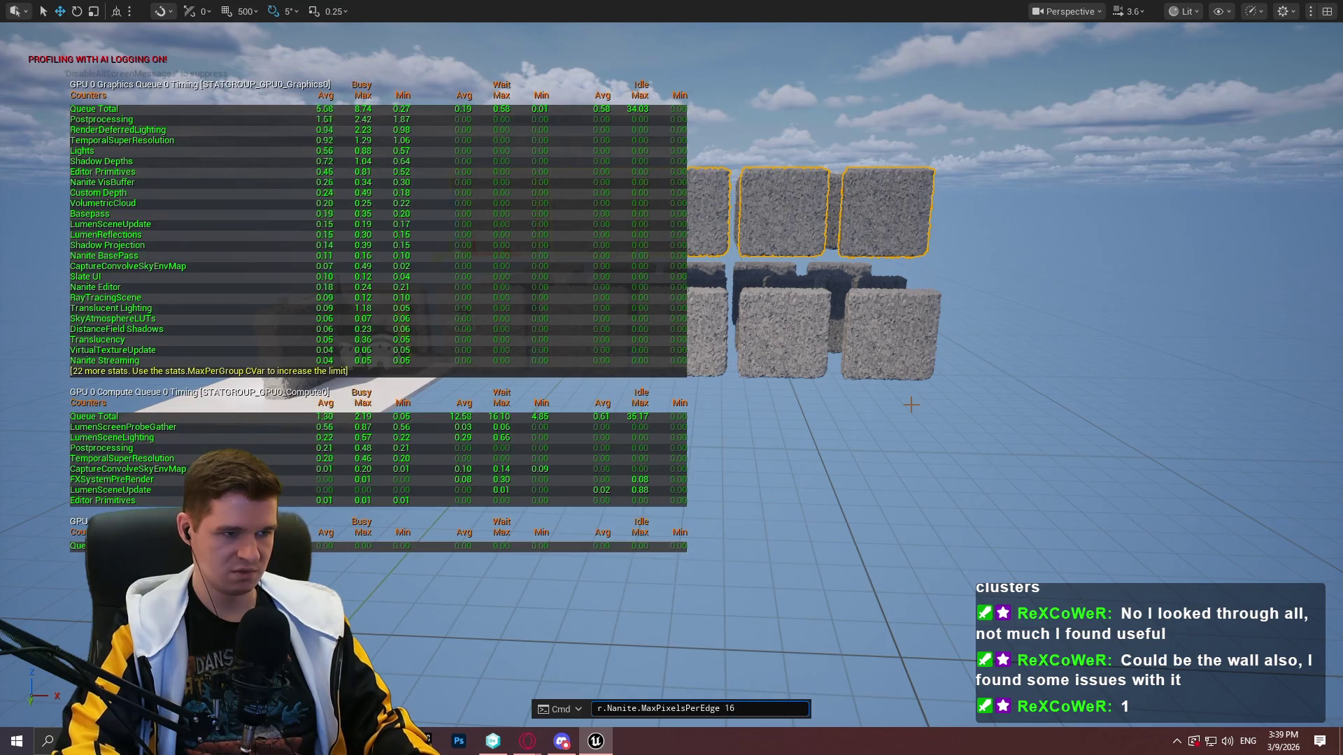
pyautogui.press('Return')
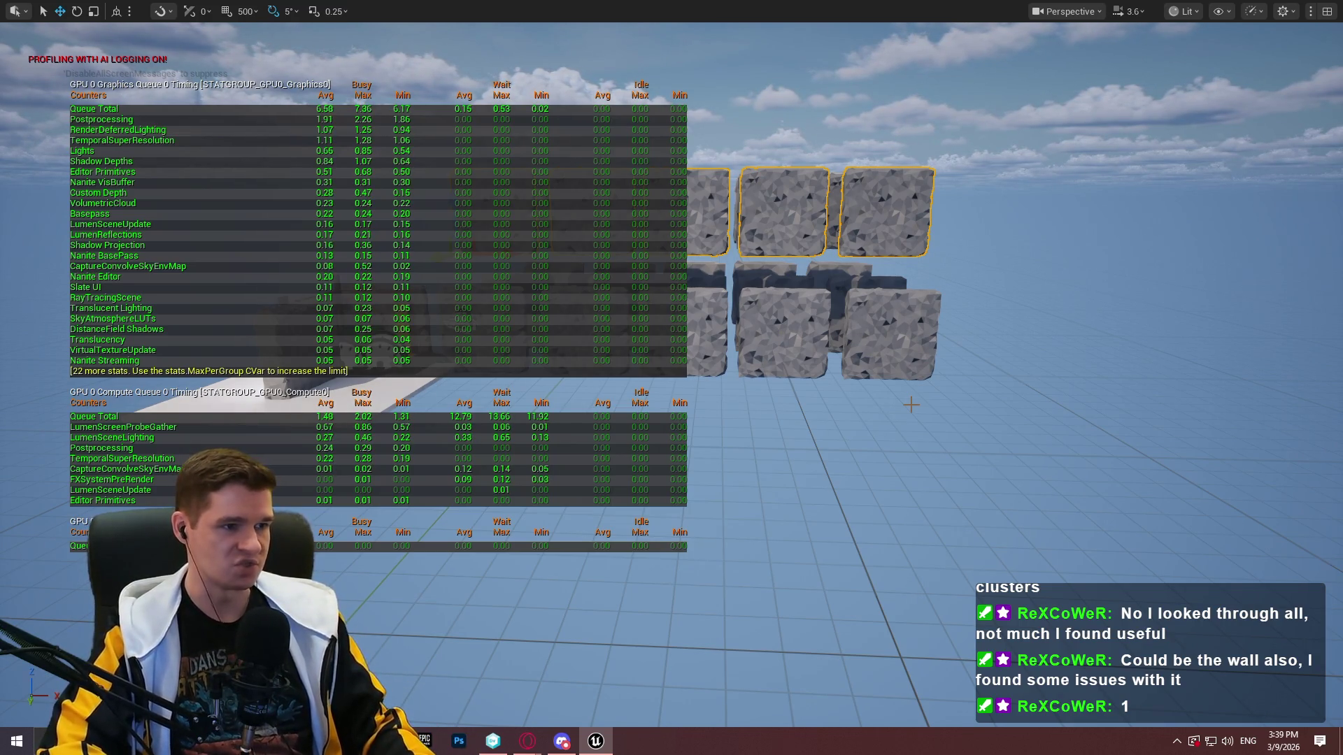
# Compare the rock detail with r.Nanite.MaxPixelsPerEdge 4, then switch back to 16
pyautogui.press('`')
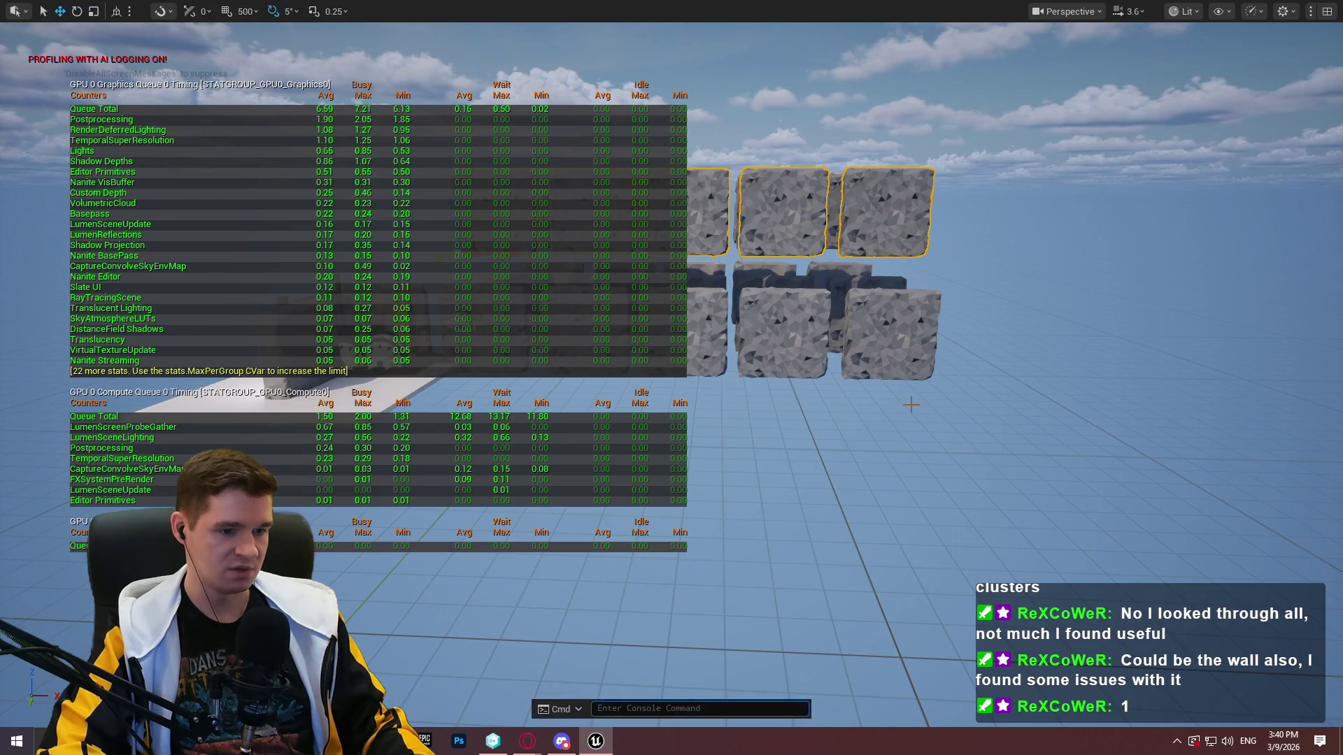
pyautogui.press('Up')
pyautogui.press('Up')
pyautogui.press('Return')
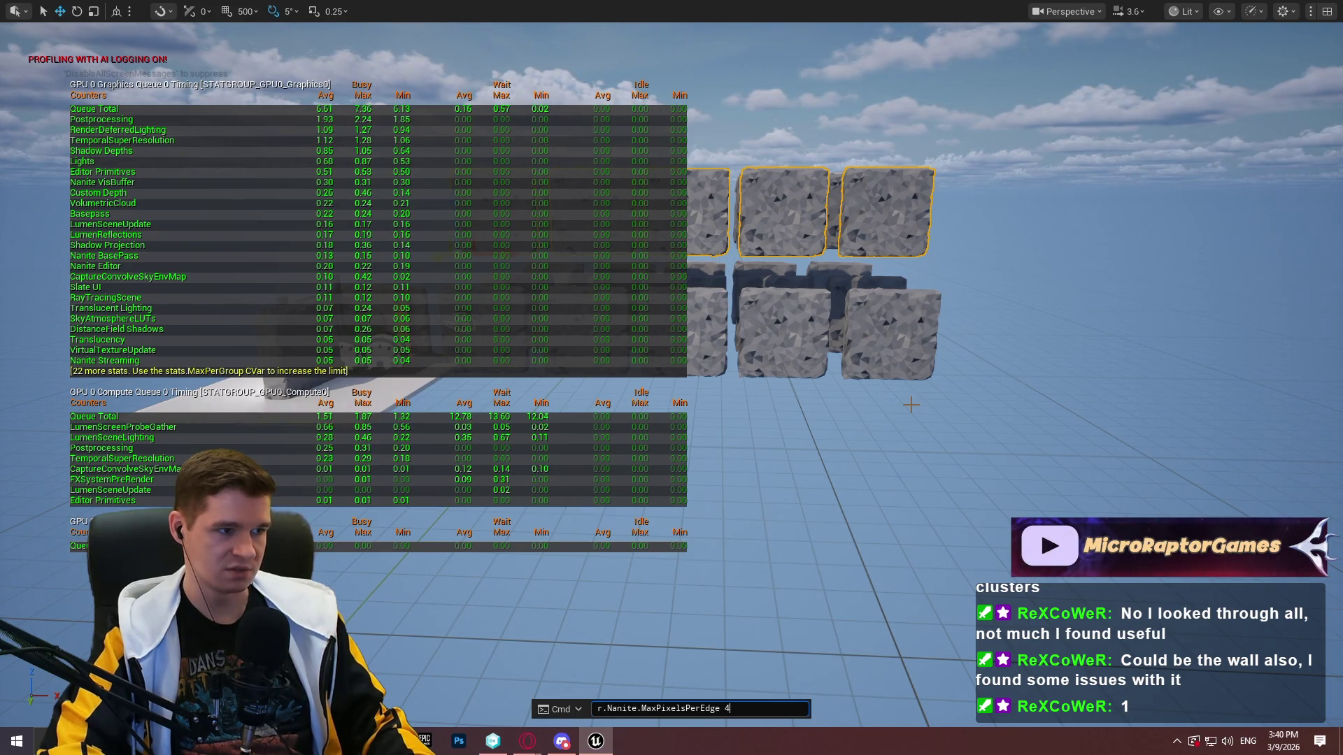
pyautogui.press('`')
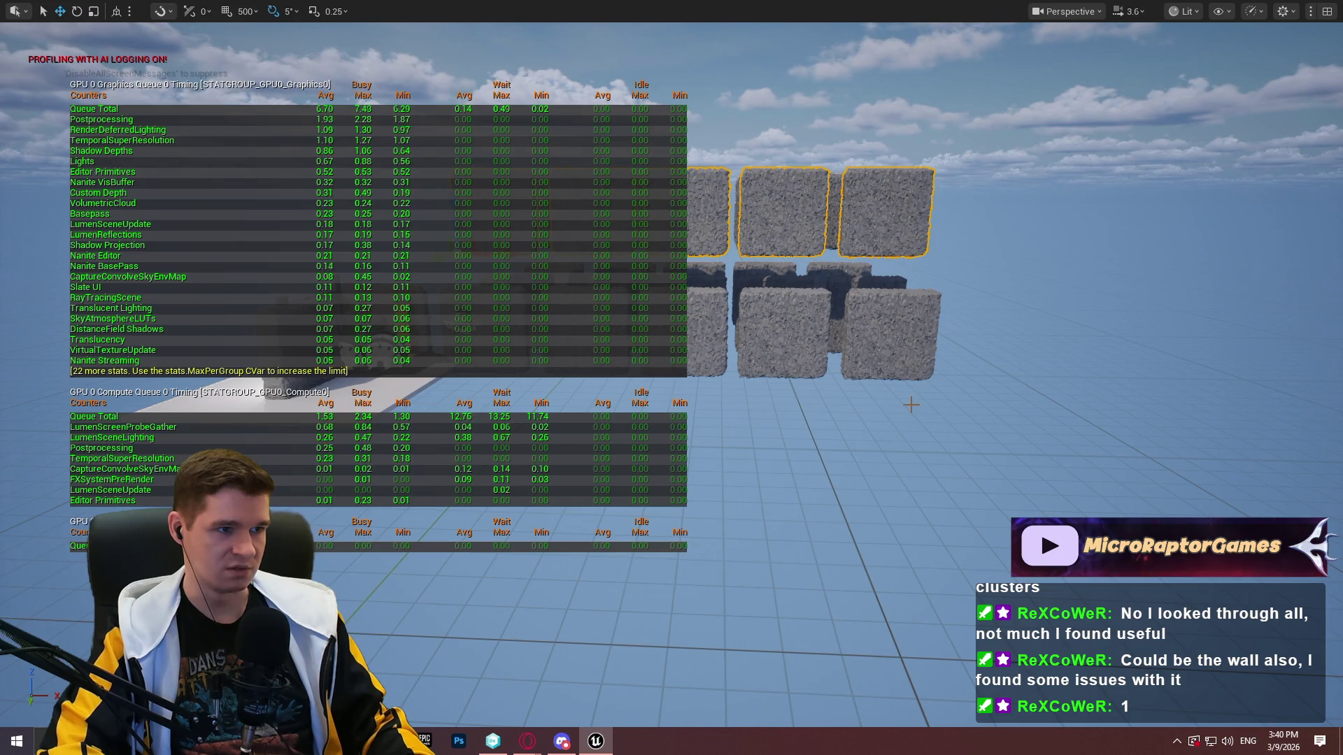
pyautogui.press('`')
pyautogui.press('Up')
pyautogui.press('Up')
pyautogui.press('Up')
pyautogui.press('Down')
pyautogui.press('Return')
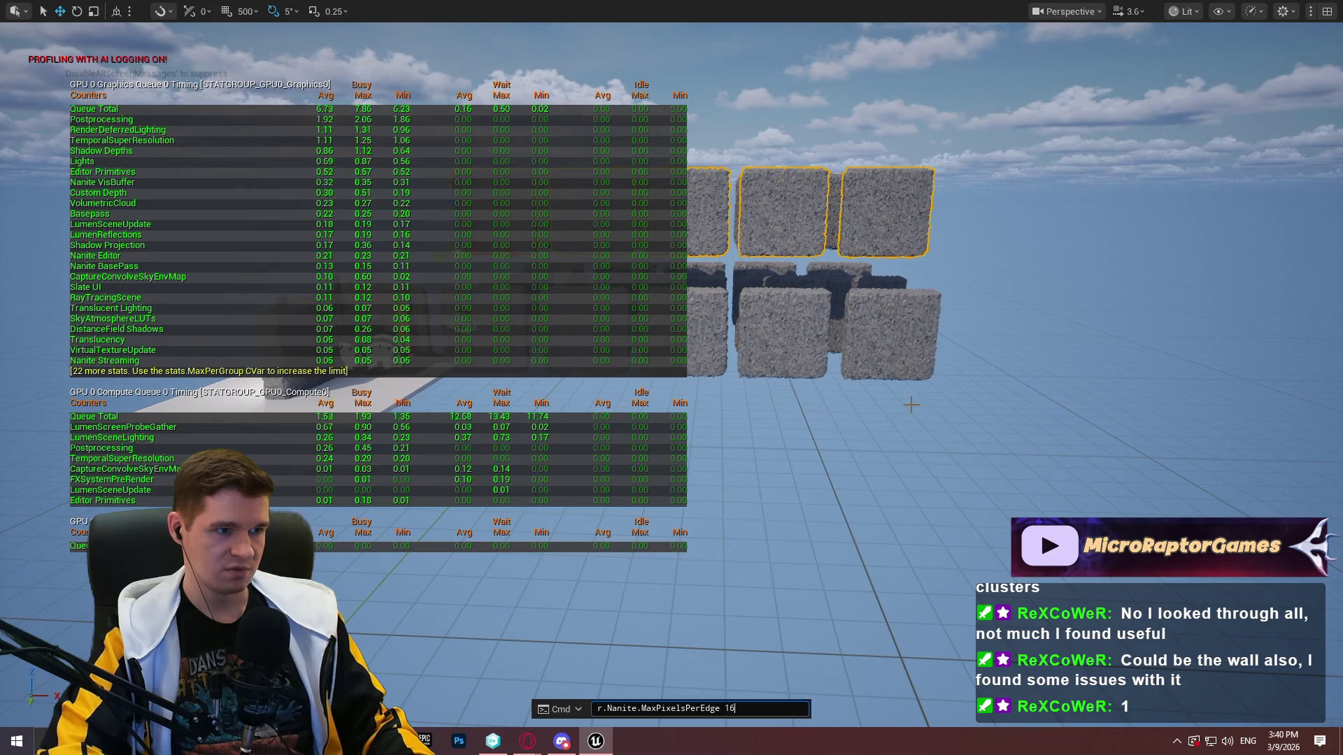
pyautogui.press('`')
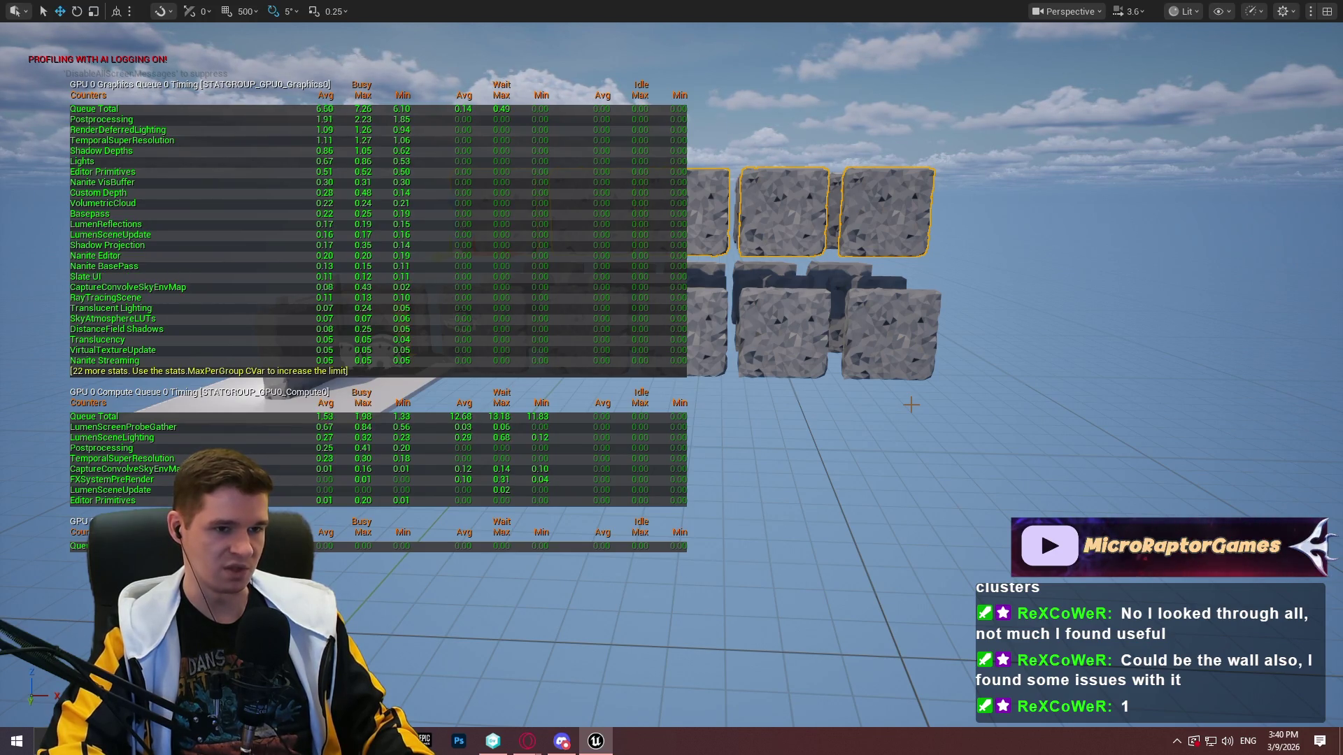
# Apply r.Nanite.MaxPixelsPerEdge 2 from console history while stat gpu is showing
pyautogui.press('`')
pyautogui.press('Up')
pyautogui.press('Up')
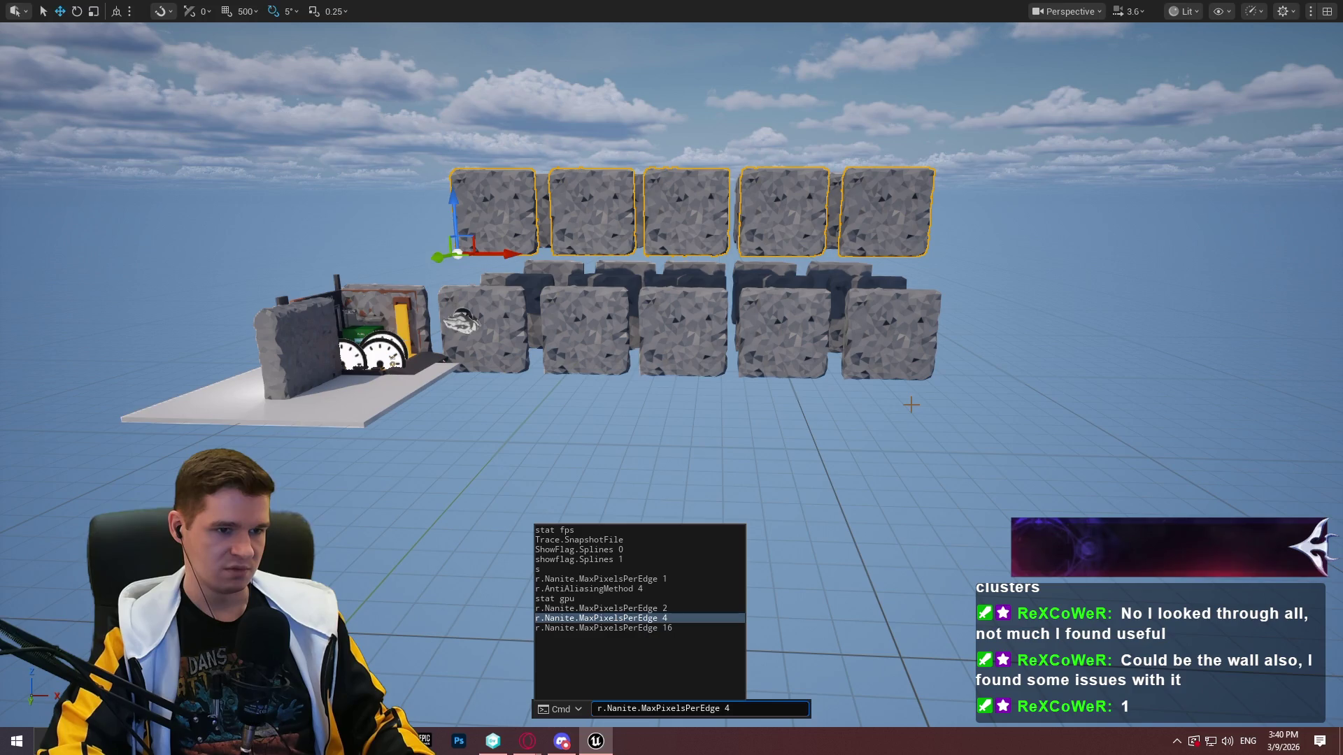
pyautogui.press('Up')
pyautogui.press('Up')
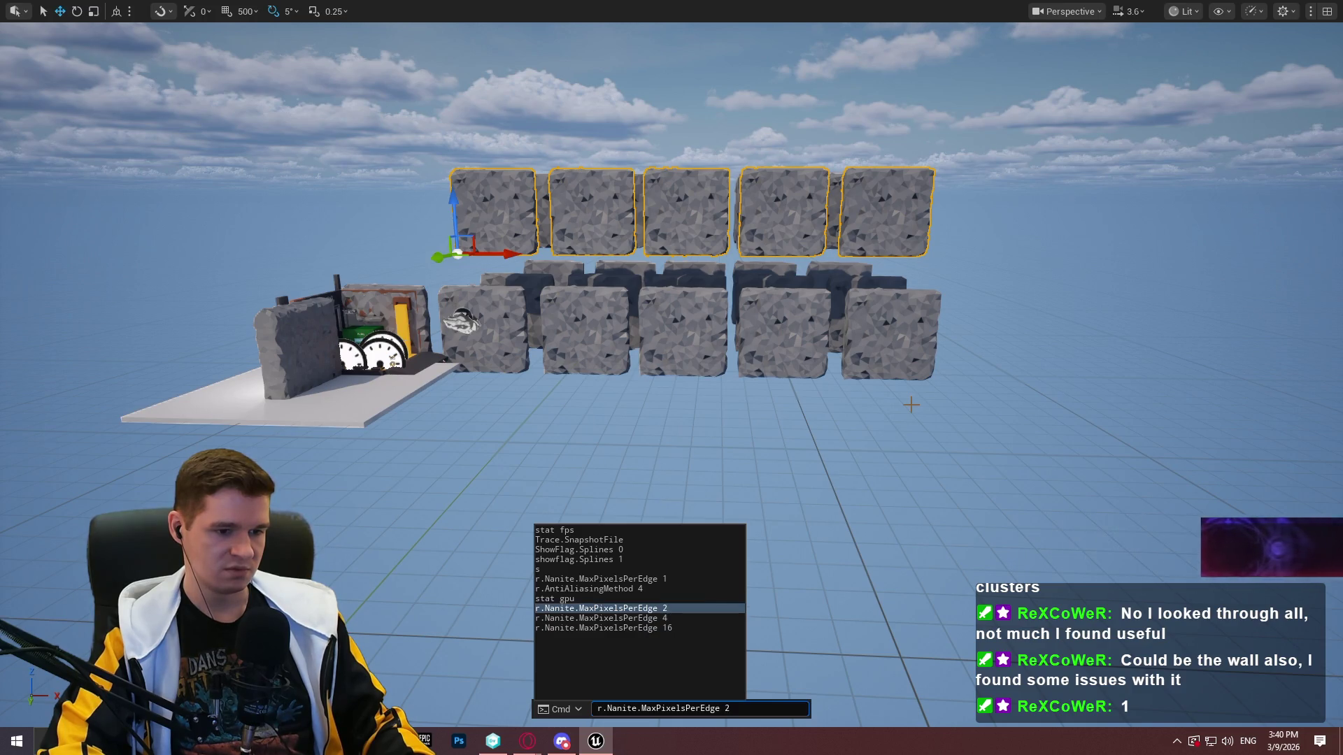
pyautogui.press('Return')
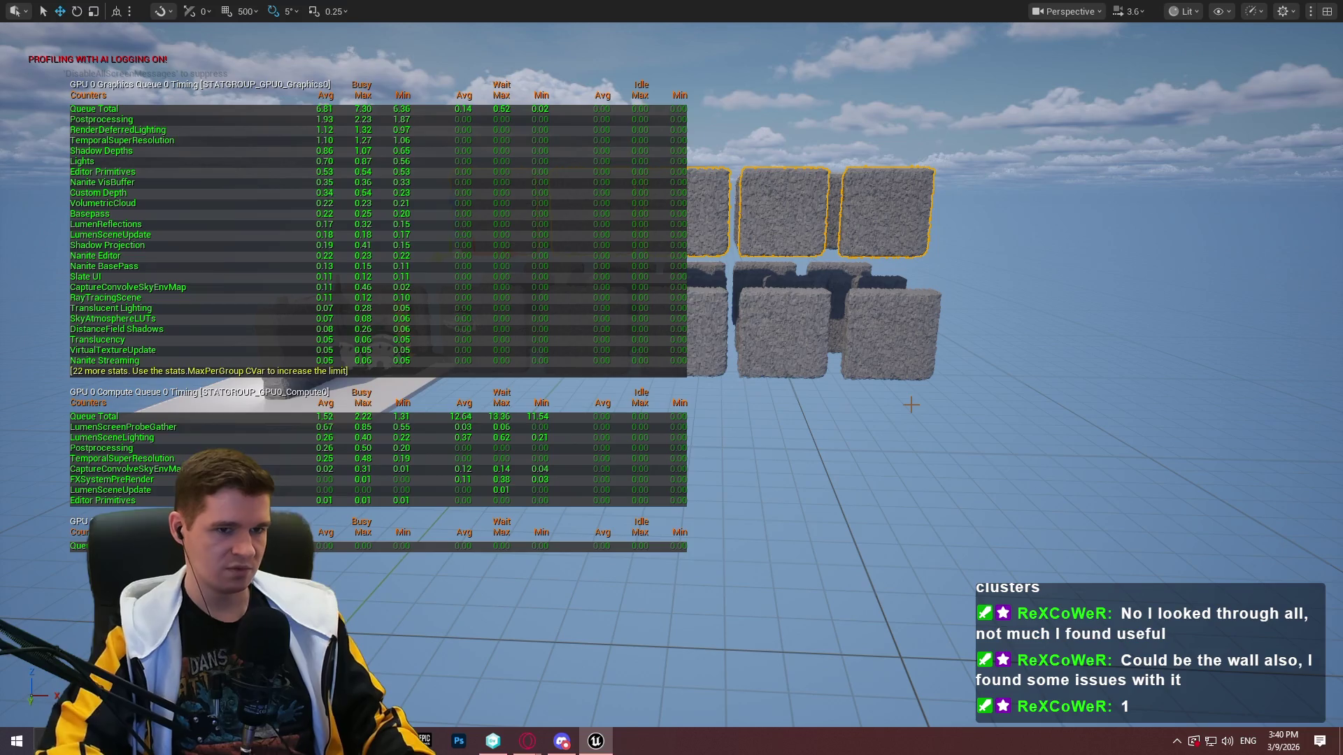
# Switch the viewport to the Nanite Visualization Clusters view mode
pyautogui.click(1045, 13)
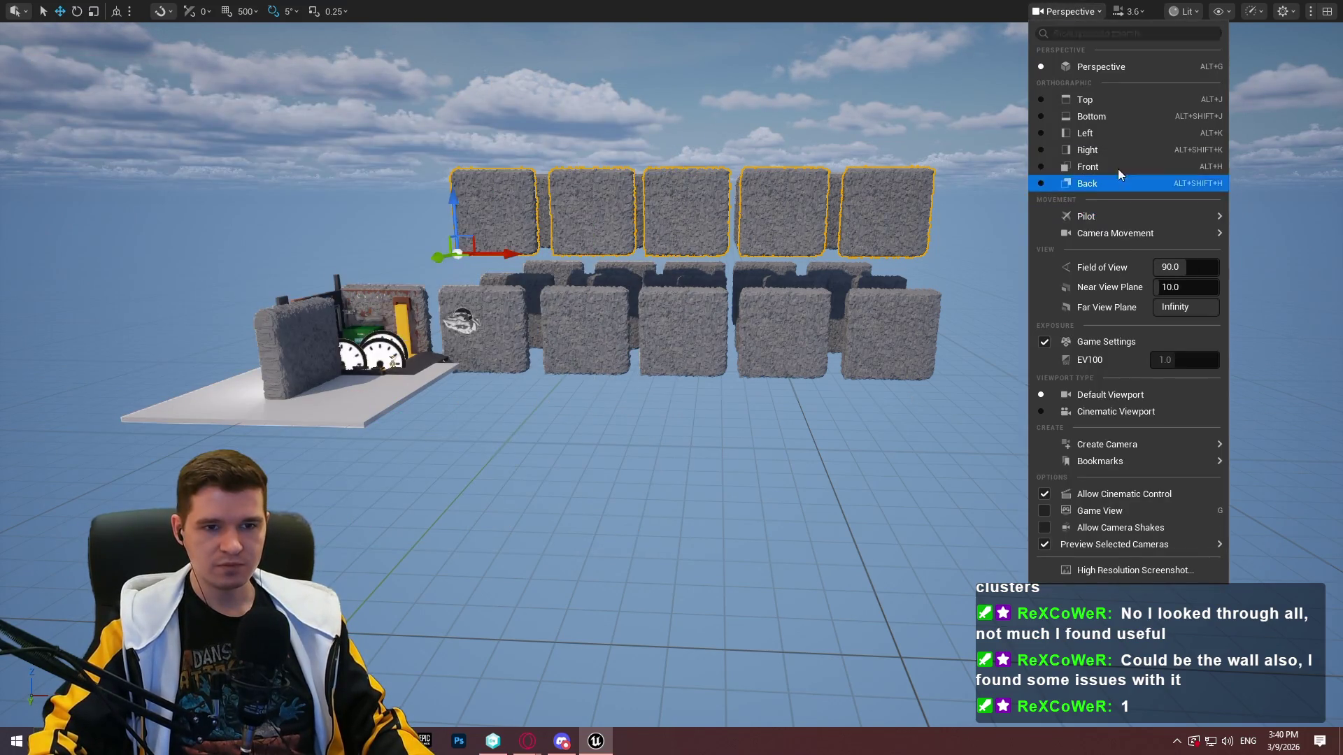
pyautogui.click(1183, 11)
pyautogui.moveTo(1245, 305)
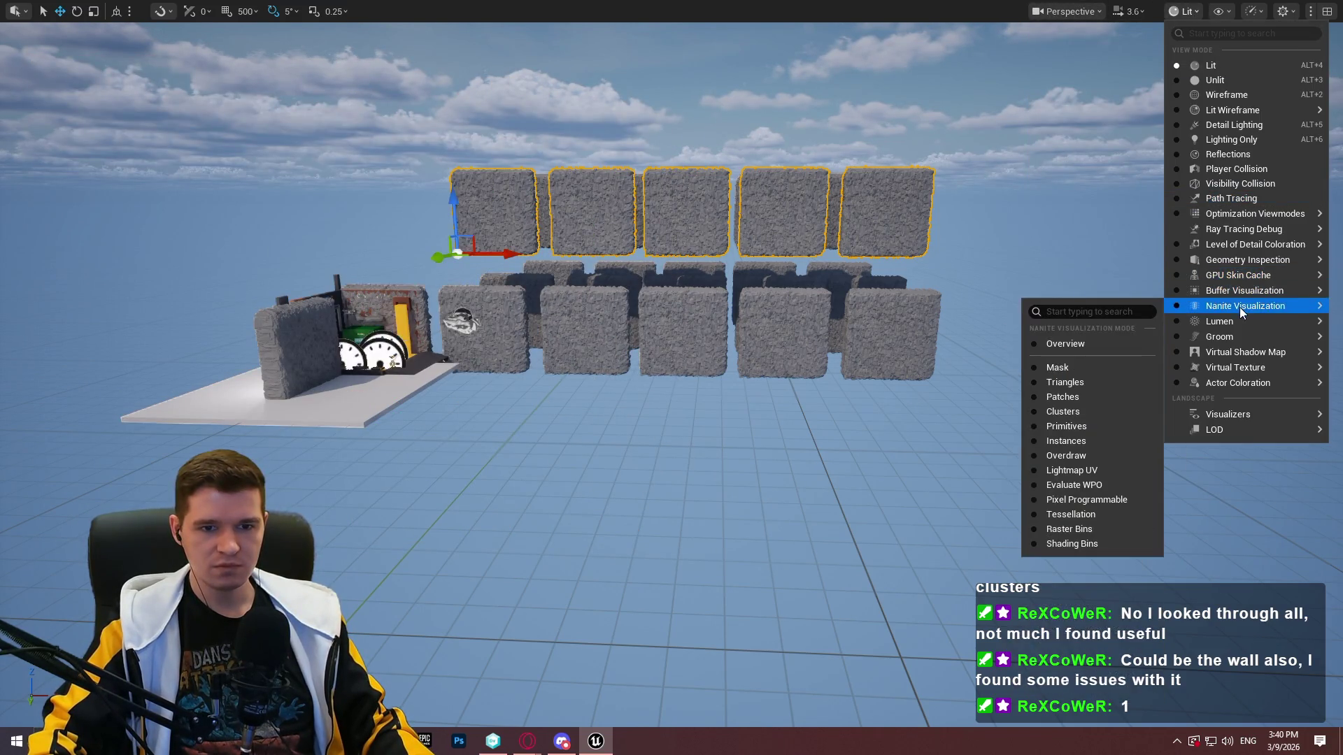
pyautogui.click(1064, 425)
# Fly in and out of the cluster-coloured walls, then apply r.Nanite.MaxPixelsPerEdge 2
pyautogui.press('w')
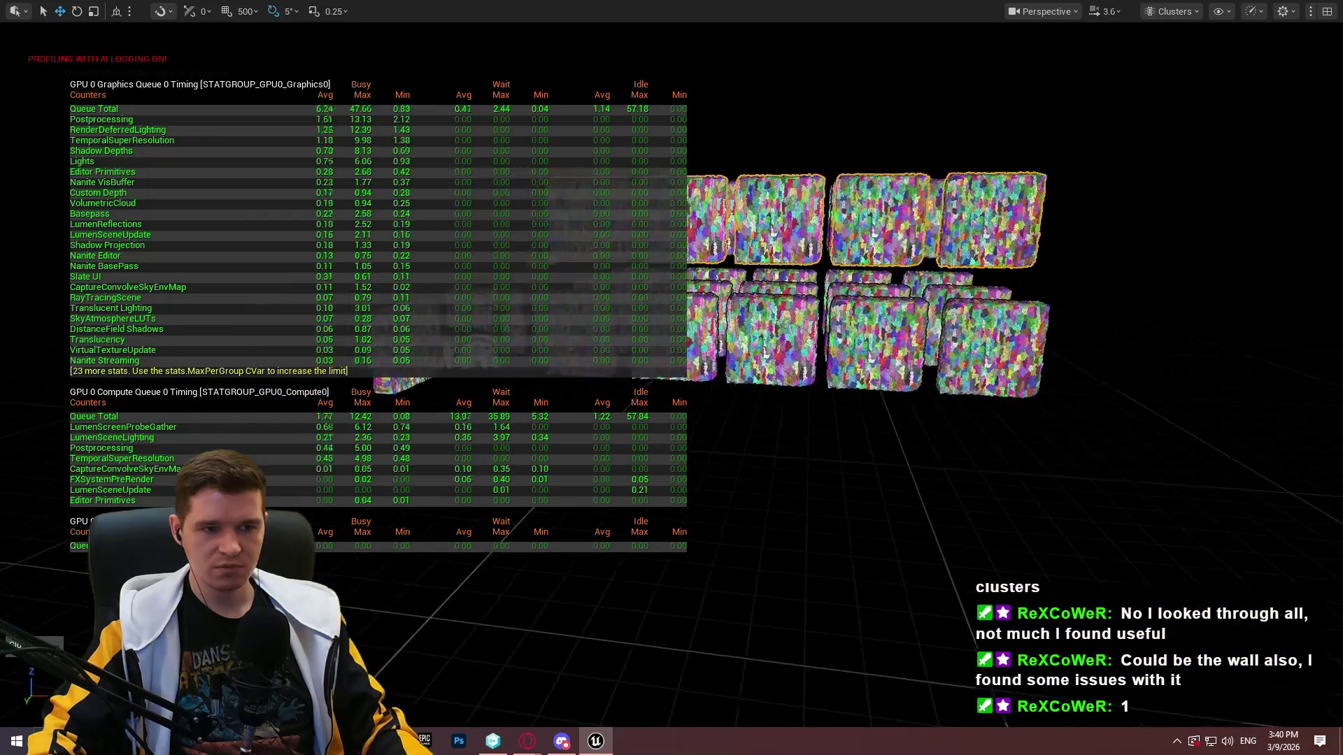
pyautogui.press('w')
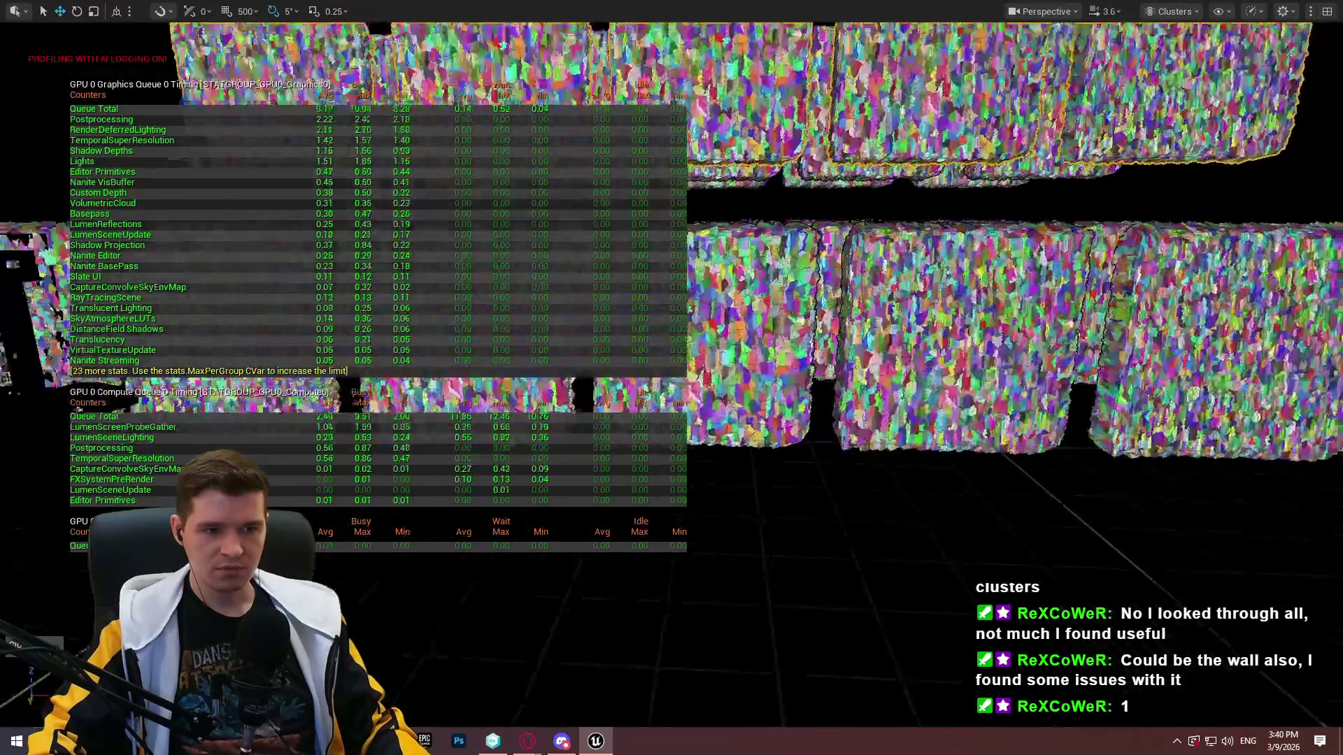
pyautogui.press('s')
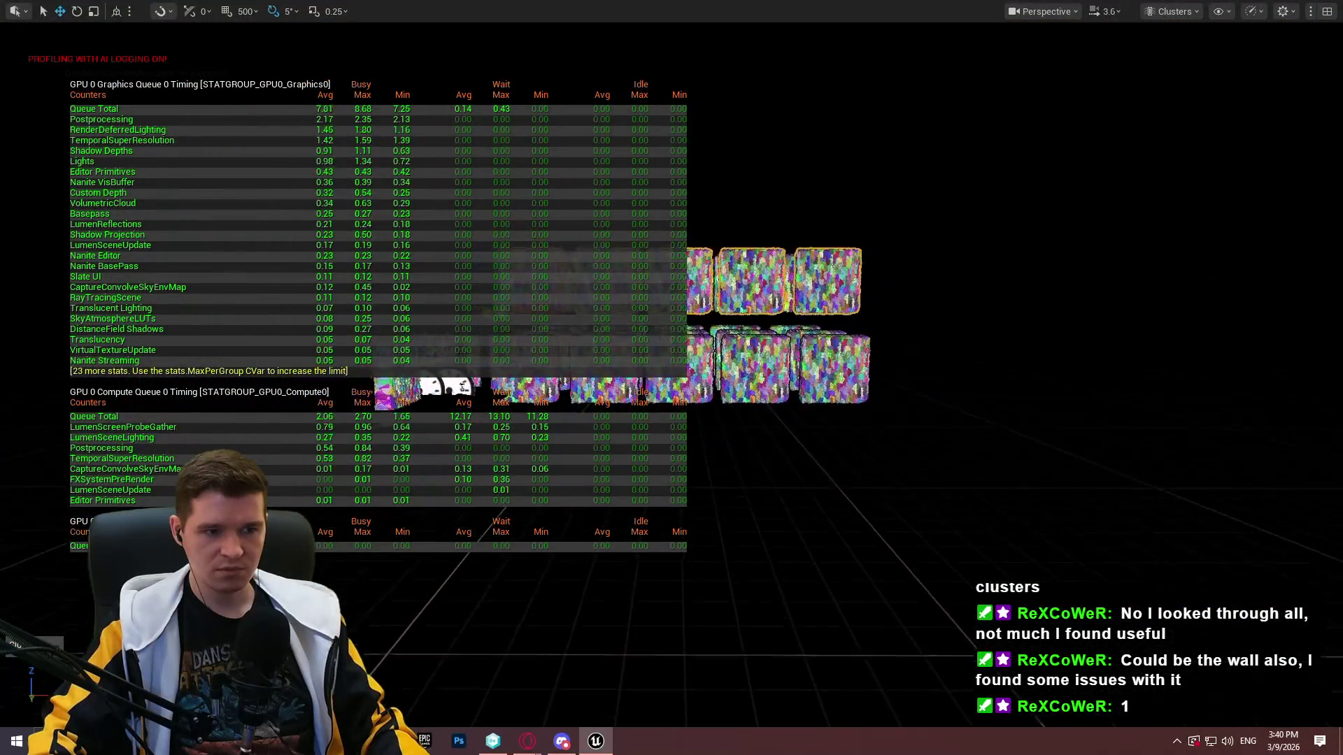
pyautogui.press('`')
pyautogui.press('Up')
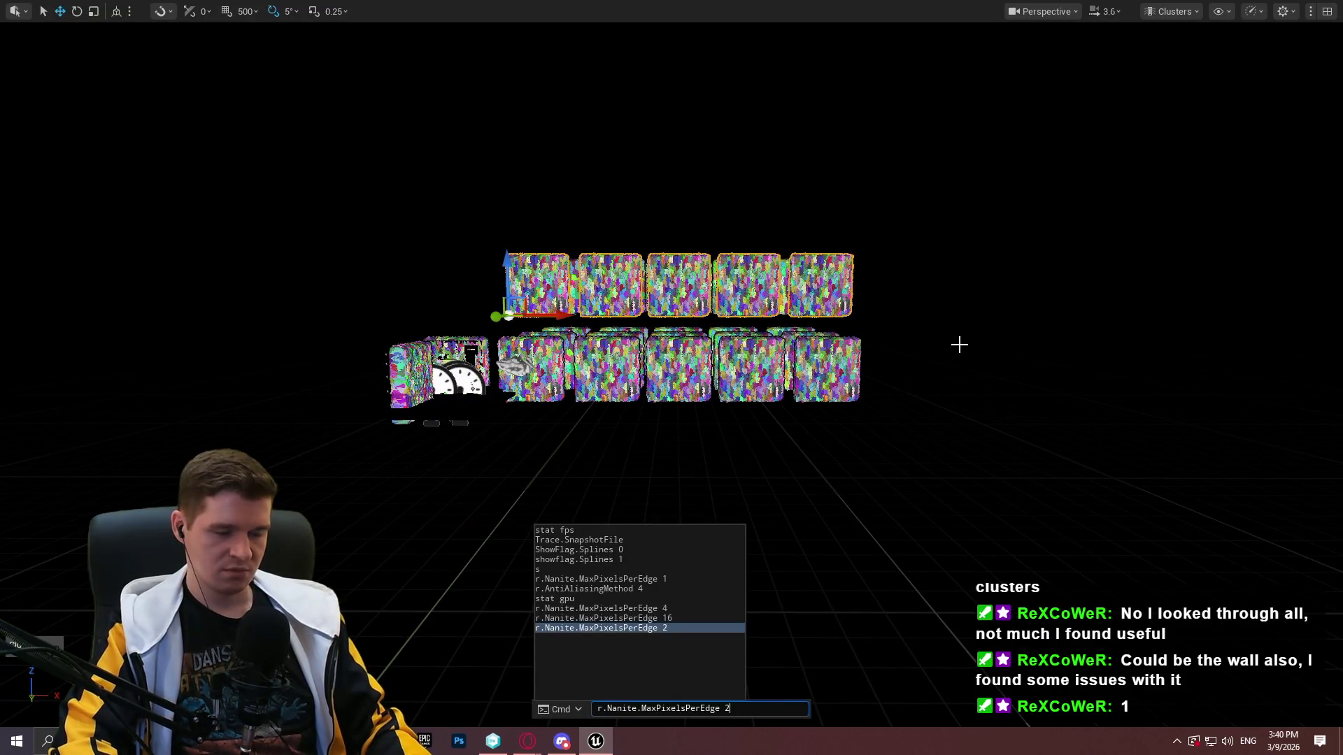
pyautogui.press('Up')
pyautogui.press('Up')
pyautogui.press('Up')
pyautogui.press('Return')
# Fly in and back out again, then apply r.Nanite.MaxPixelsPerEdge 1 to compare clusters
pyautogui.press('w')
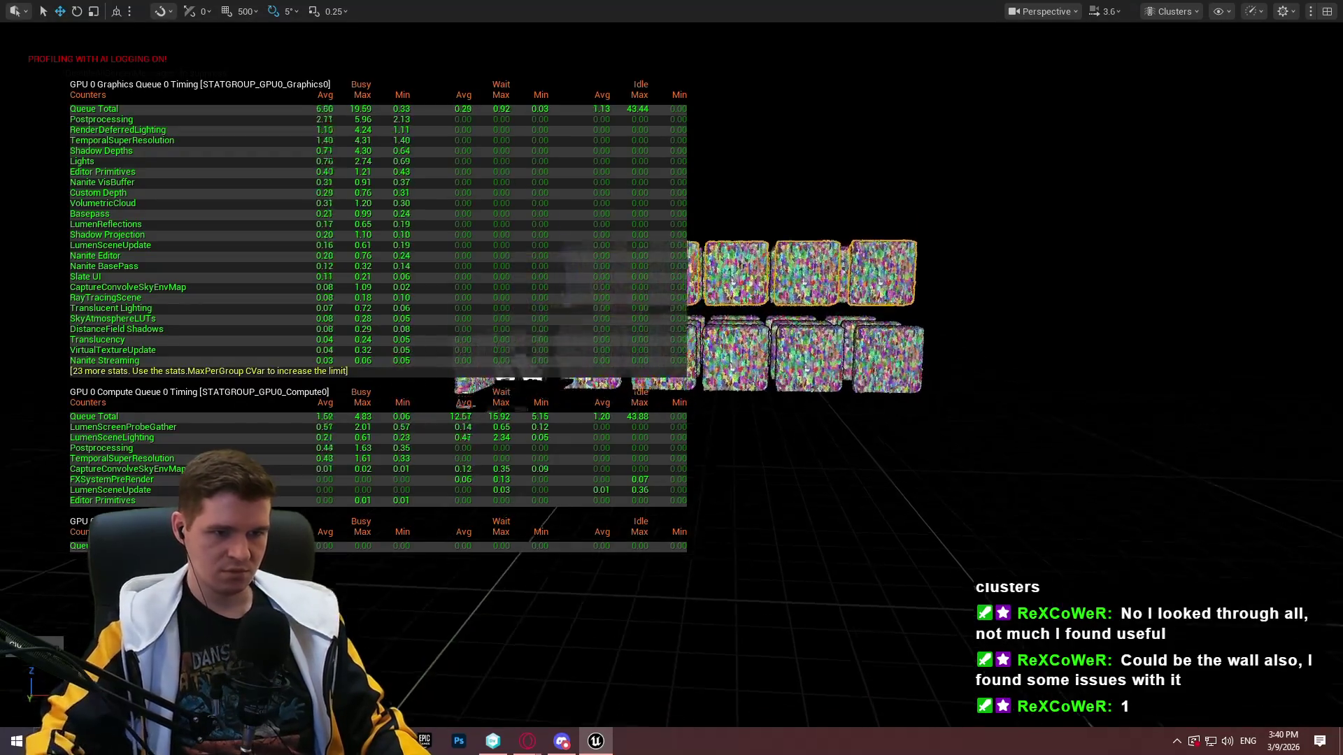
pyautogui.press('w')
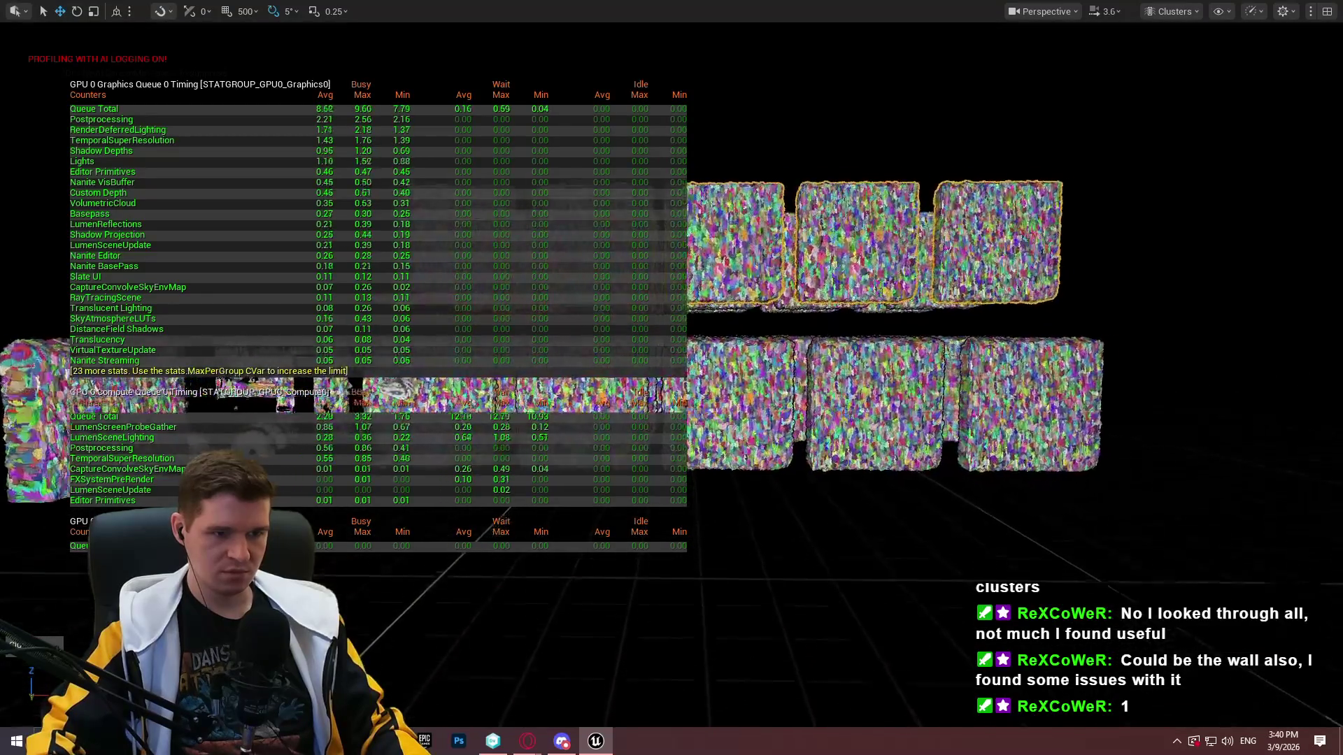
pyautogui.press('s')
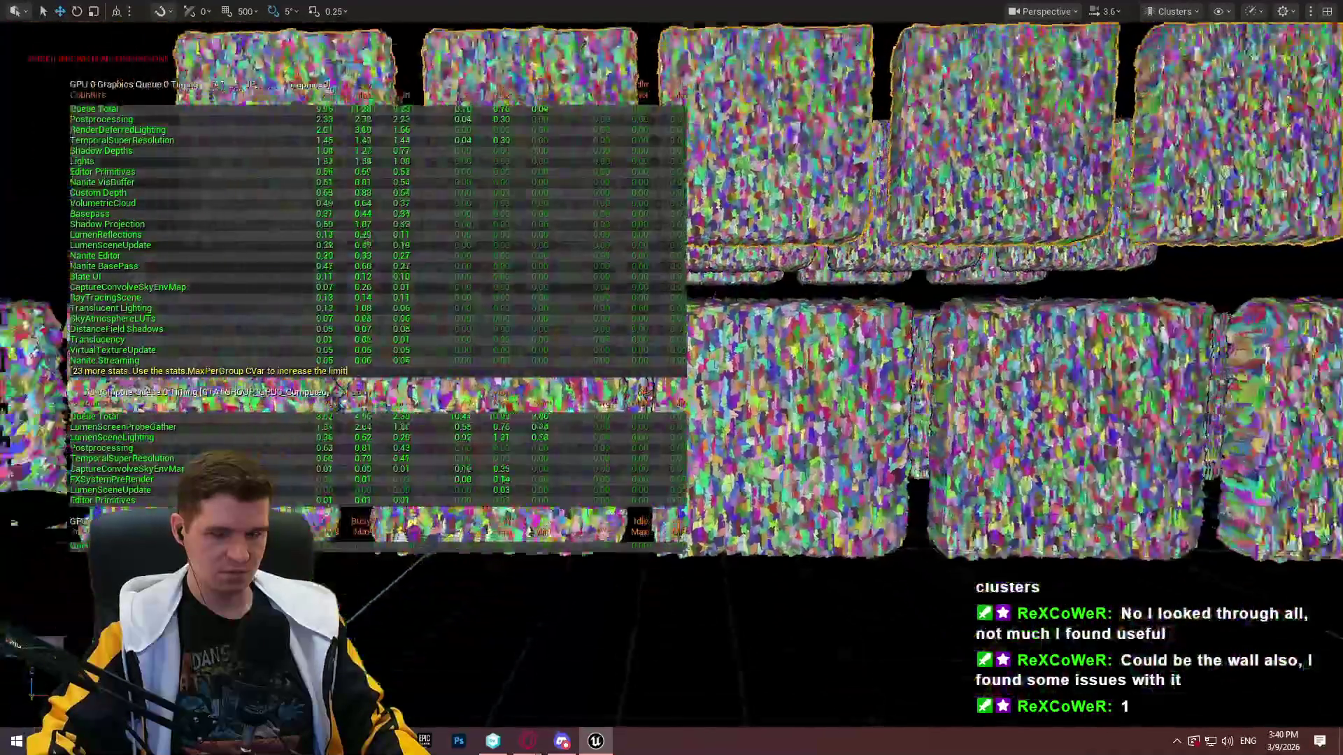
pyautogui.press('s')
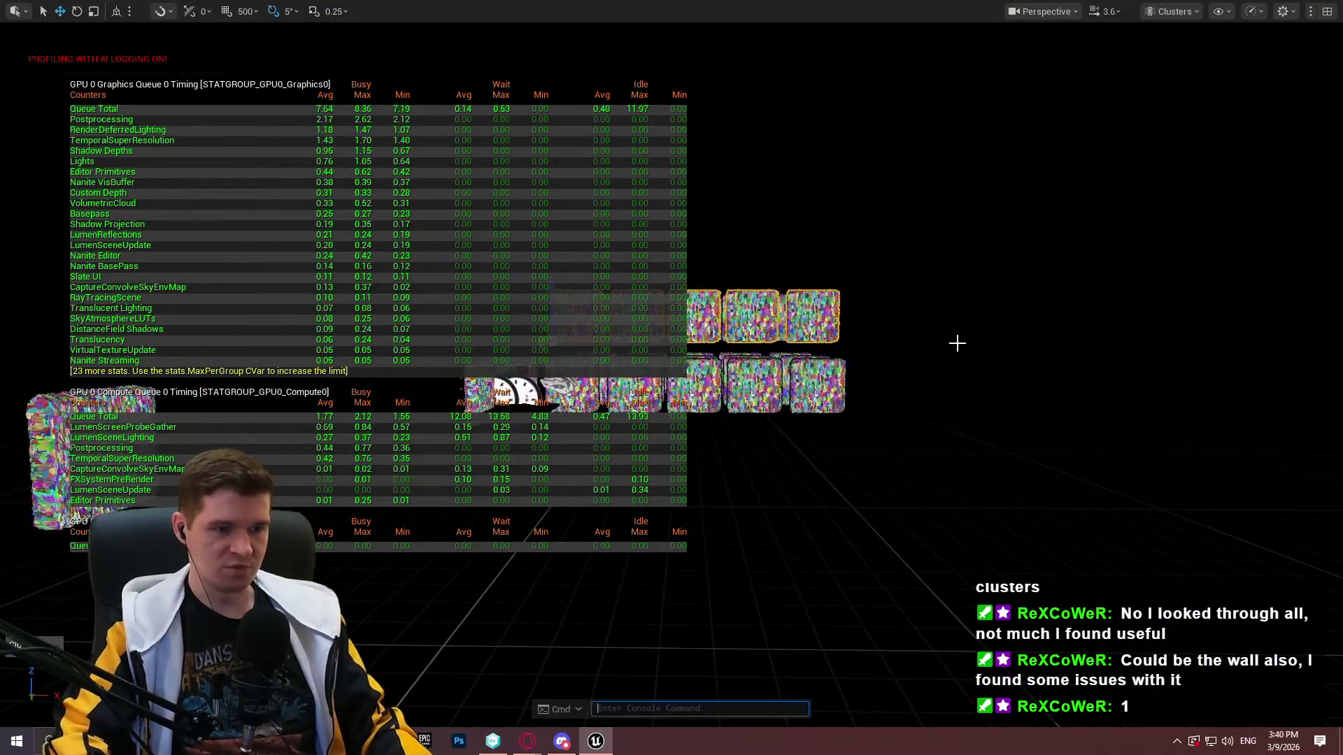
pyautogui.press('`')
pyautogui.press('Up')
pyautogui.press('Up')
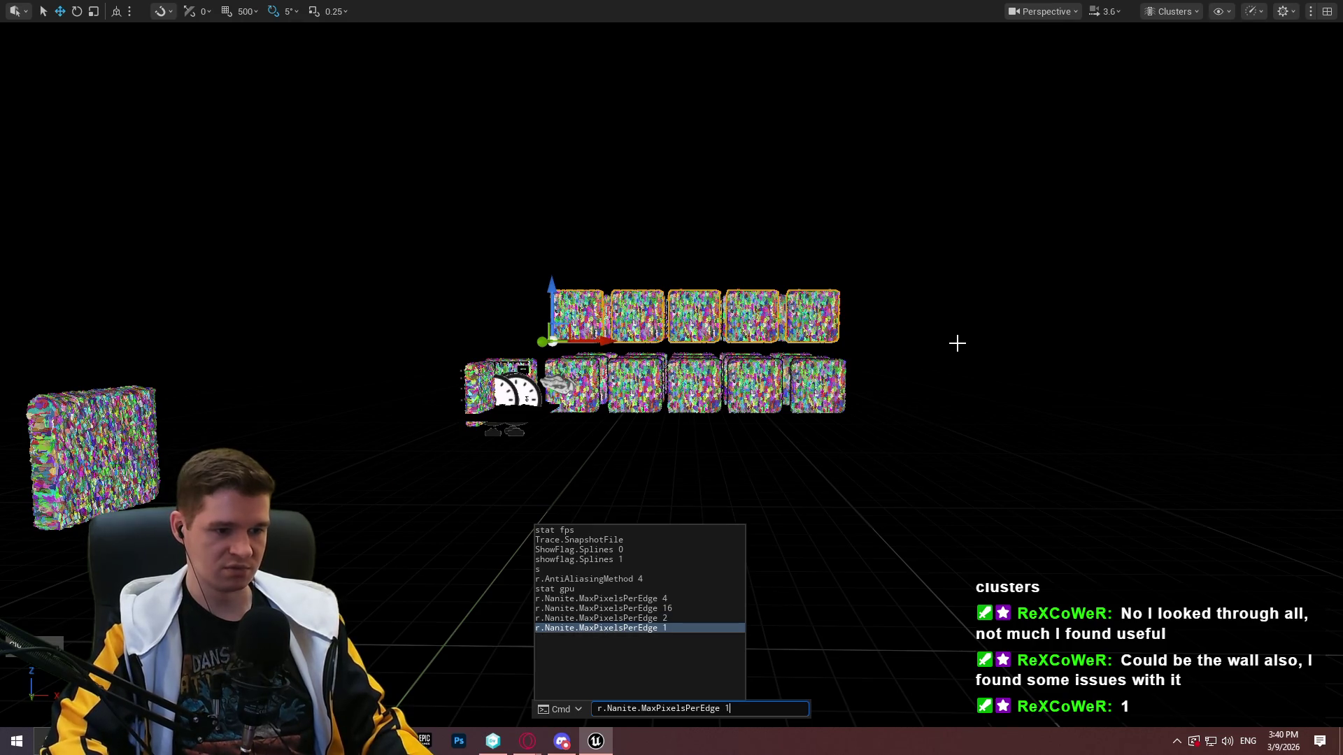
pyautogui.press('Return')
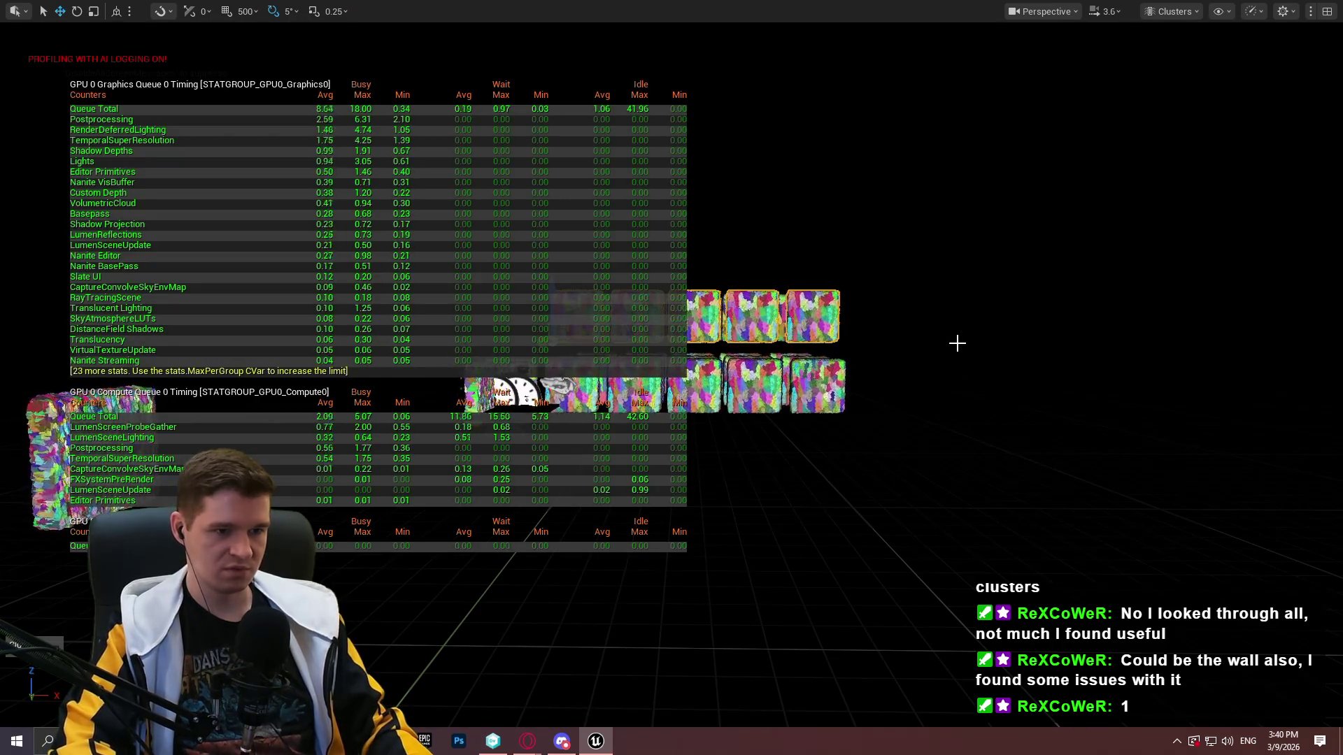
pyautogui.scroll(3, 987, 340)
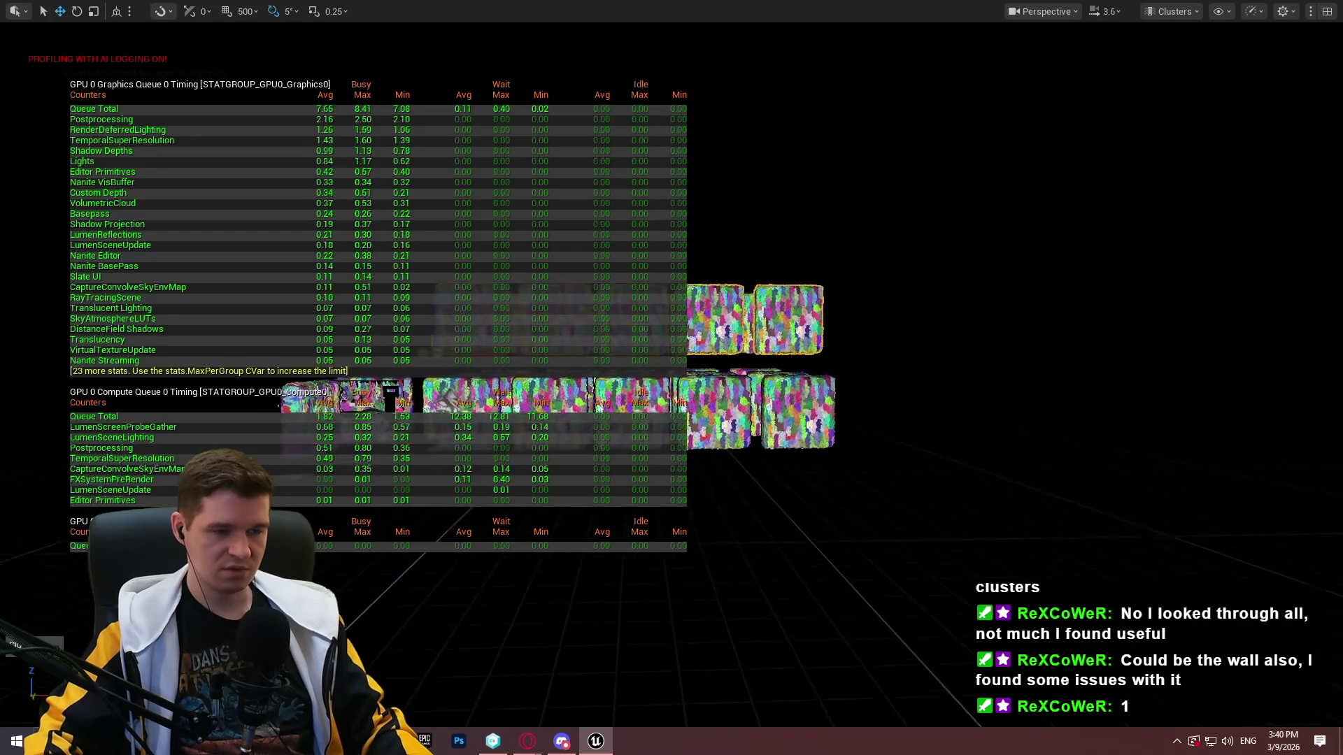
pyautogui.scroll(5, 987, 340)
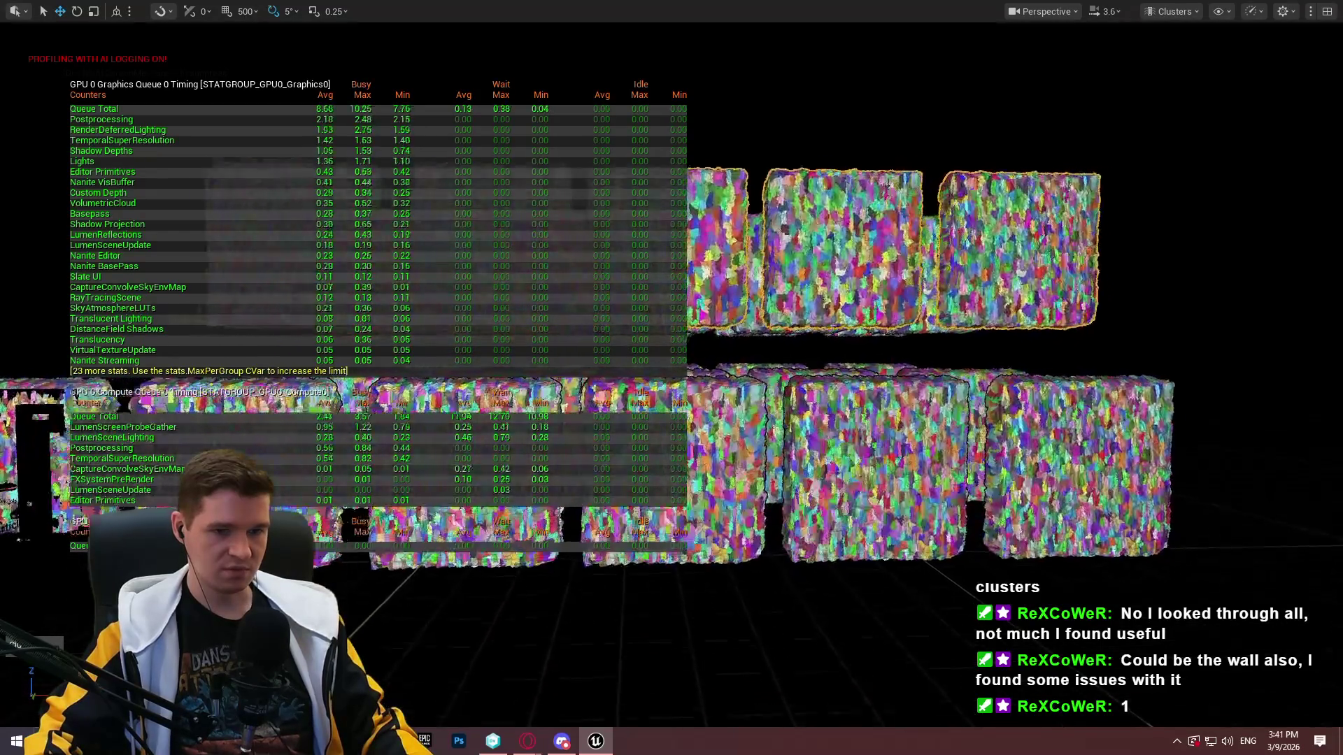
pyautogui.scroll(-10, 987, 340)
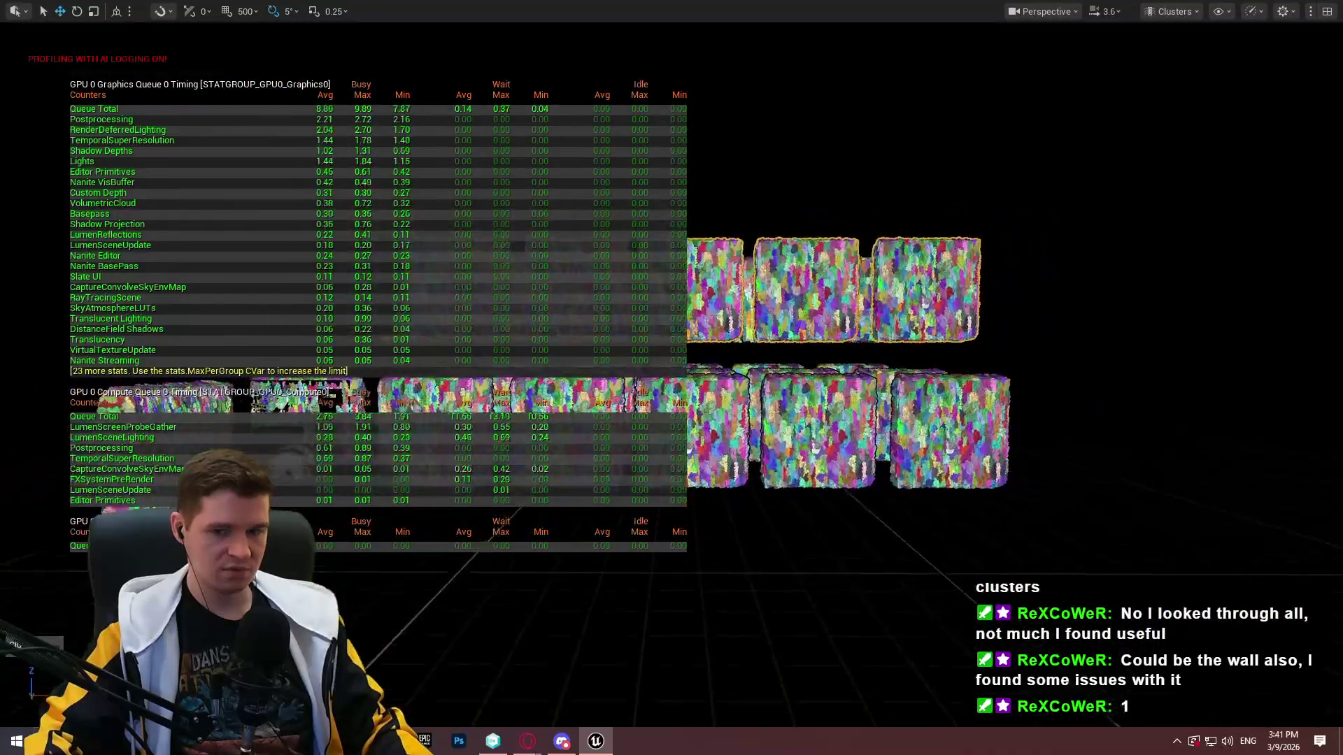
pyautogui.scroll(-2, 815, 364)
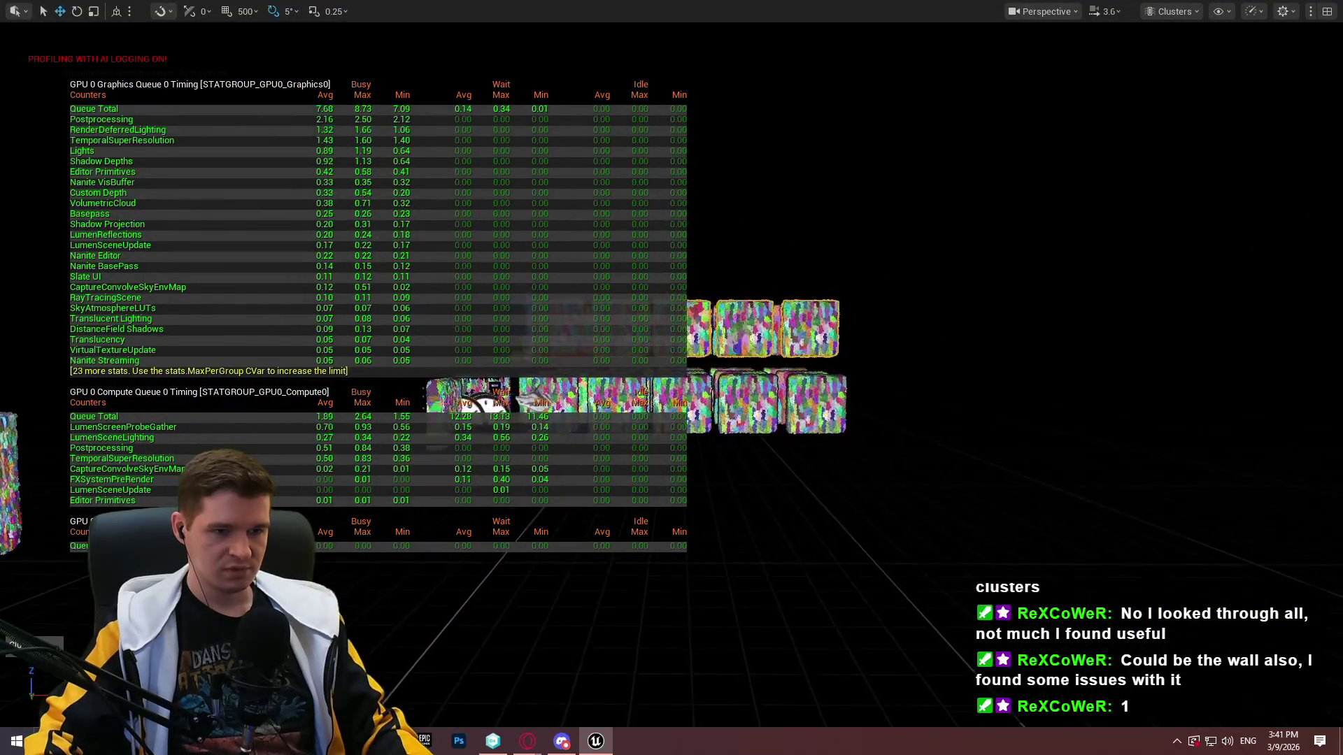
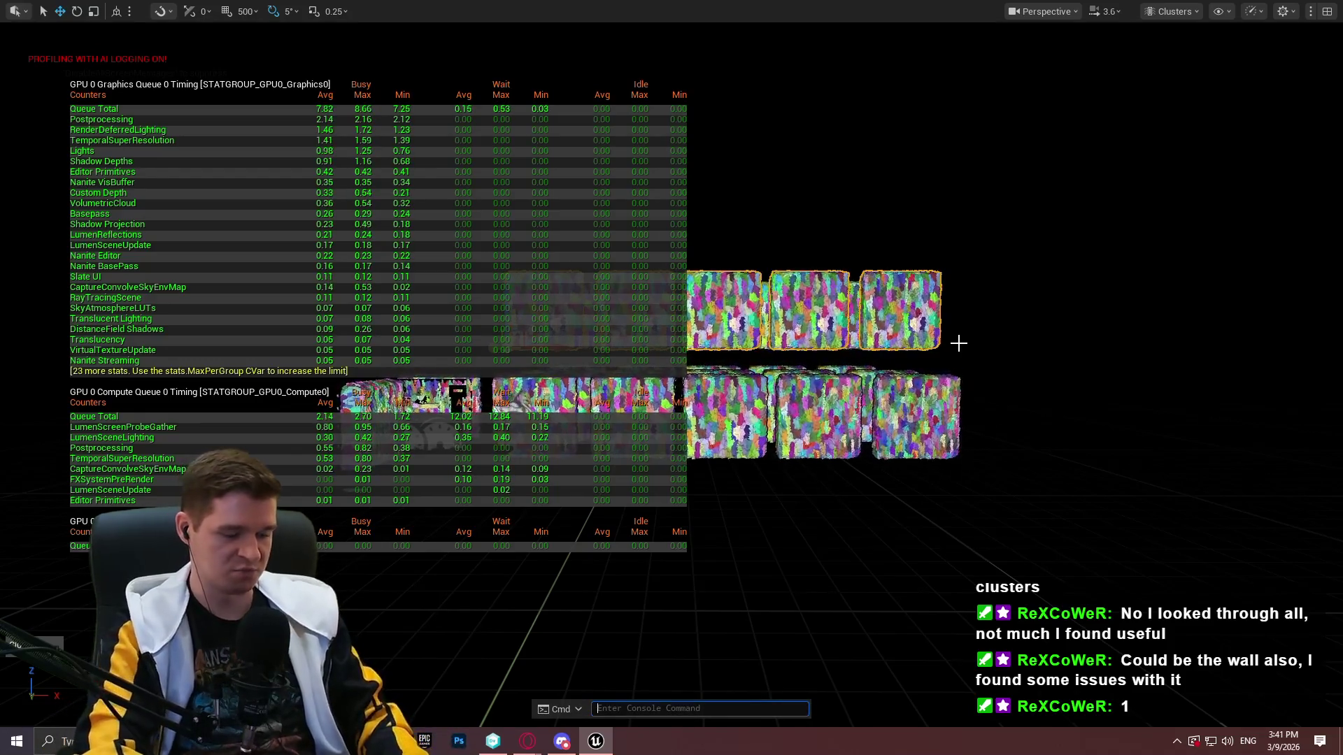
# Rerun 'stat gpu' to hide the GPU timing overlay and switch the viewport to Lit
pyautogui.press('Up')
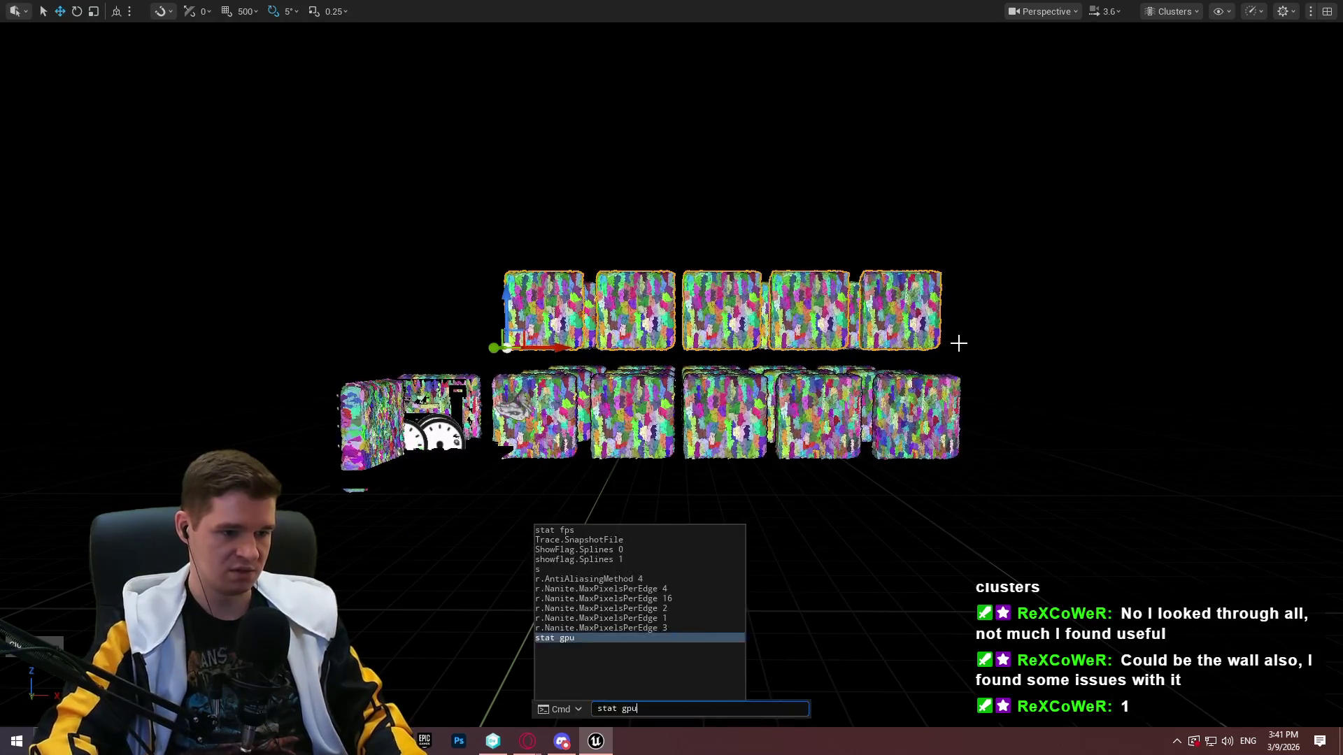
pyautogui.press('Return')
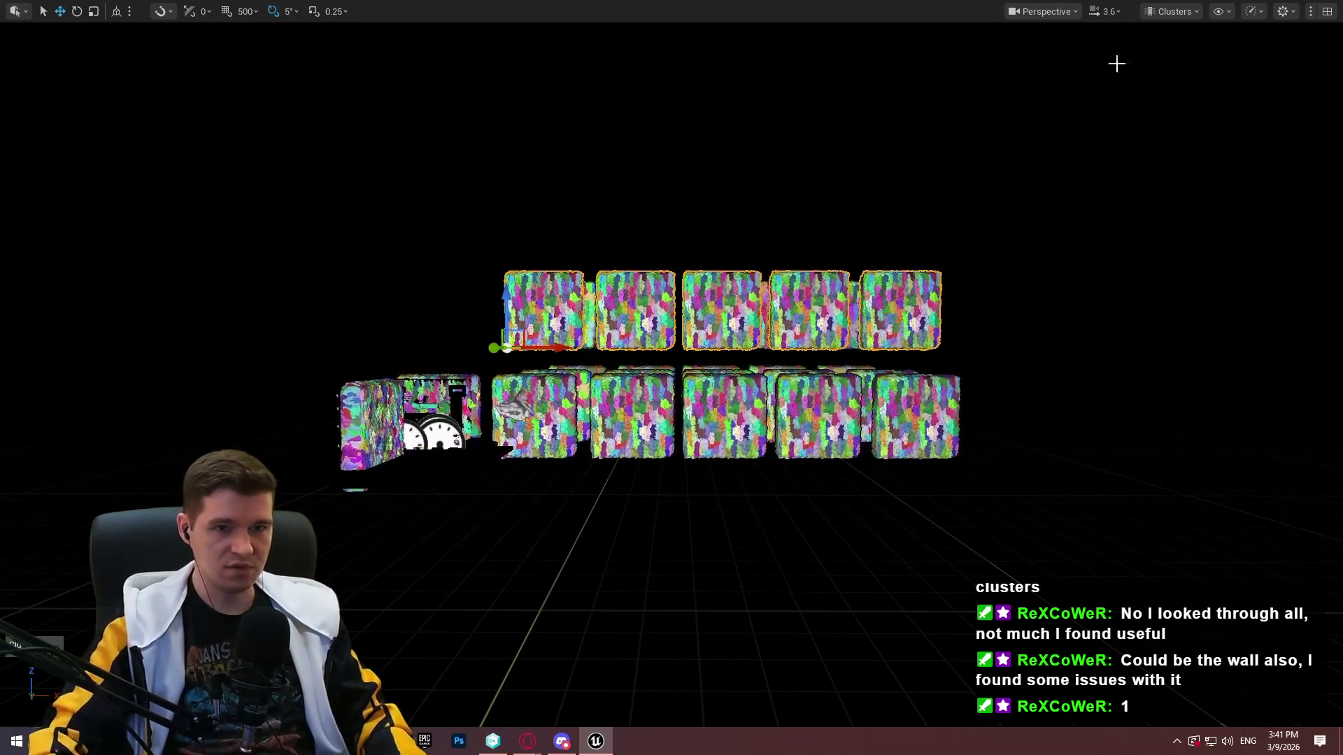
pyautogui.click(1159, 15)
pyautogui.click(1180, 64)
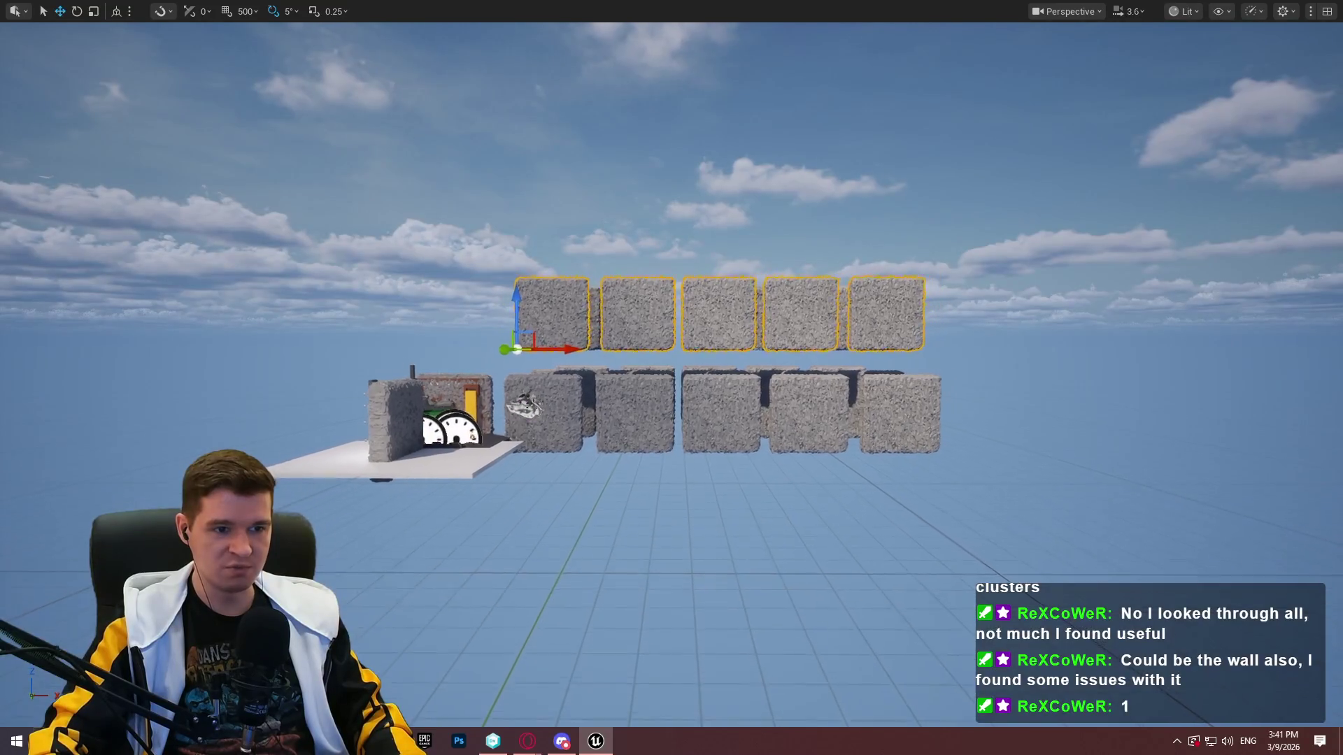
# Zoom in and out to inspect the two rows of rock-textured cubes
pyautogui.scroll(-5, 672, 377)
pyautogui.scroll(4, 671, 377)
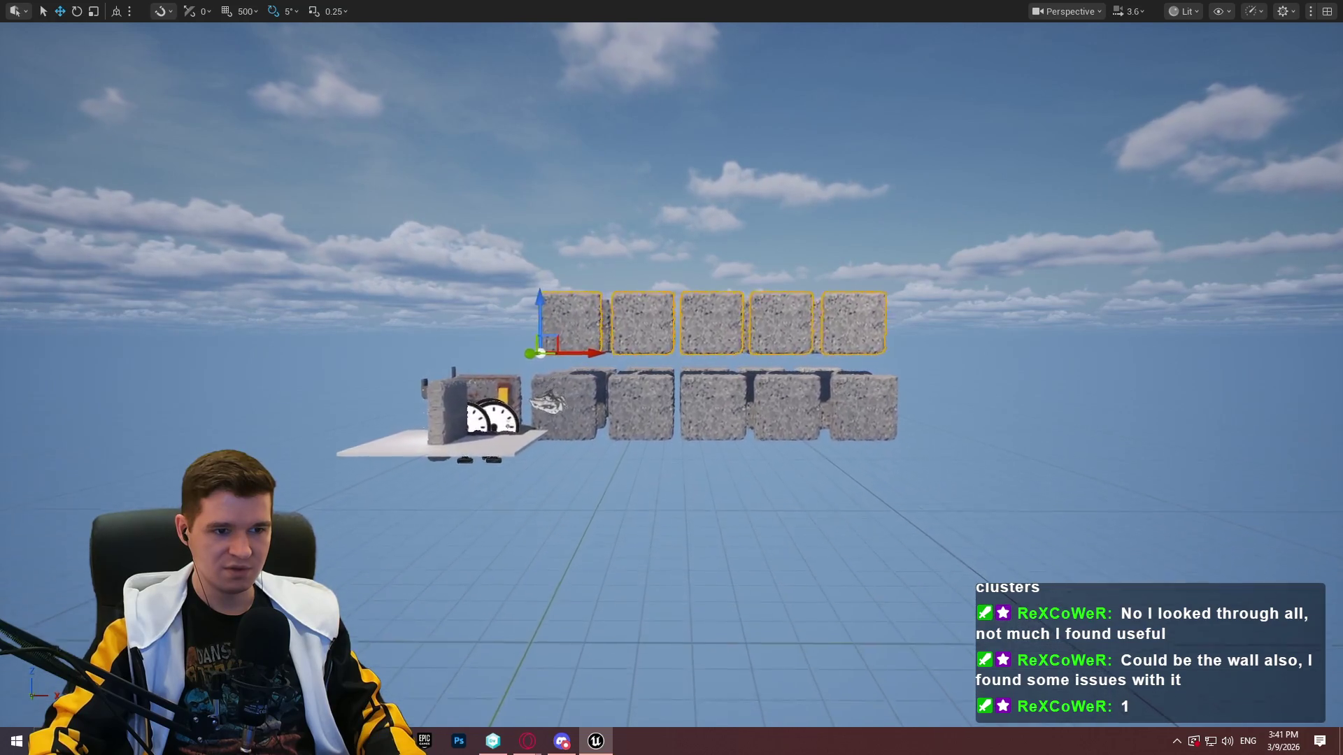
pyautogui.scroll(5, 671, 378)
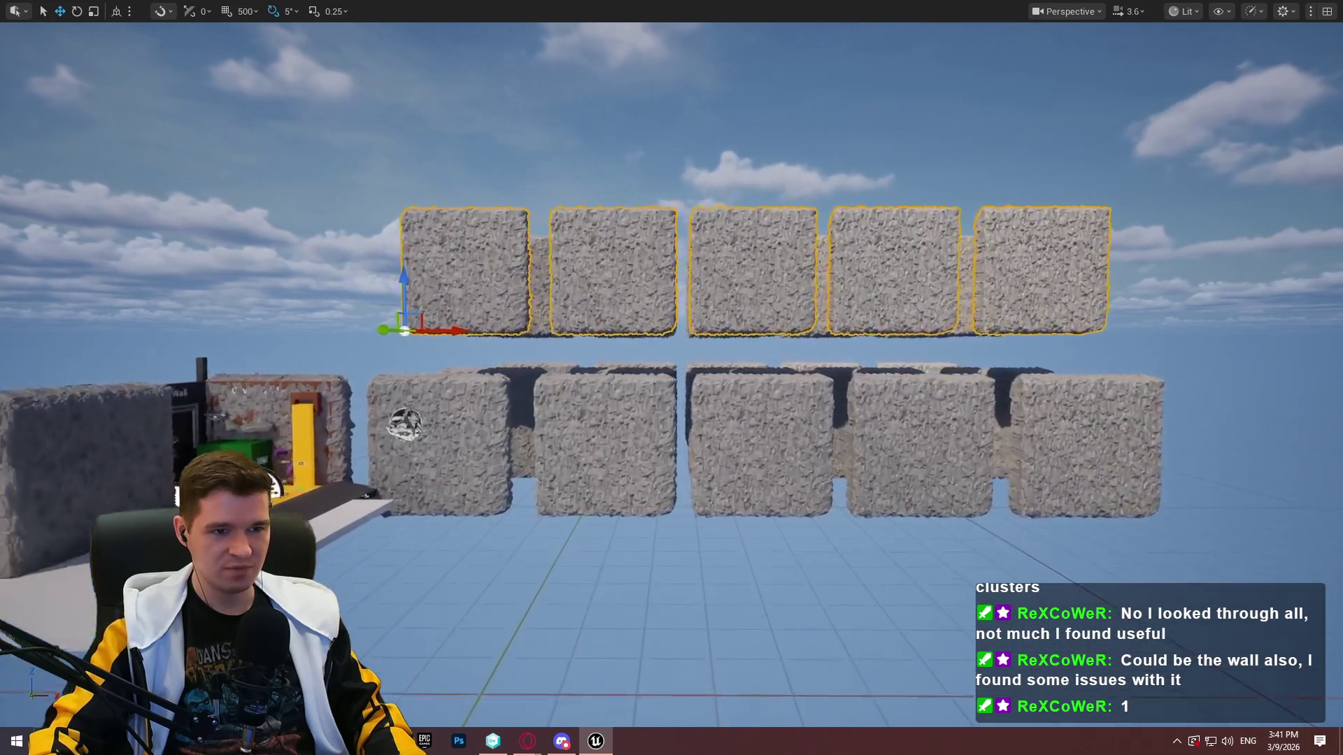
pyautogui.scroll(5, 671, 377)
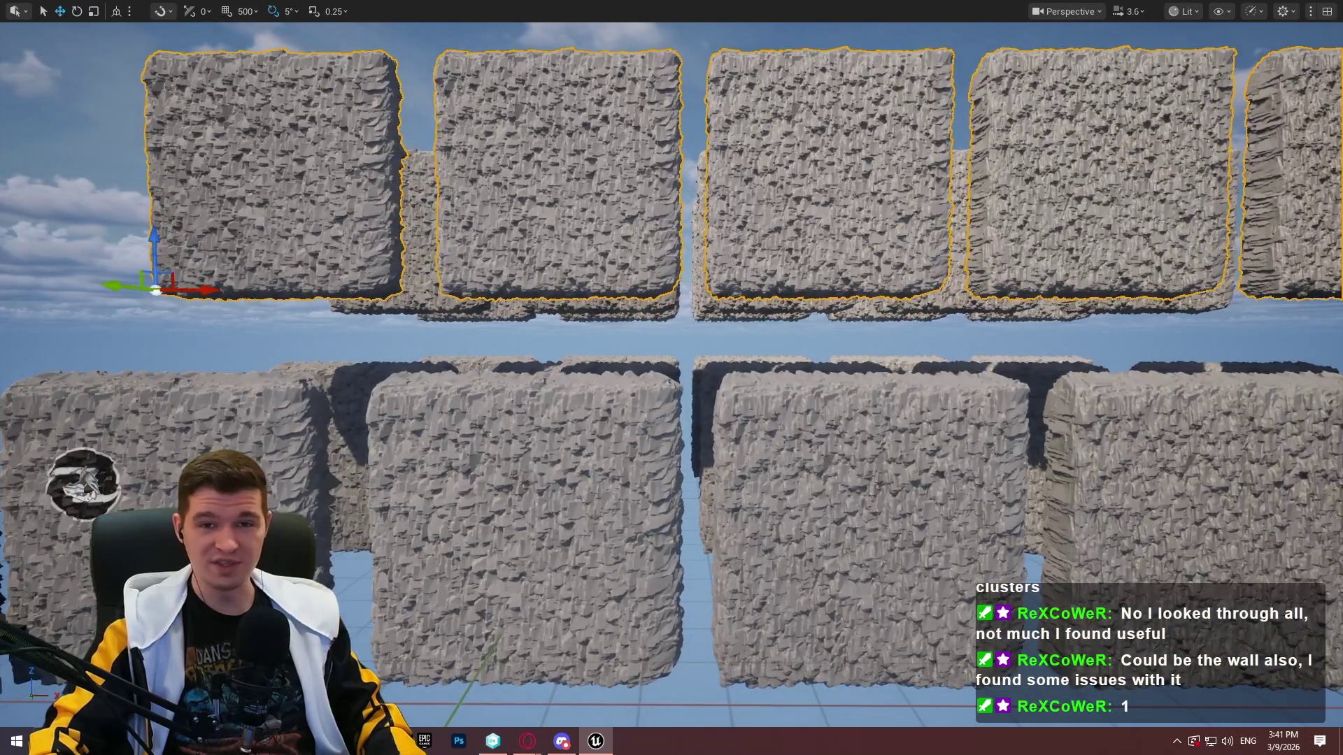
pyautogui.scroll(2, 671, 378)
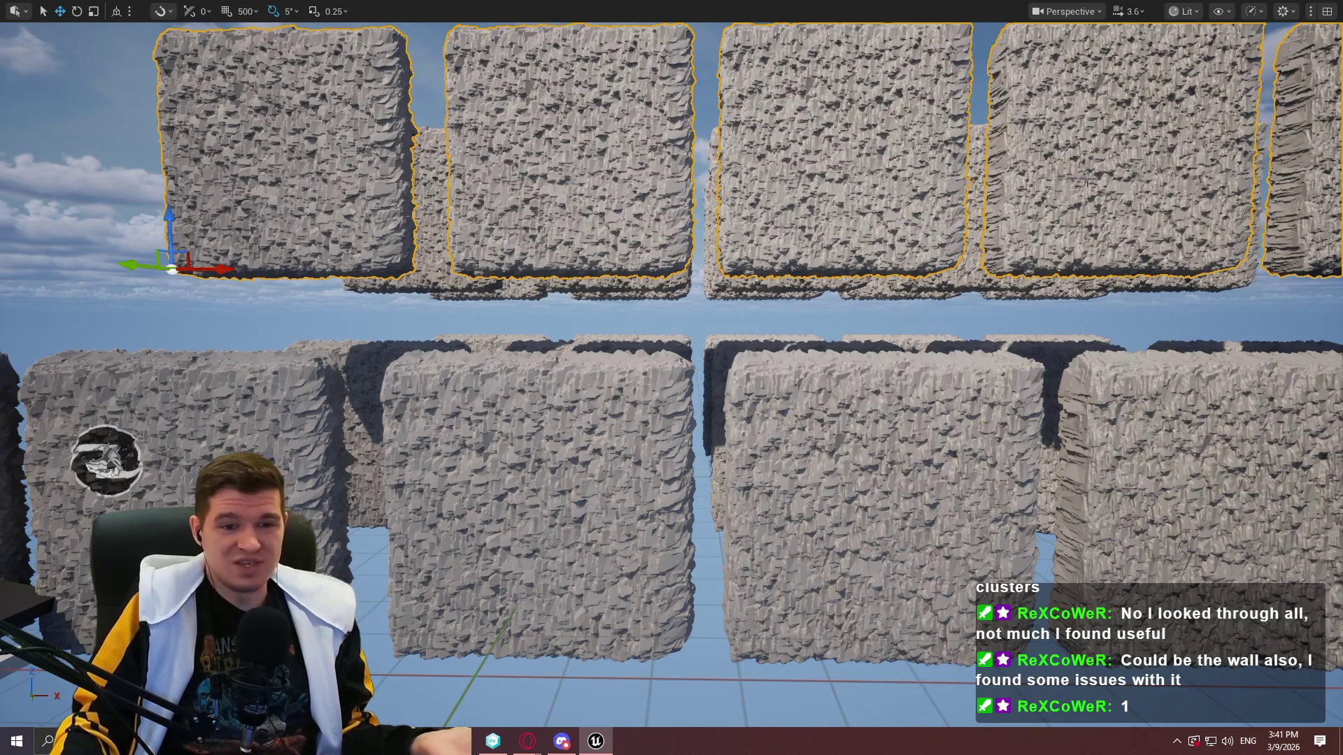
pyautogui.scroll(-6, 672, 378)
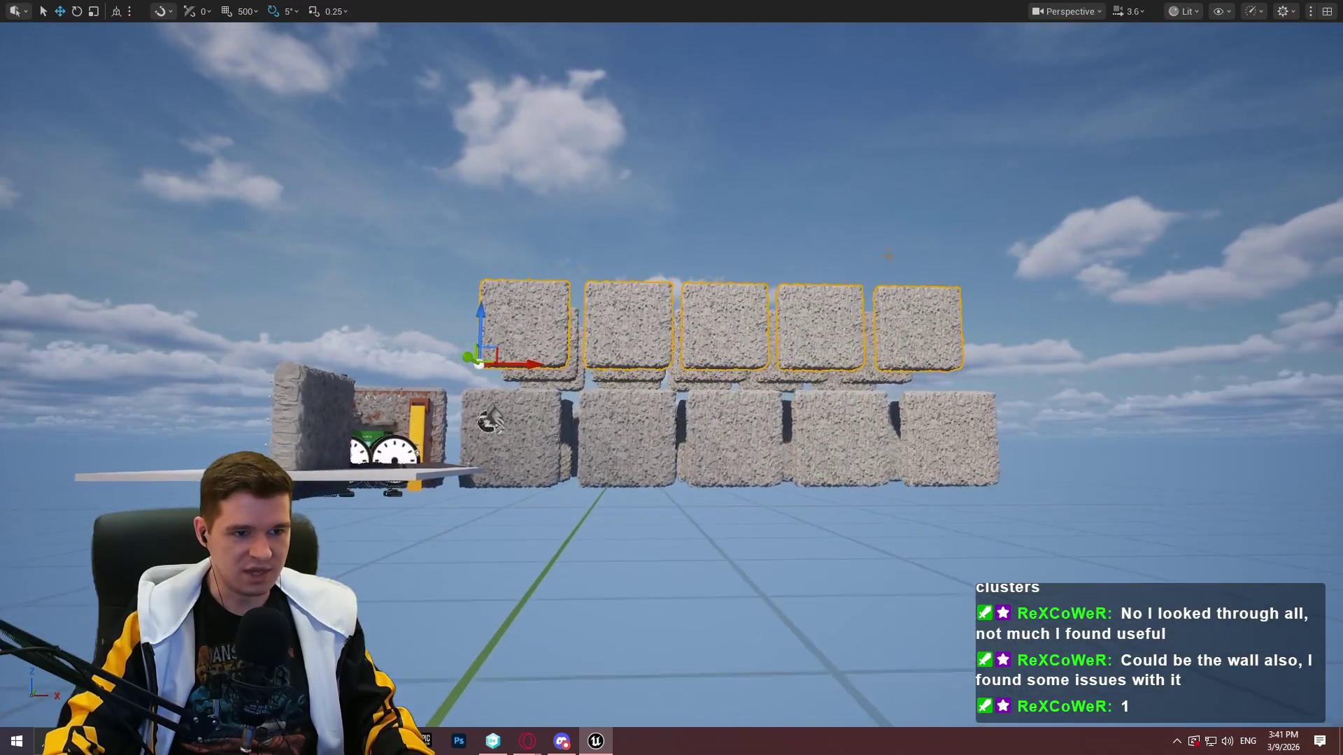
pyautogui.scroll(3, 671, 378)
pyautogui.scroll(-5, 672, 378)
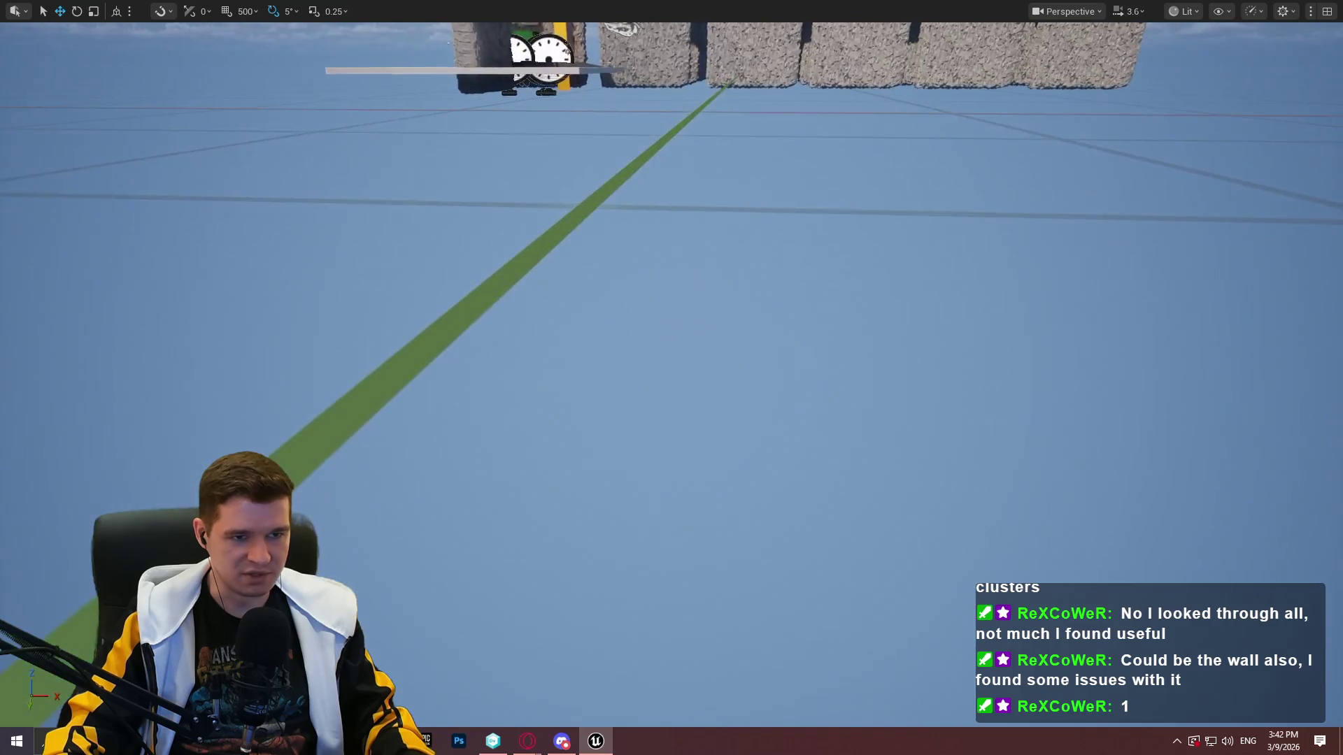
pyautogui.scroll(4, 672, 378)
pyautogui.scroll(-4, 671, 378)
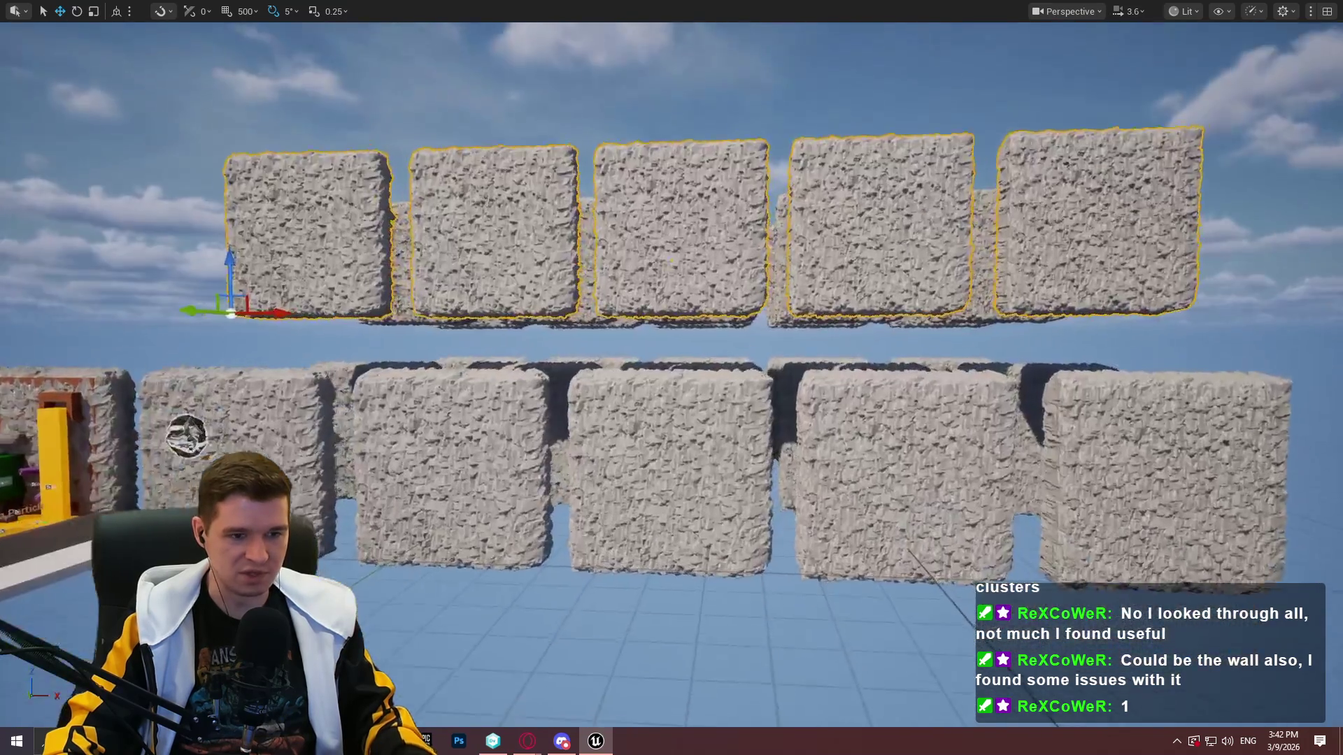
pyautogui.scroll(-4, 671, 378)
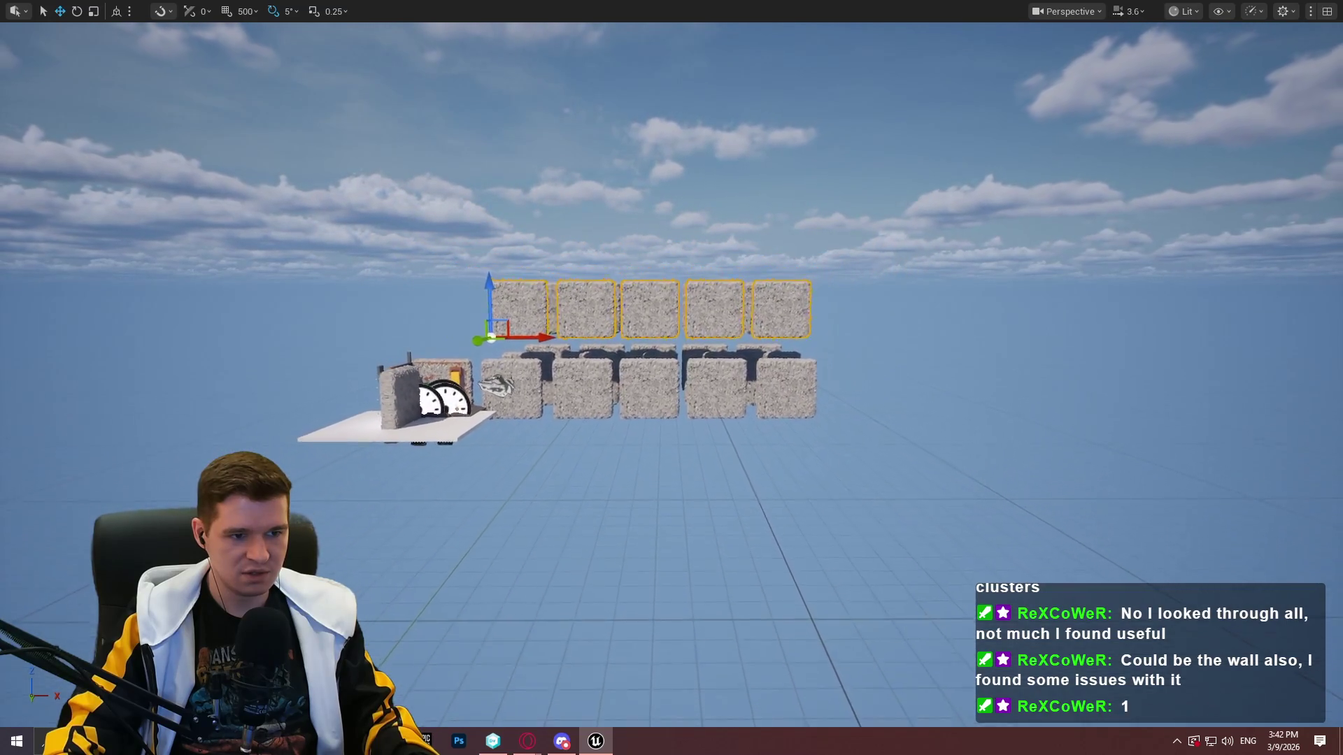
pyautogui.scroll(-1, 672, 378)
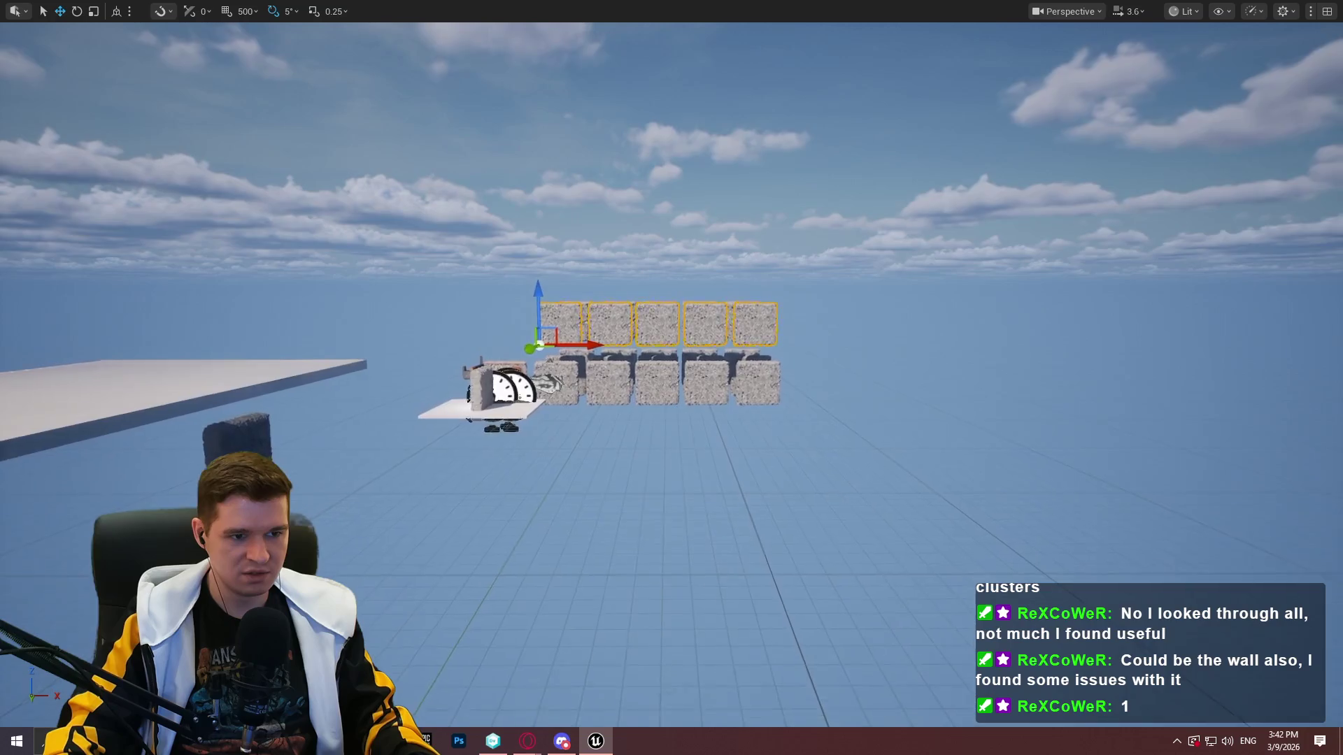
pyautogui.scroll(-1, 671, 378)
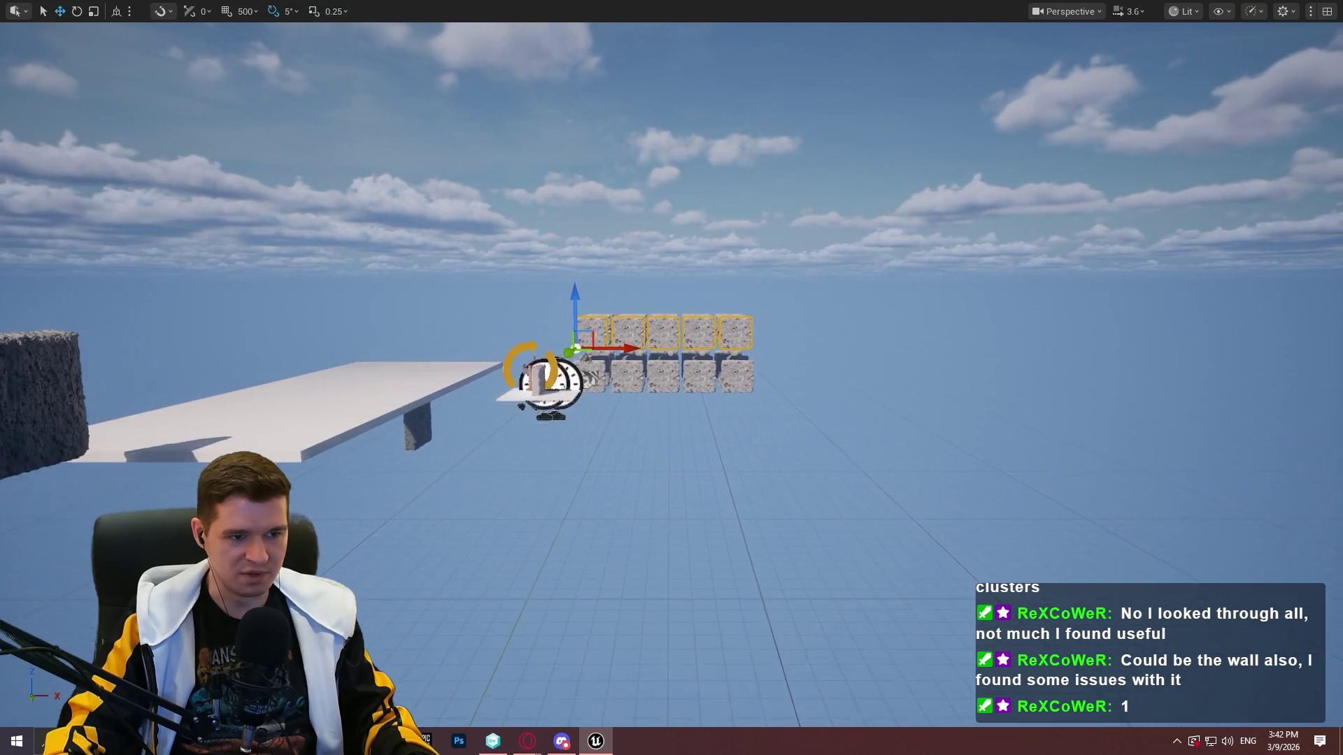
pyautogui.scroll(1, 671, 378)
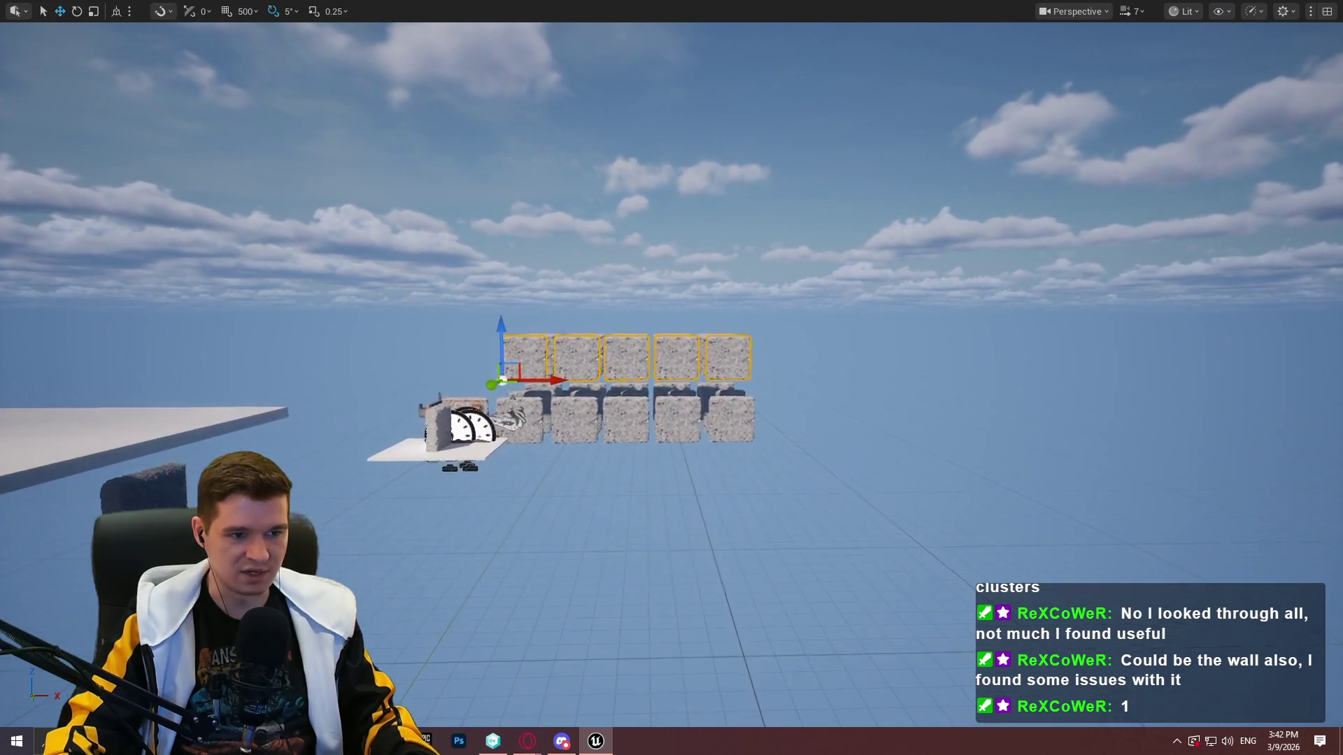
pyautogui.scroll(2, 827, 281)
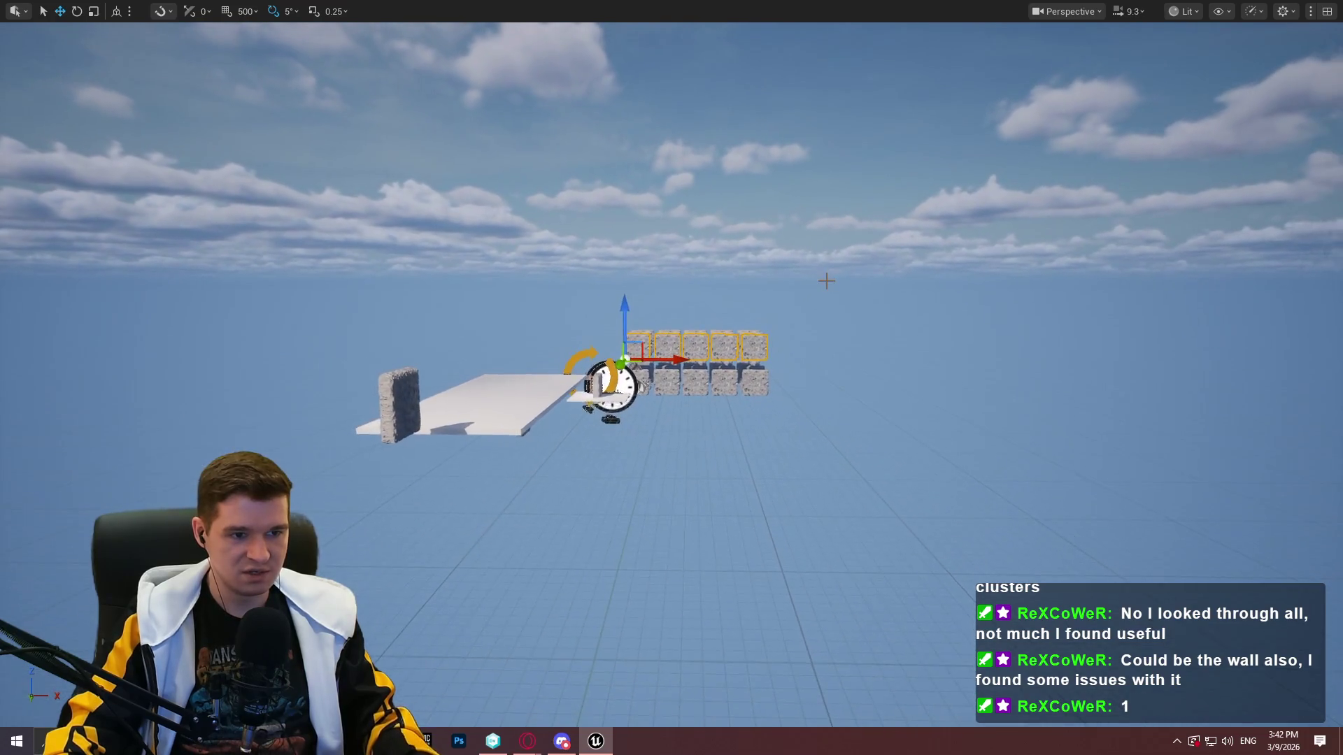
# Run r.Nanite.MaxPixelsPerEdge 1 from the console history and zoom around the cubes
pyautogui.press('`')
pyautogui.press('Up')
pyautogui.press('Up')
pyautogui.press('Up')
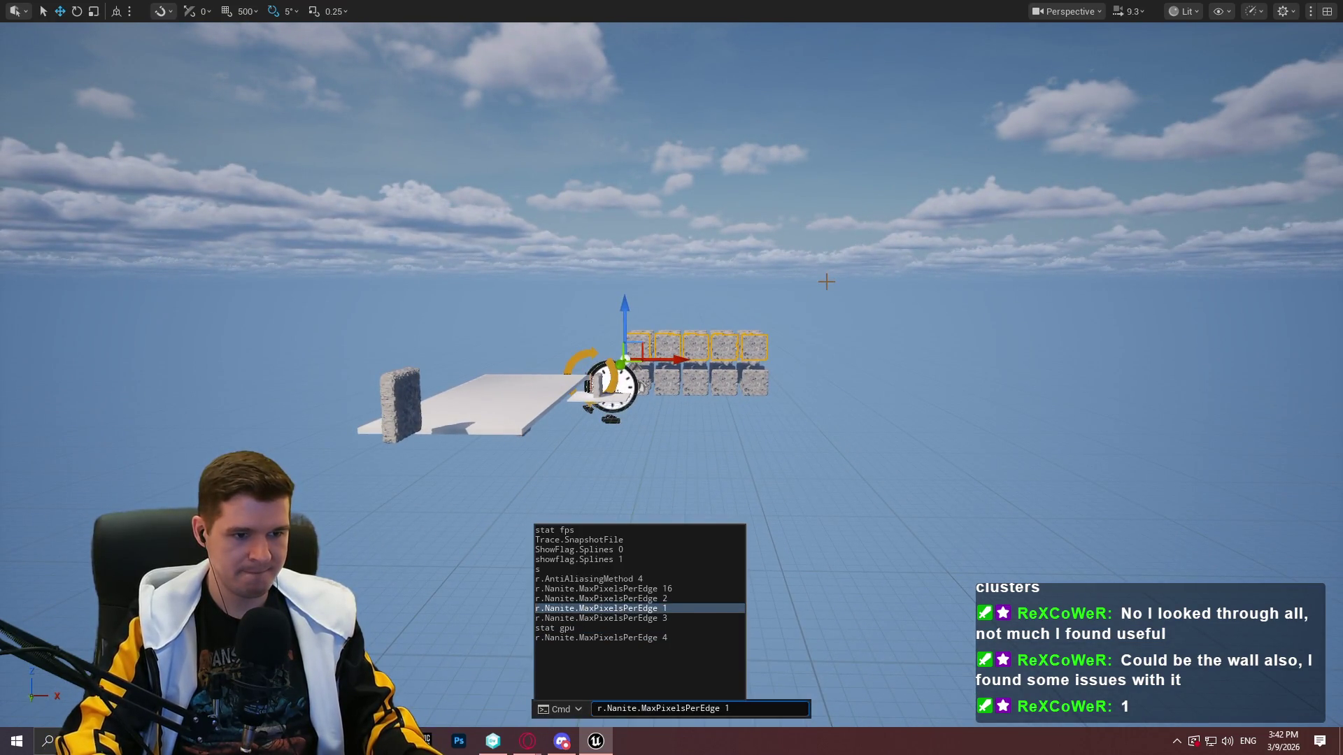
pyautogui.press('Return')
pyautogui.scroll(2, 826, 280)
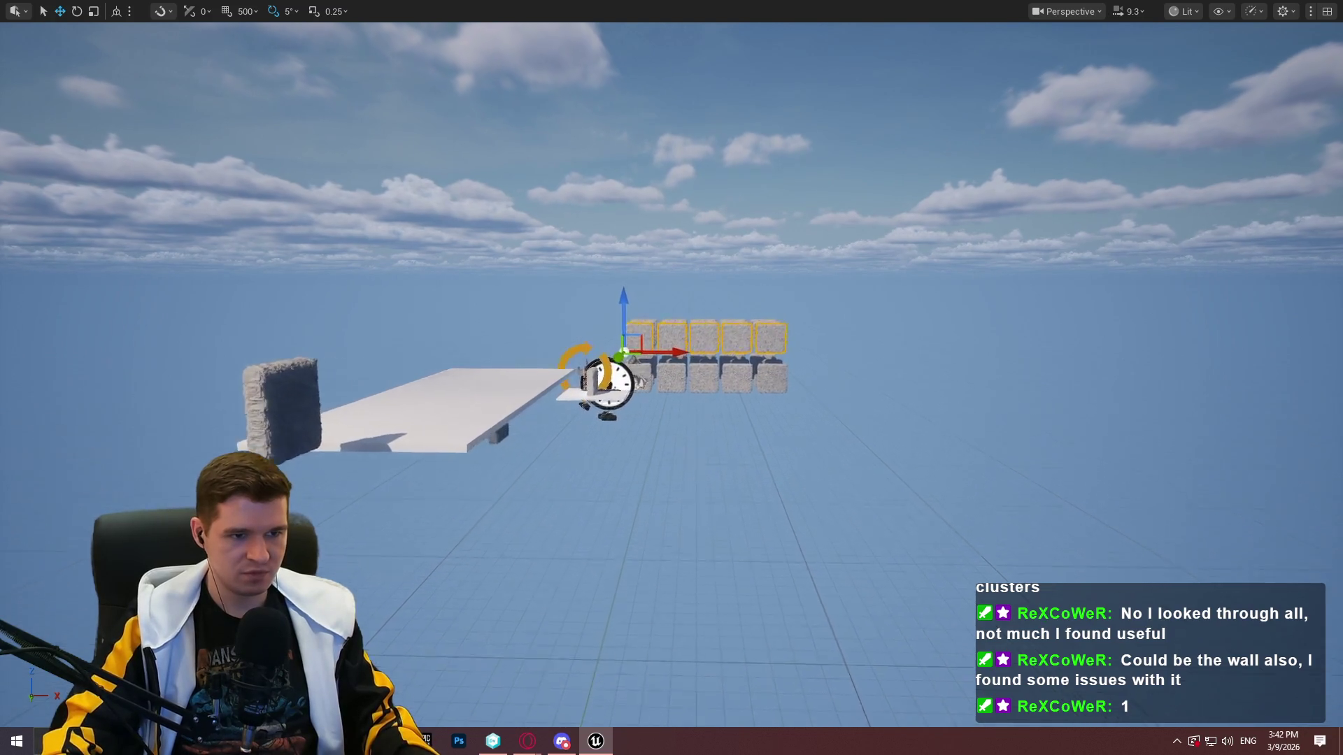
pyautogui.scroll(5, 672, 289)
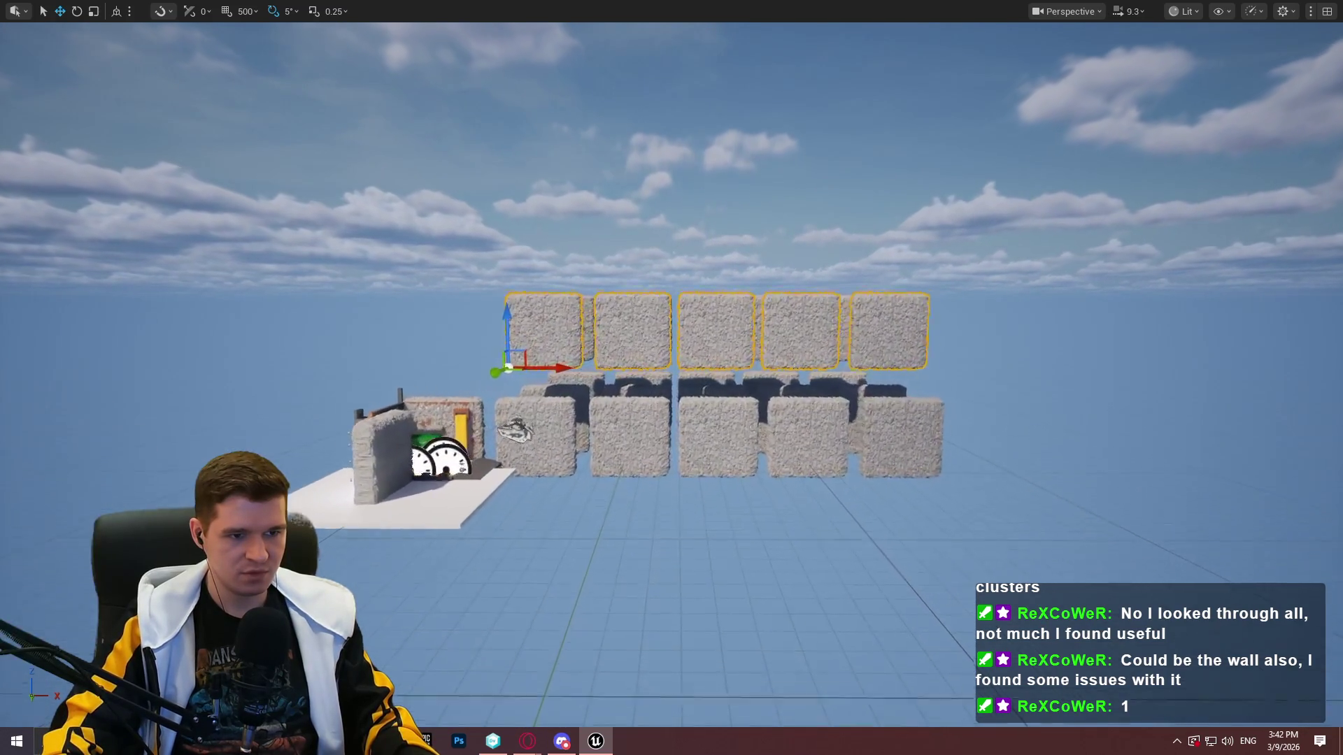
pyautogui.scroll(5, 671, 378)
pyautogui.scroll(-4, 672, 378)
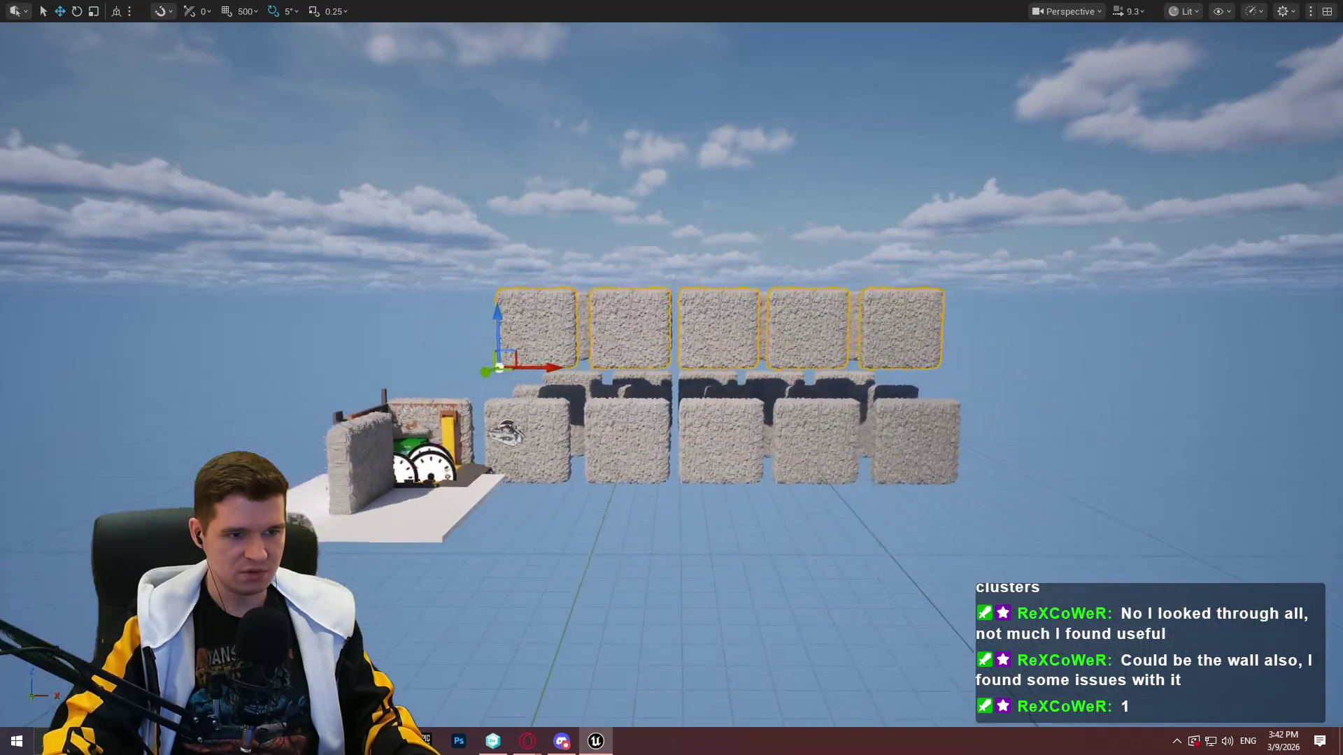
pyautogui.scroll(-8, 810, 280)
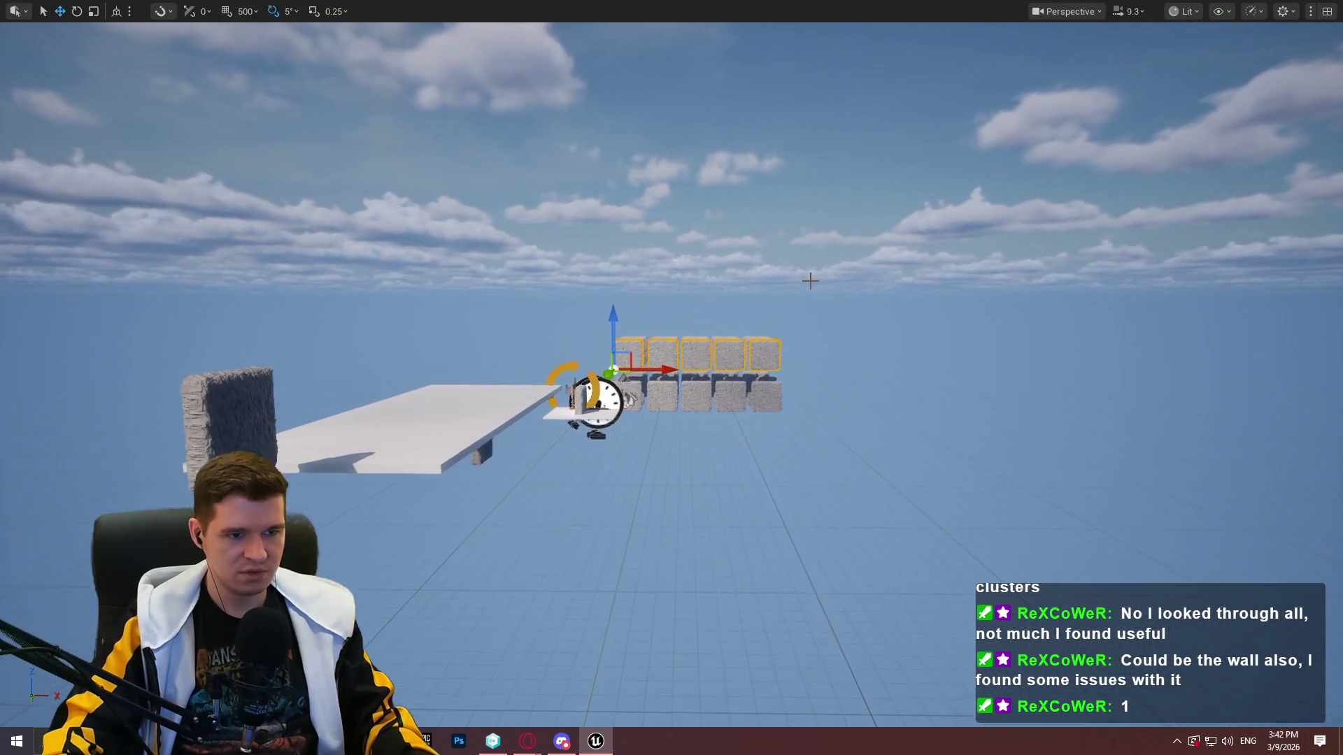
# Enter r.Nanite.MaxPixelsPerEdge 2 in the console and move the view closer to the block rows
pyautogui.press('`')
pyautogui.write('r.Nanite.MaxPixelsPerEdge 1')
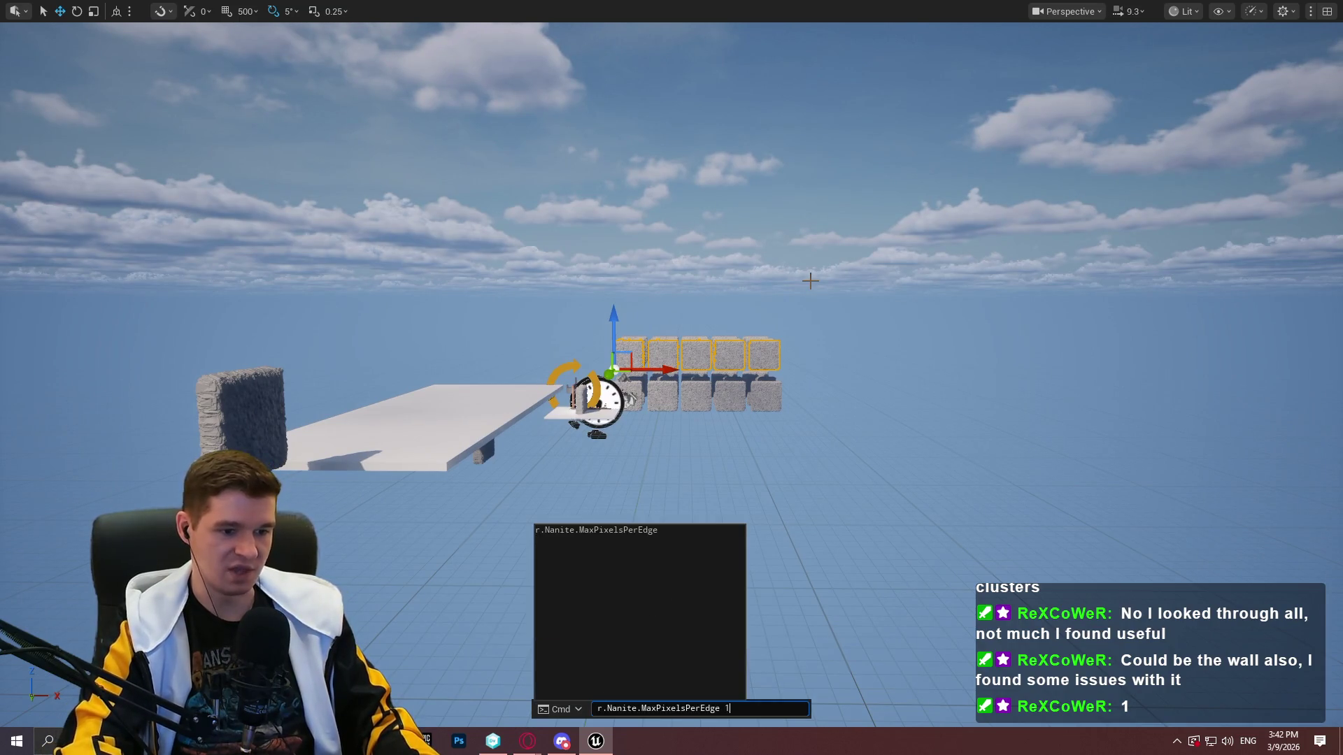
pyautogui.press('BackSpace')
pyautogui.write('2')
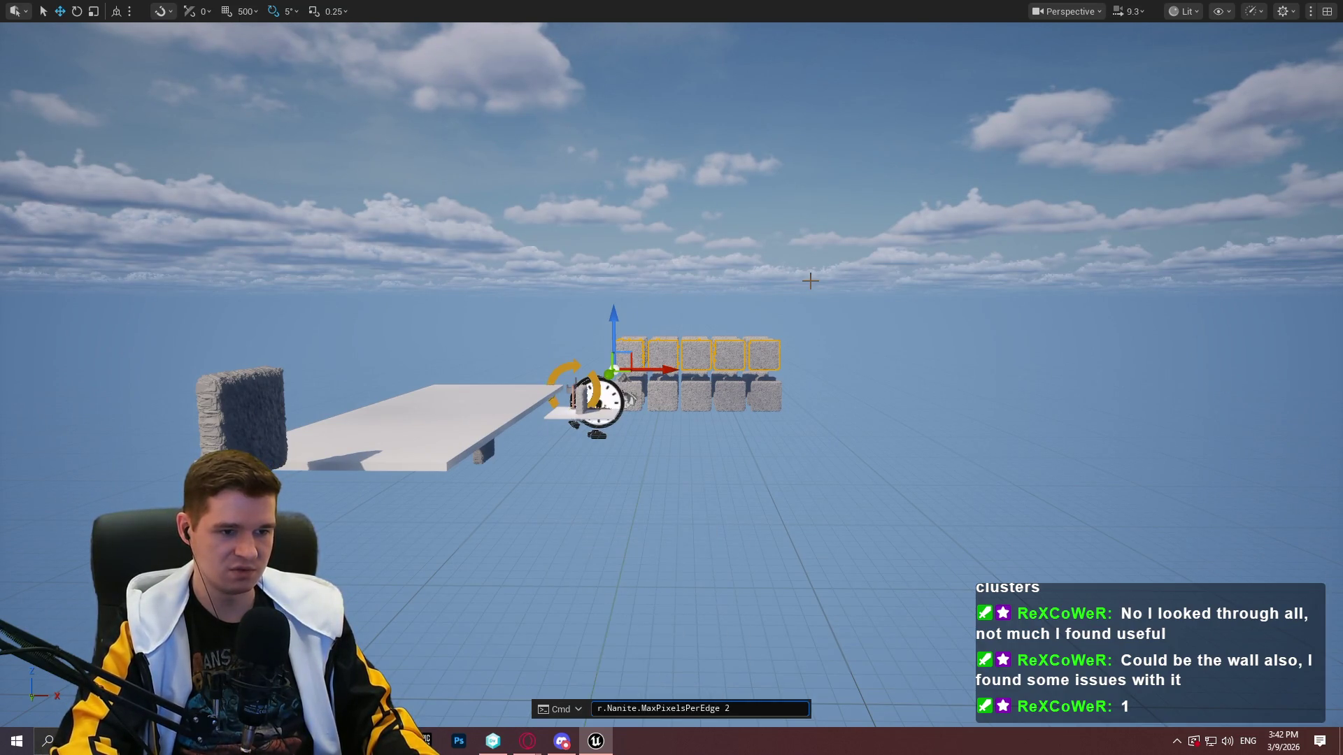
pyautogui.moveTo(810, 280)
pyautogui.mouseDown()
pyautogui.moveTo(728, 238)
pyautogui.moveTo(728, 182)
pyautogui.moveTo(728, 266)
pyautogui.mouseUp()
pyautogui.click(1187, 15)
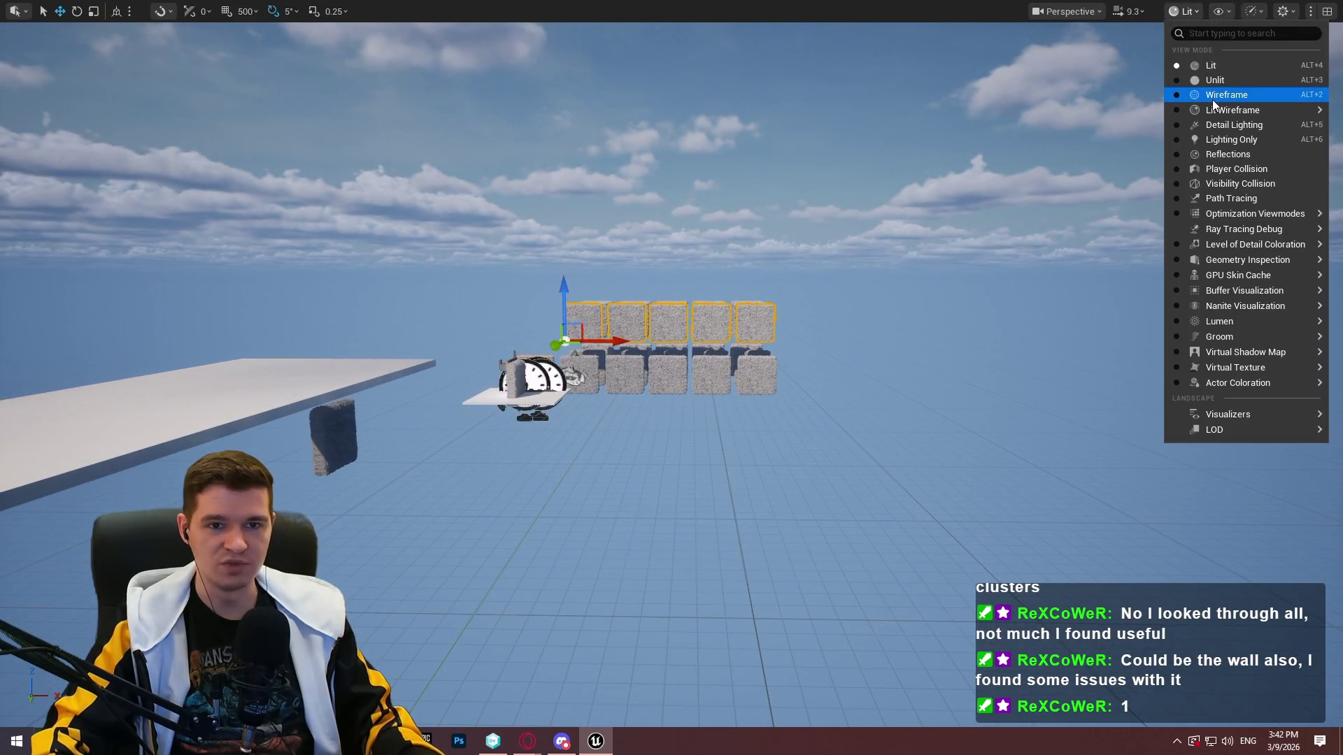
# Switch the viewport to the Nanite Clusters visualization and fly around the cubes
pyautogui.moveTo(1232, 292)
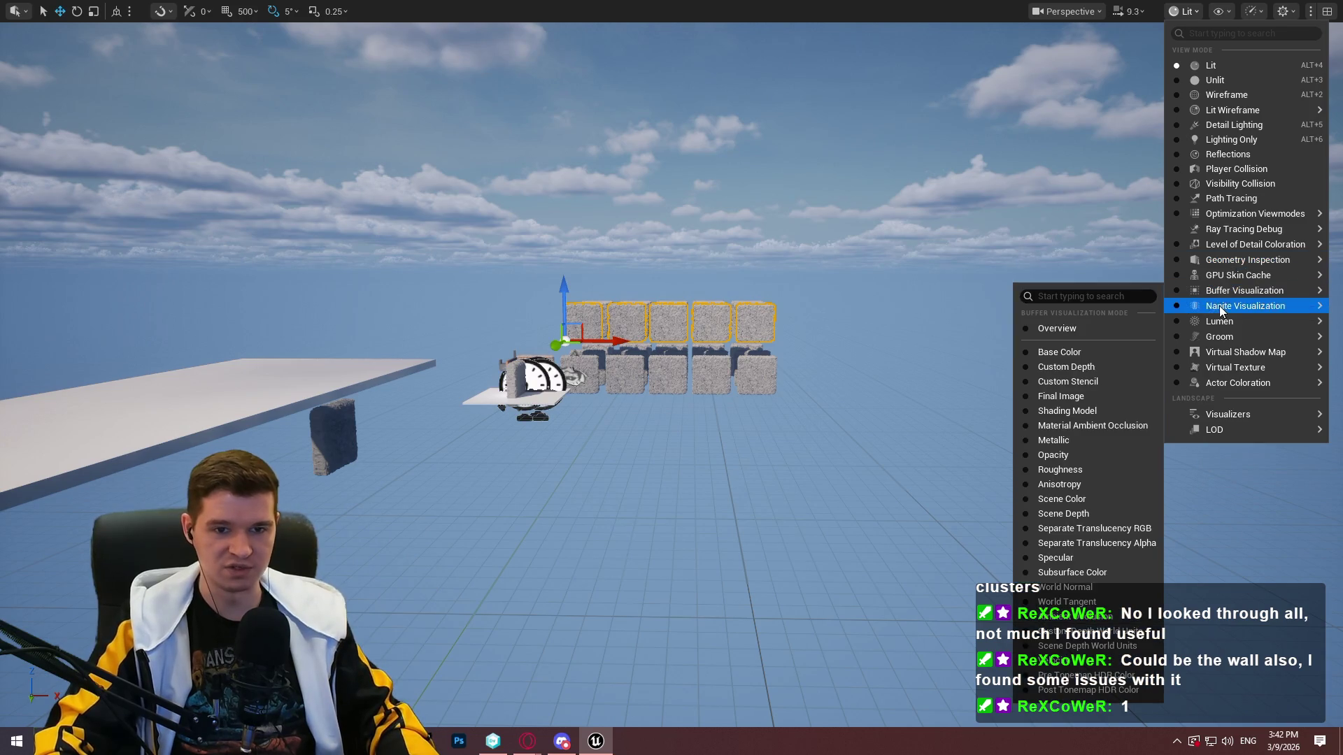
pyautogui.moveTo(1192, 308)
pyautogui.click(1079, 411)
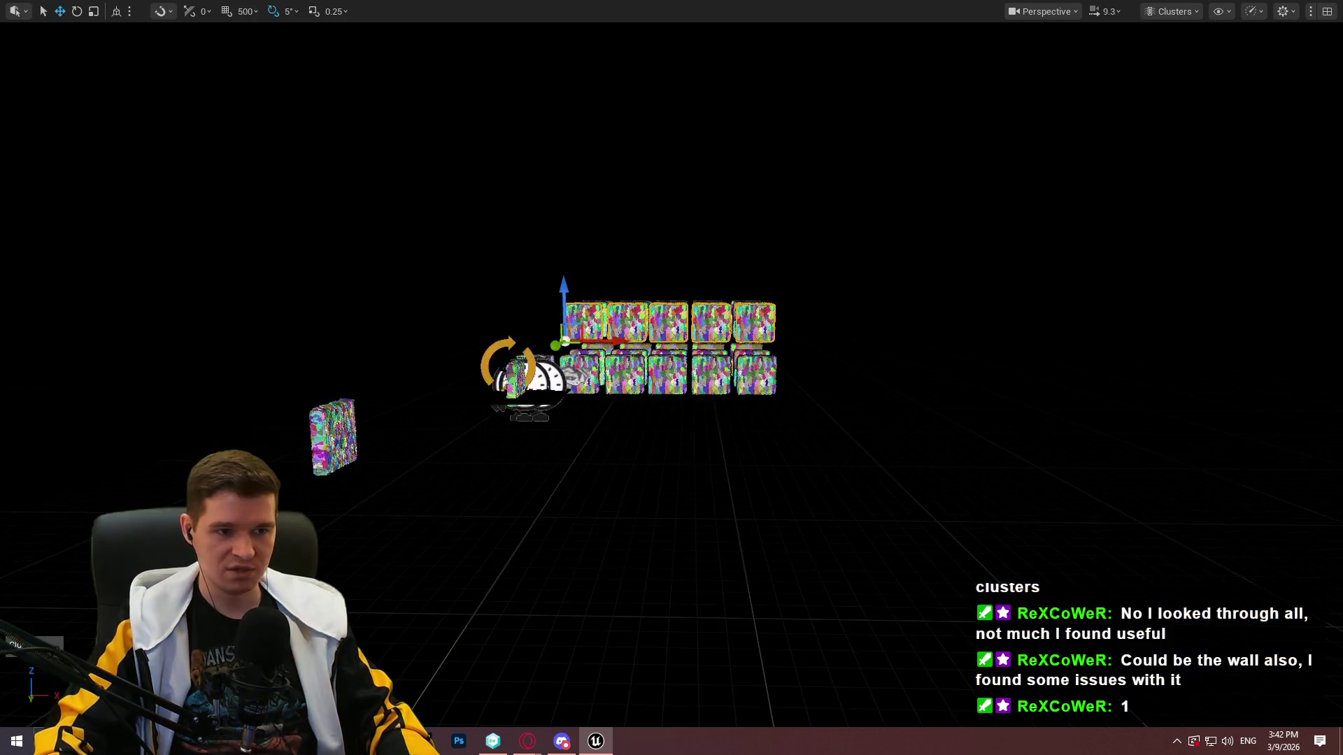
pyautogui.press('w')
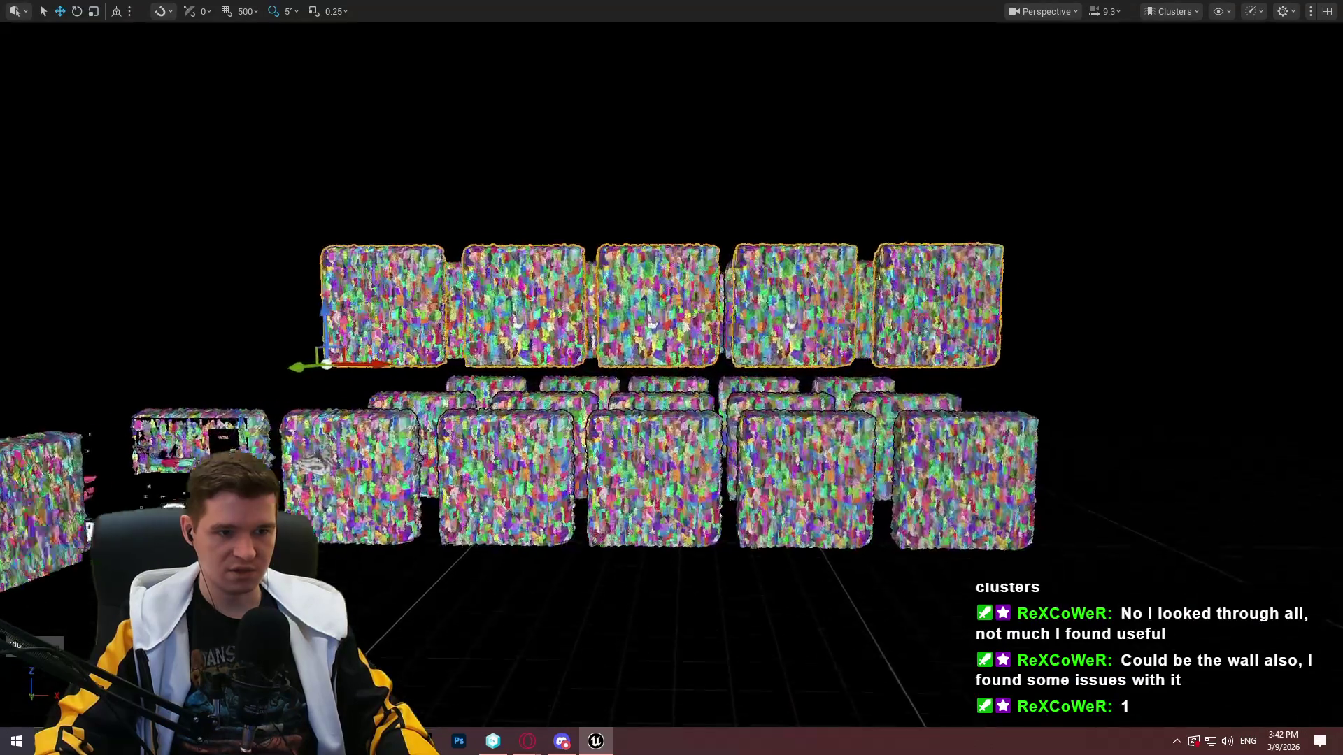
pyautogui.press('s')
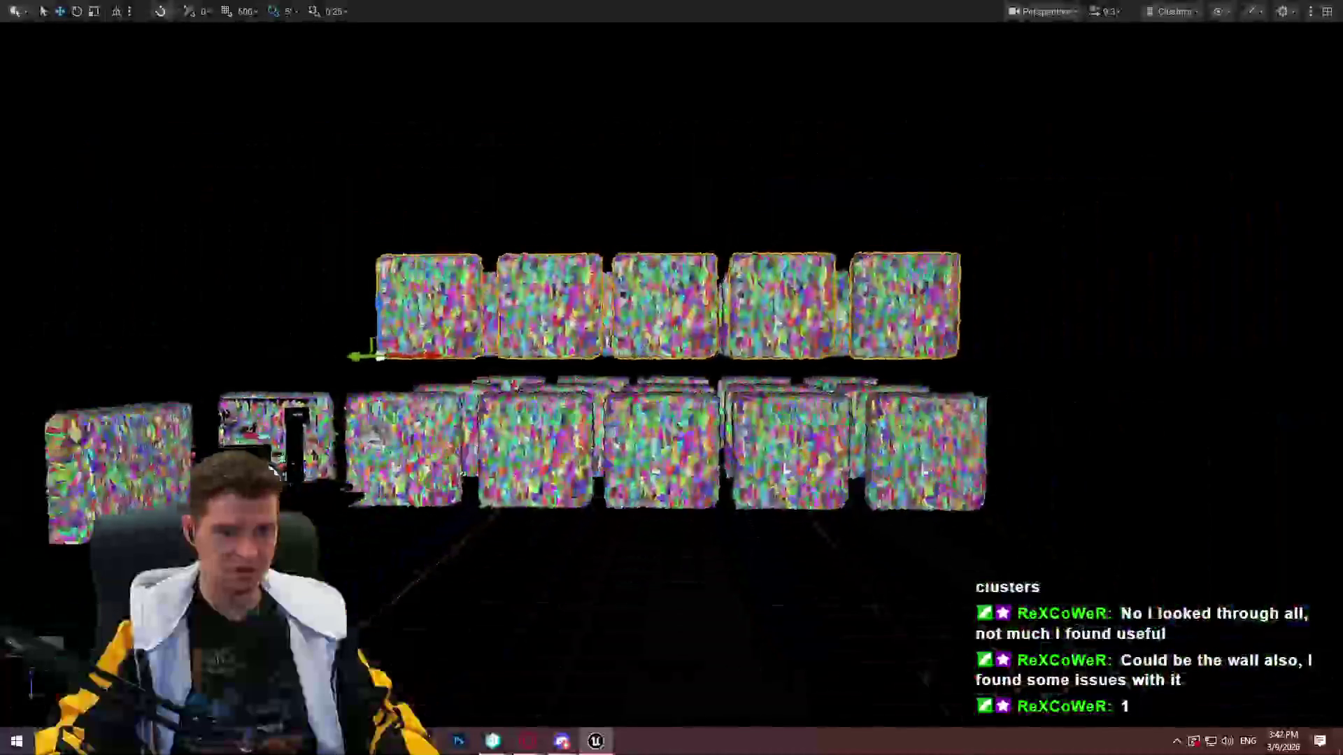
pyautogui.press('s')
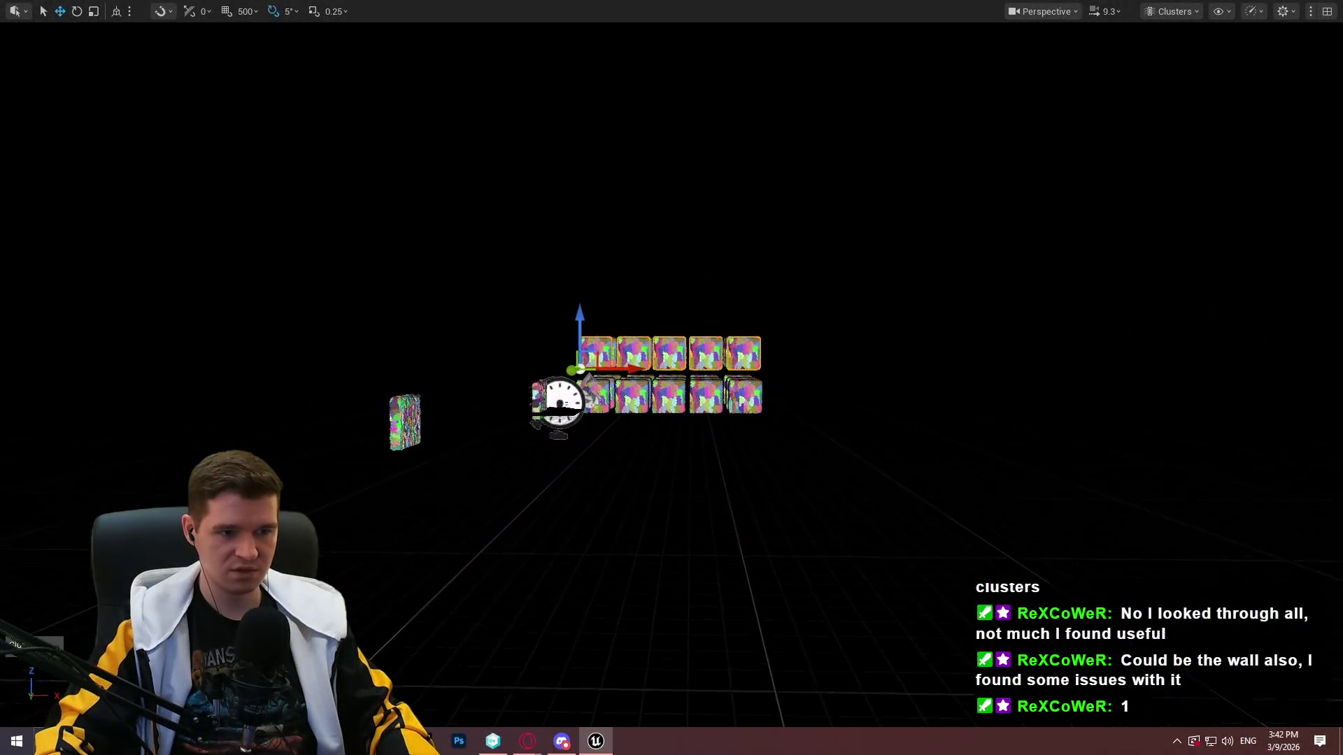
# Reapply r.Nanite.MaxPixelsPerEdge 2 and fly closer to inspect the coarser clusters
pyautogui.press('`')
pyautogui.press('Up')
pyautogui.press('Return')
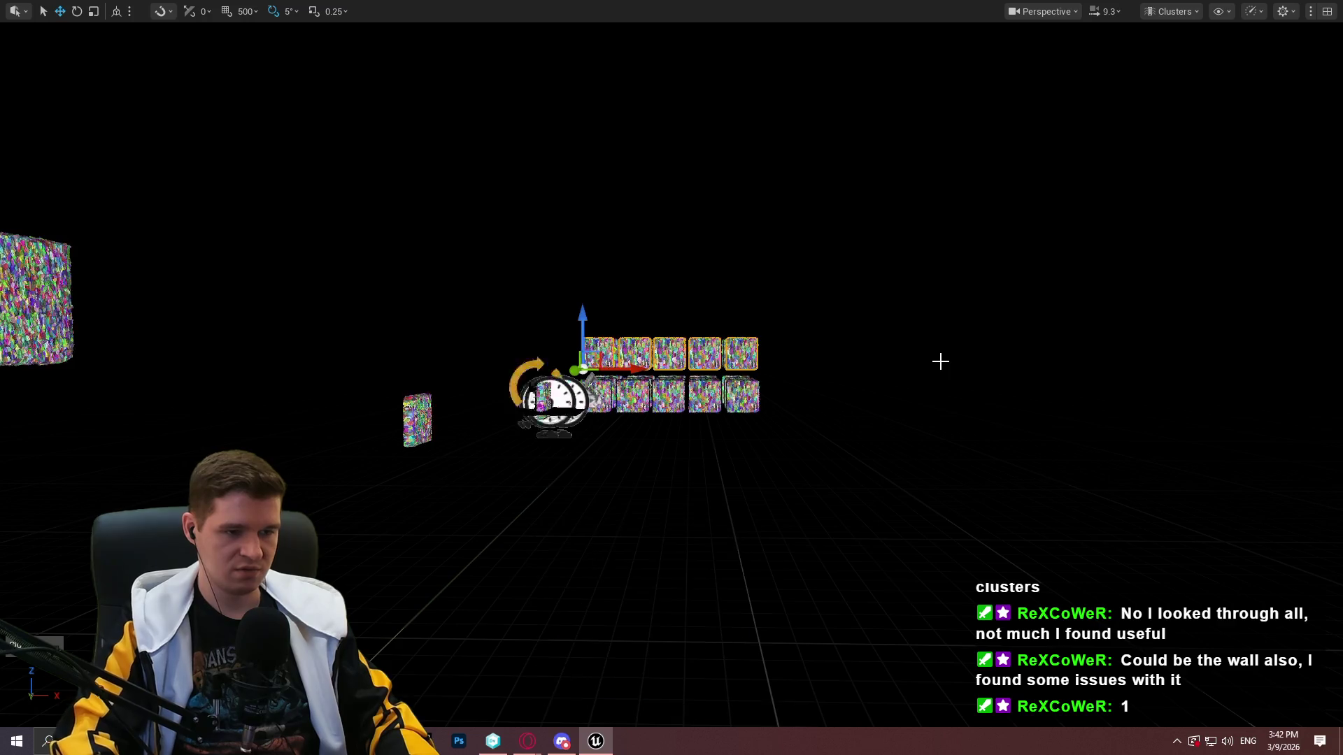
pyautogui.press('w')
pyautogui.scroll(-10, 672, 378)
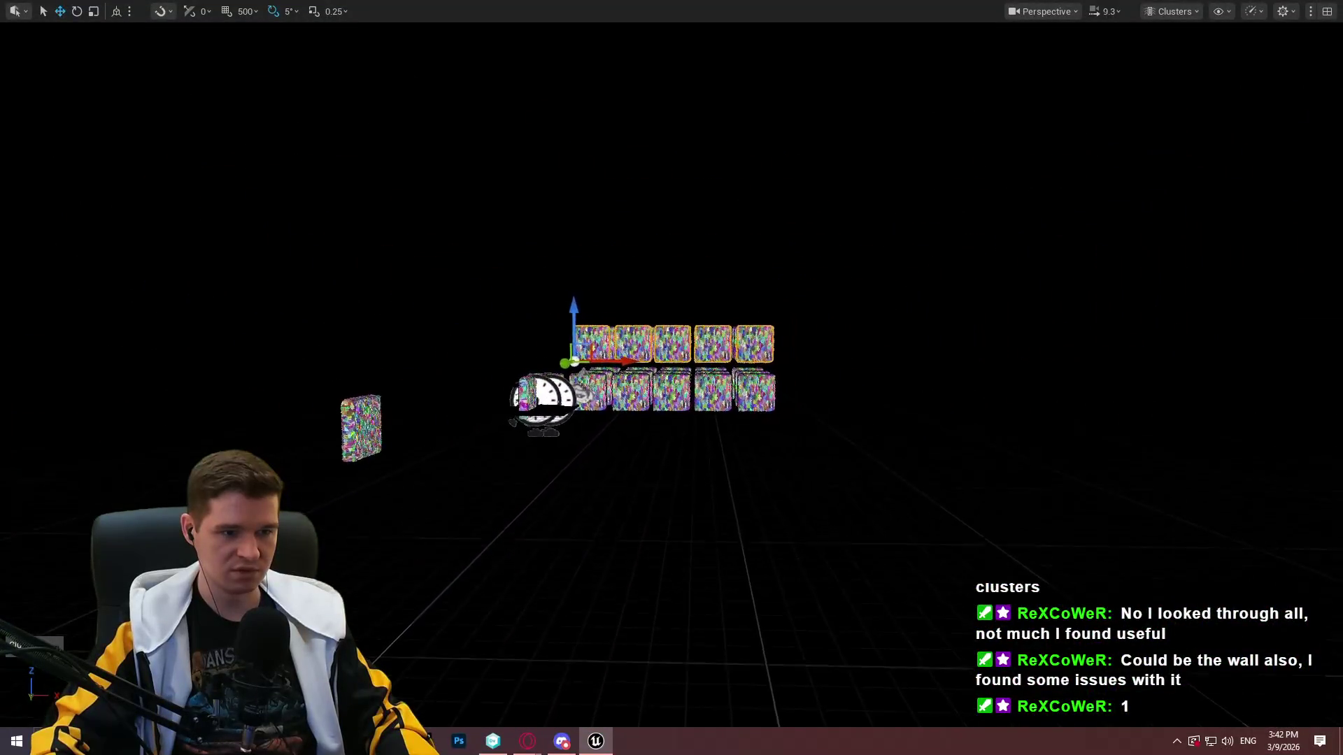
pyautogui.press('d')
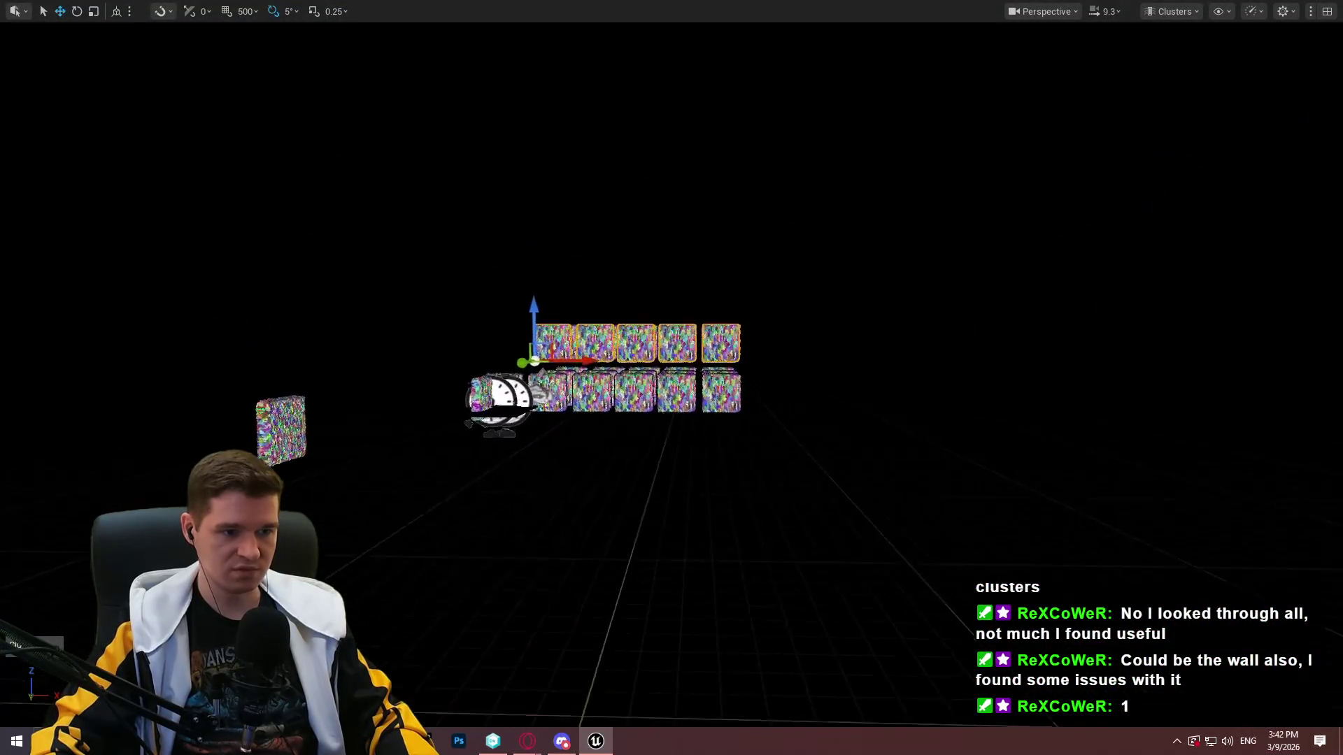
pyautogui.press('w')
# Run r.Nanite.MaxPixelsPerEdge 2 once more and pull the camera back from the cubes
pyautogui.press('`')
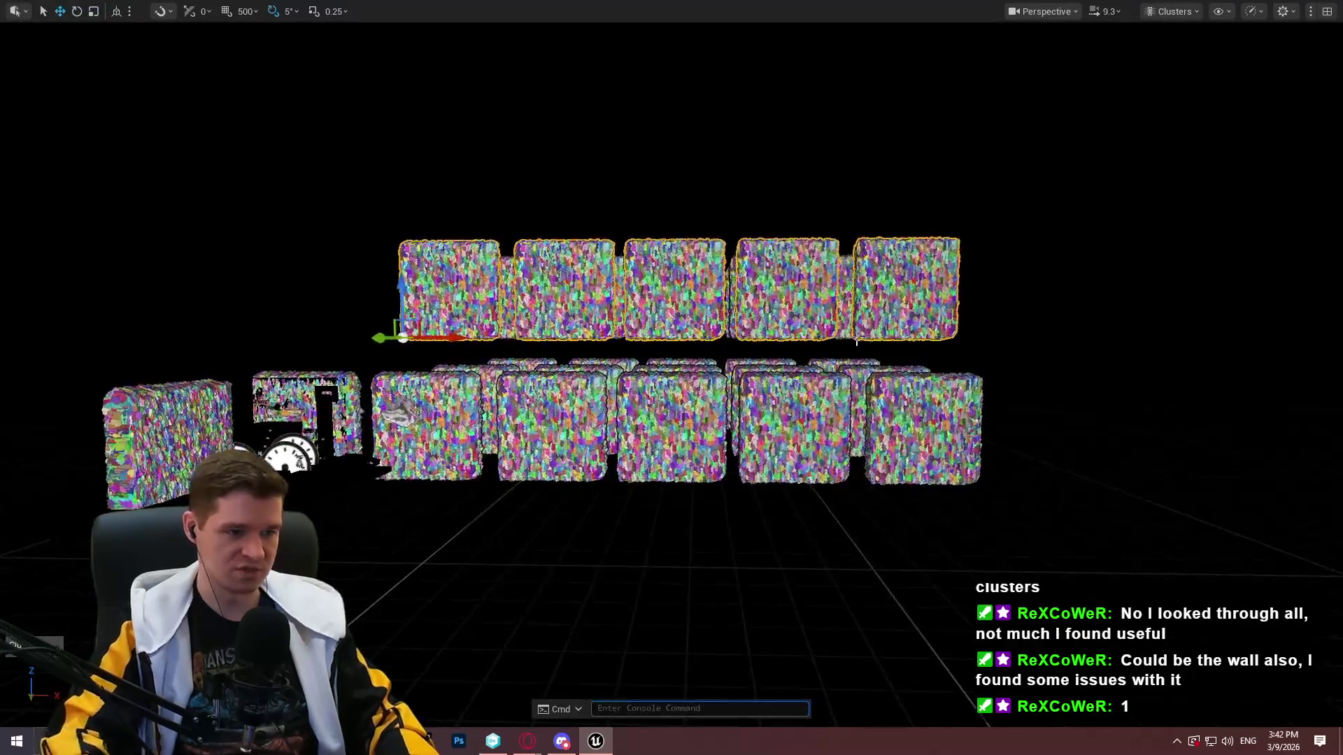
pyautogui.press('Up')
pyautogui.press('Return')
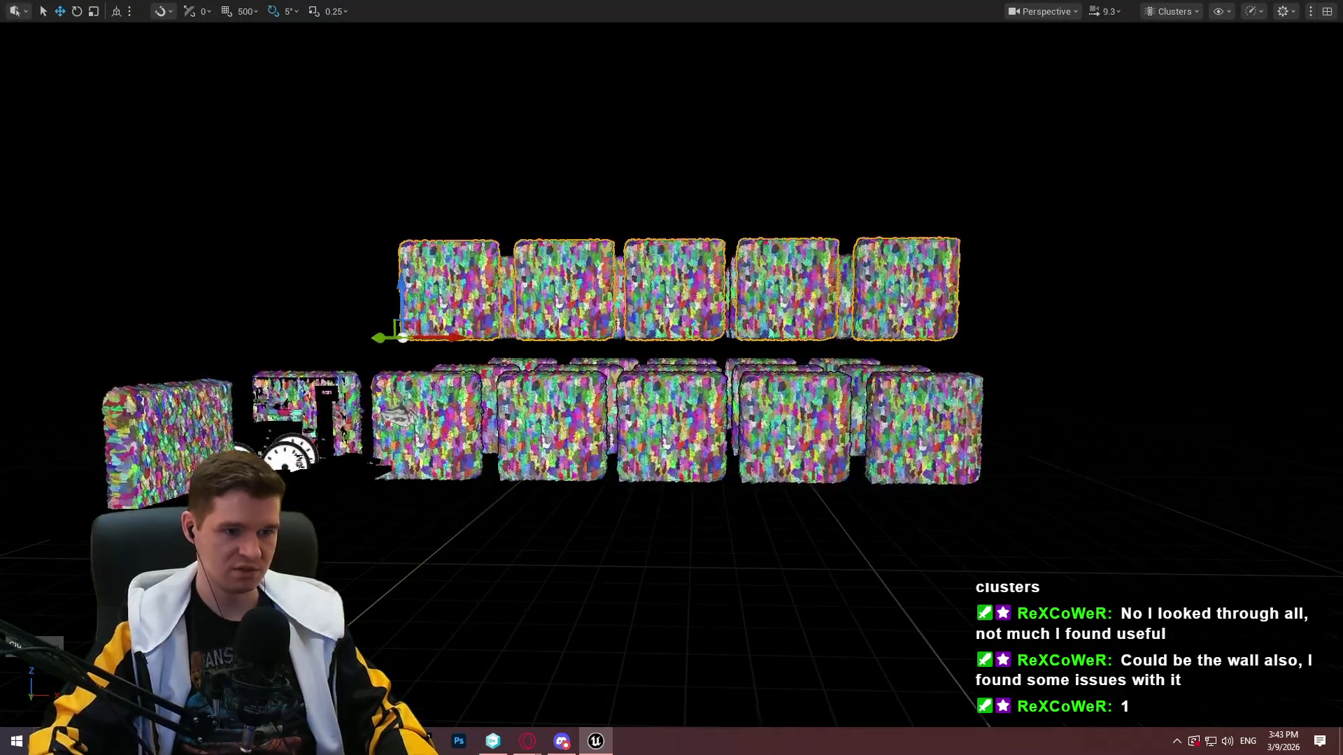
pyautogui.press('s')
pyautogui.press('s')
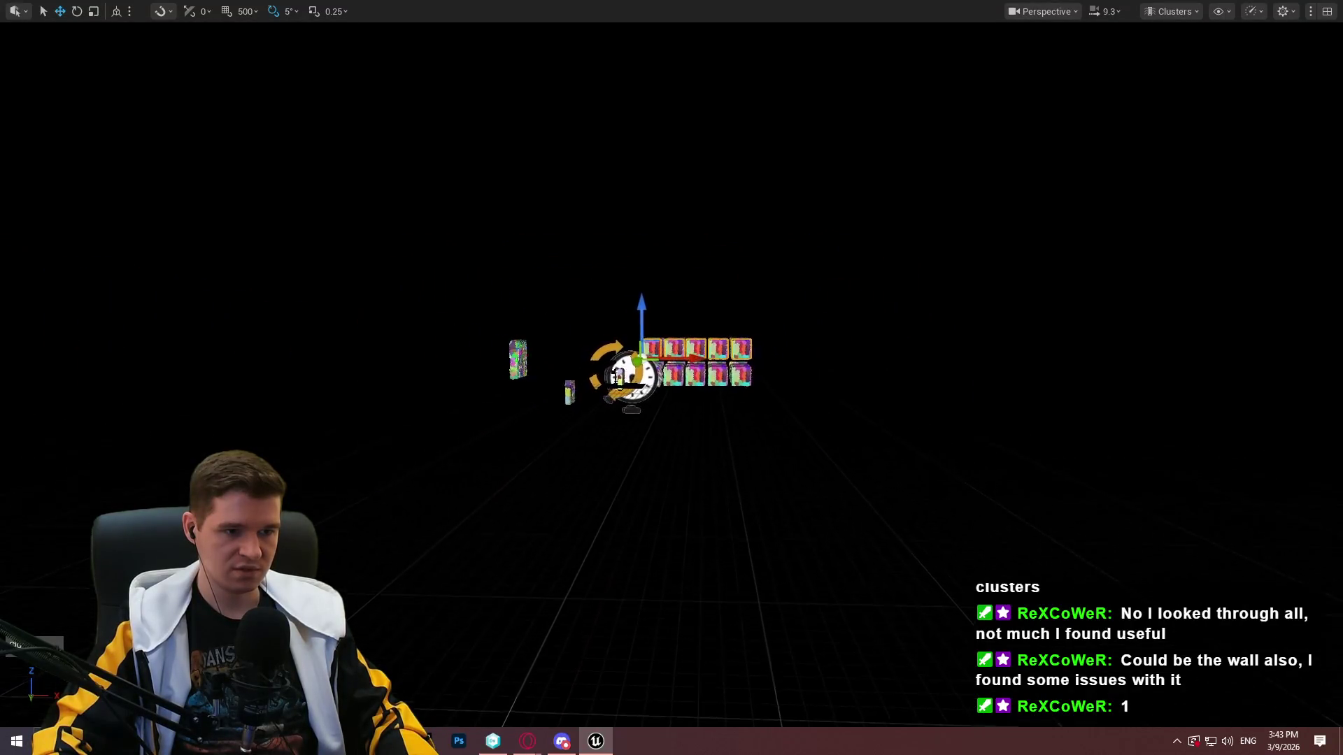
pyautogui.press('s')
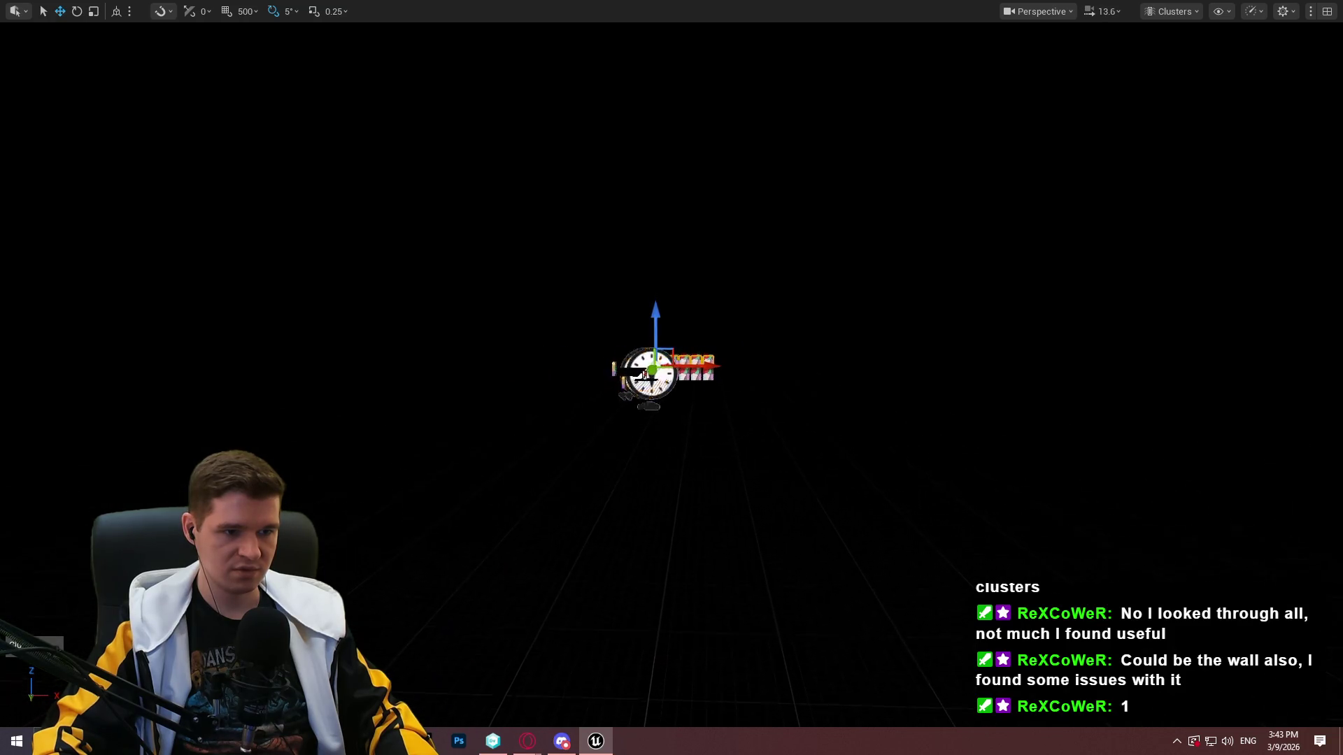
# Switch the viewport to Lit and fly around to inspect the stone walls
pyautogui.click(1152, 14)
pyautogui.click(1179, 65)
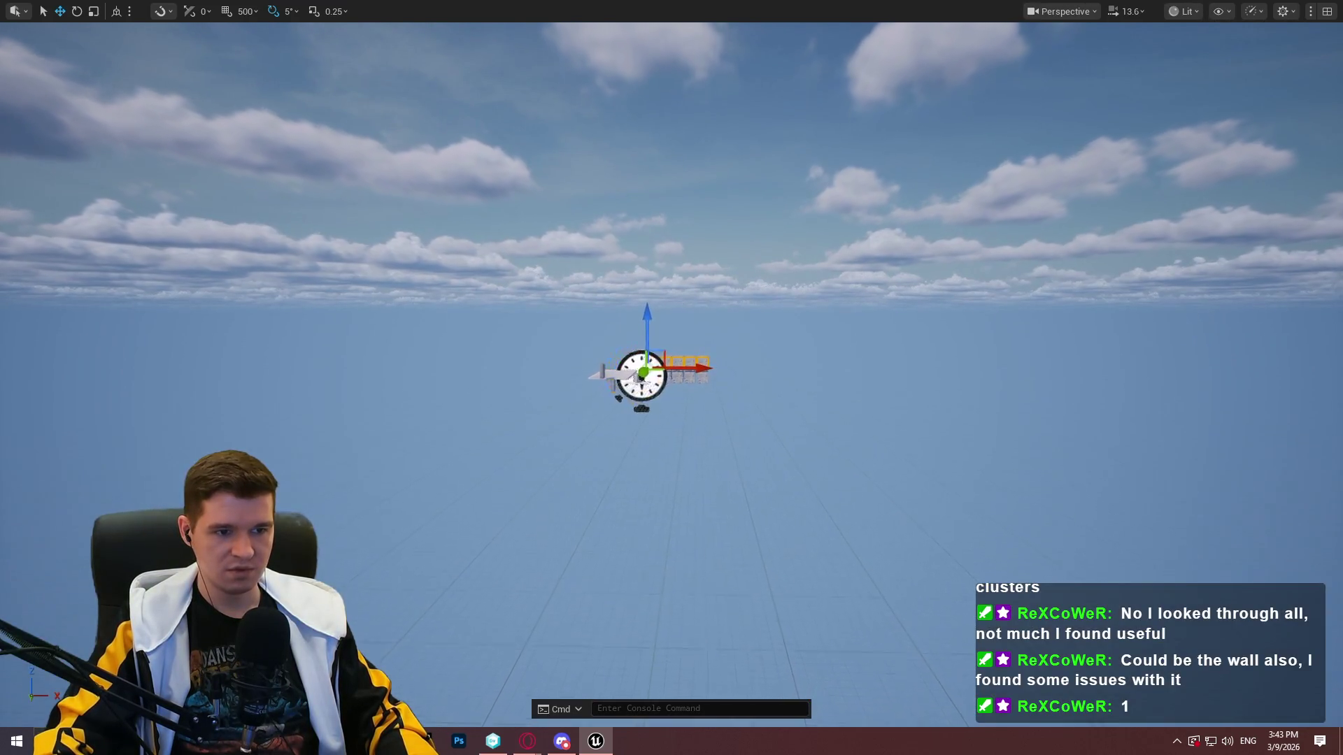
pyautogui.scroll(1, 671, 377)
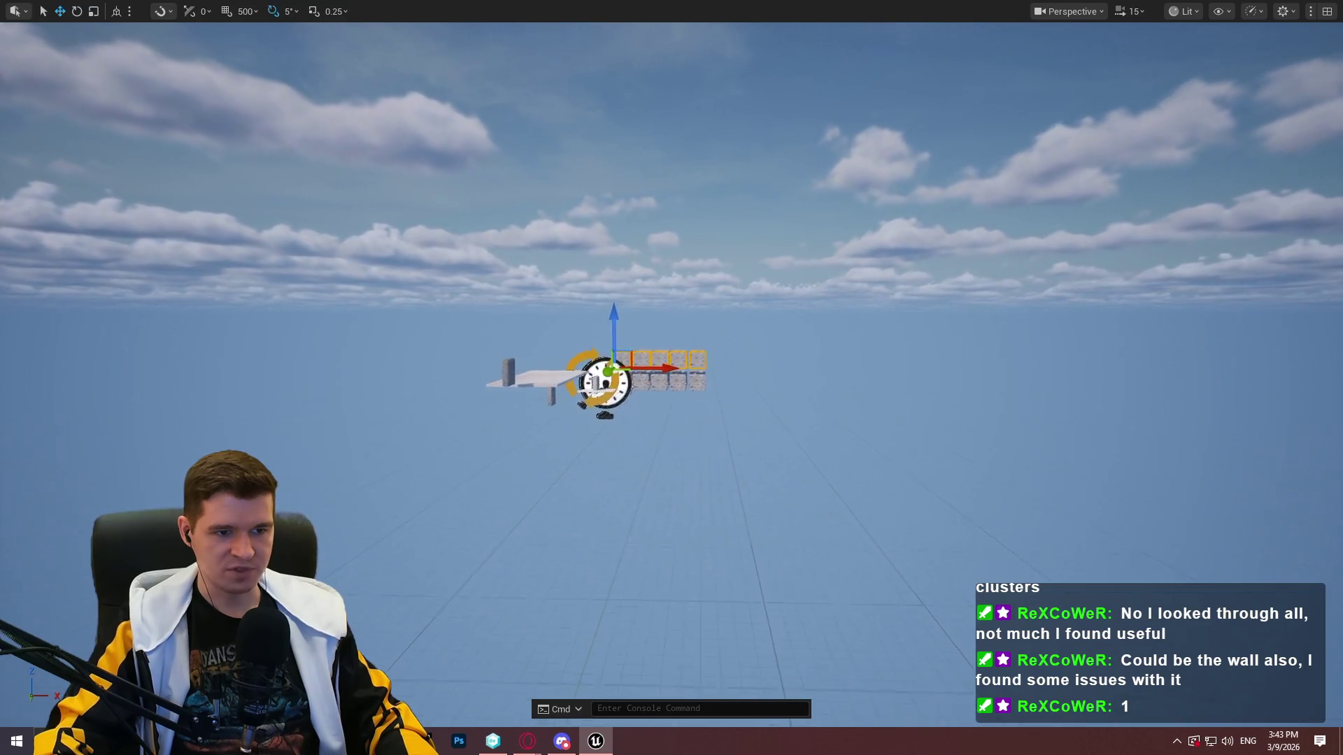
pyautogui.press('w')
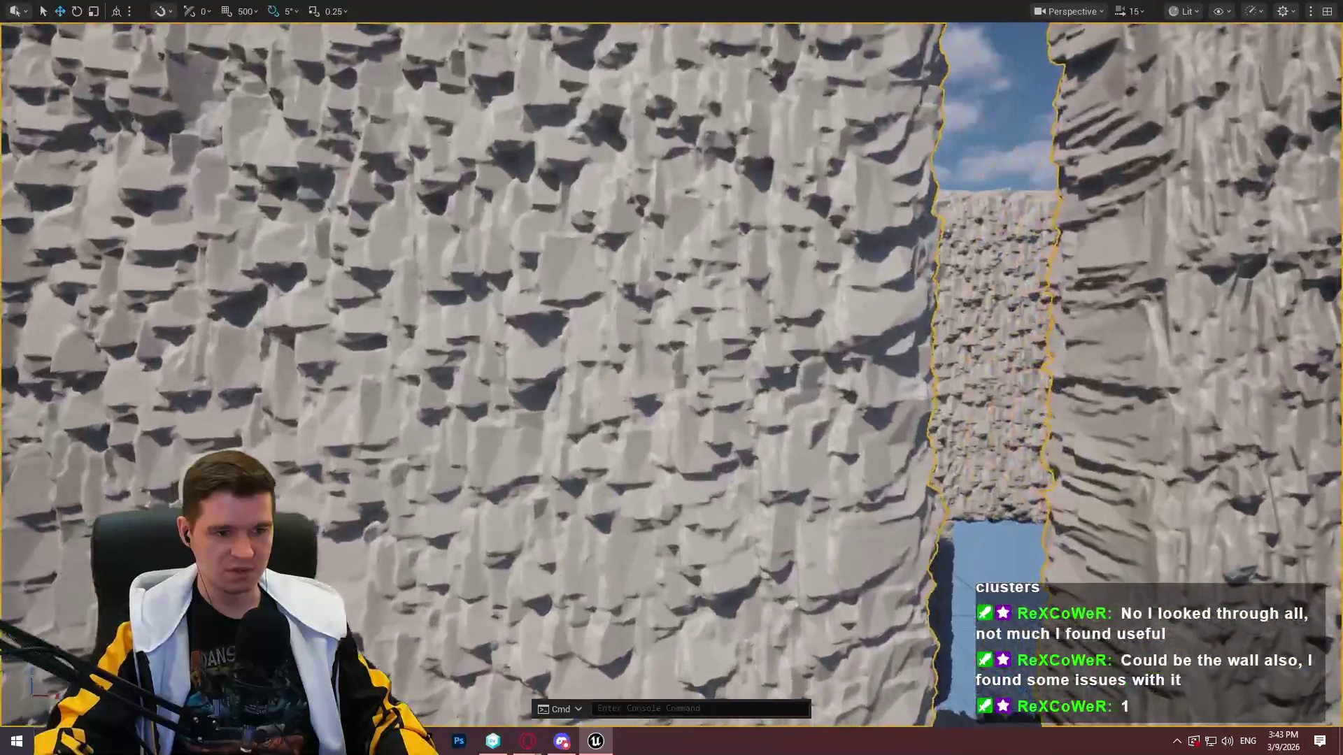
pyautogui.scroll(-2, 671, 378)
pyautogui.scroll(-2, 671, 378)
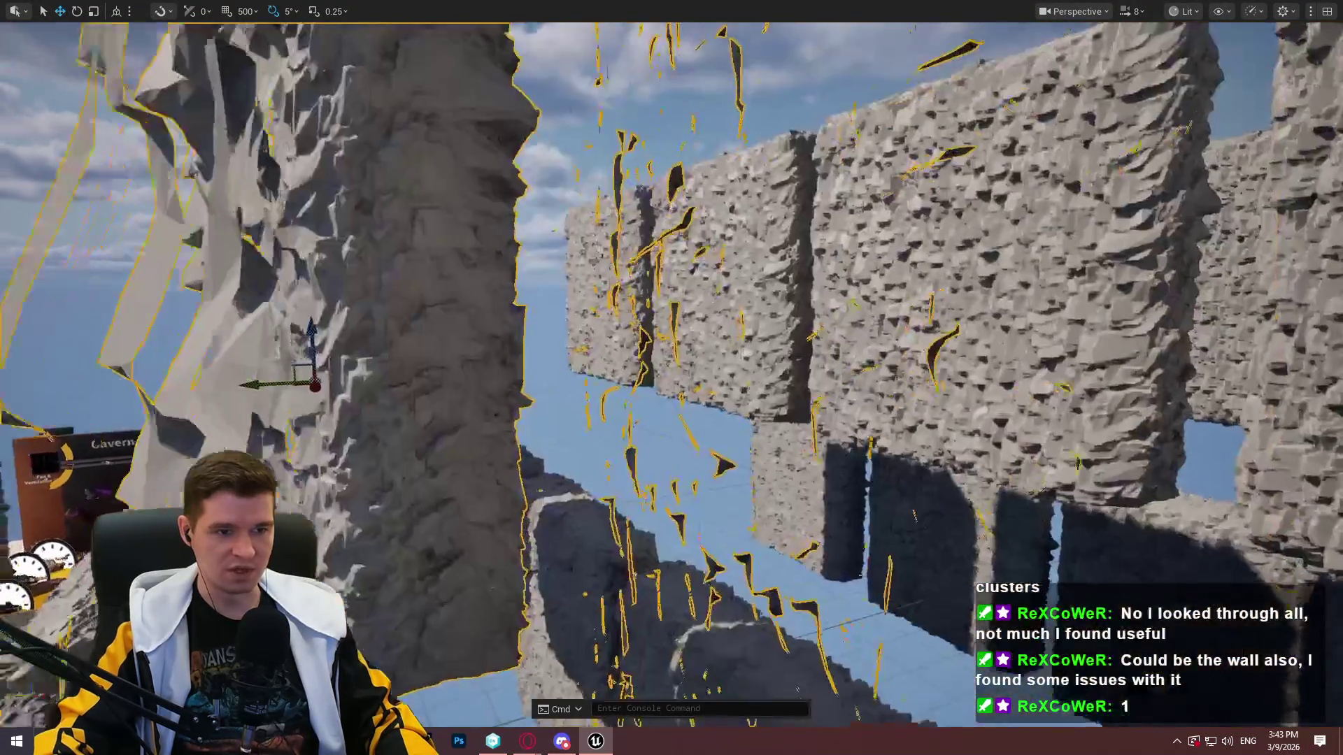
pyautogui.press('s')
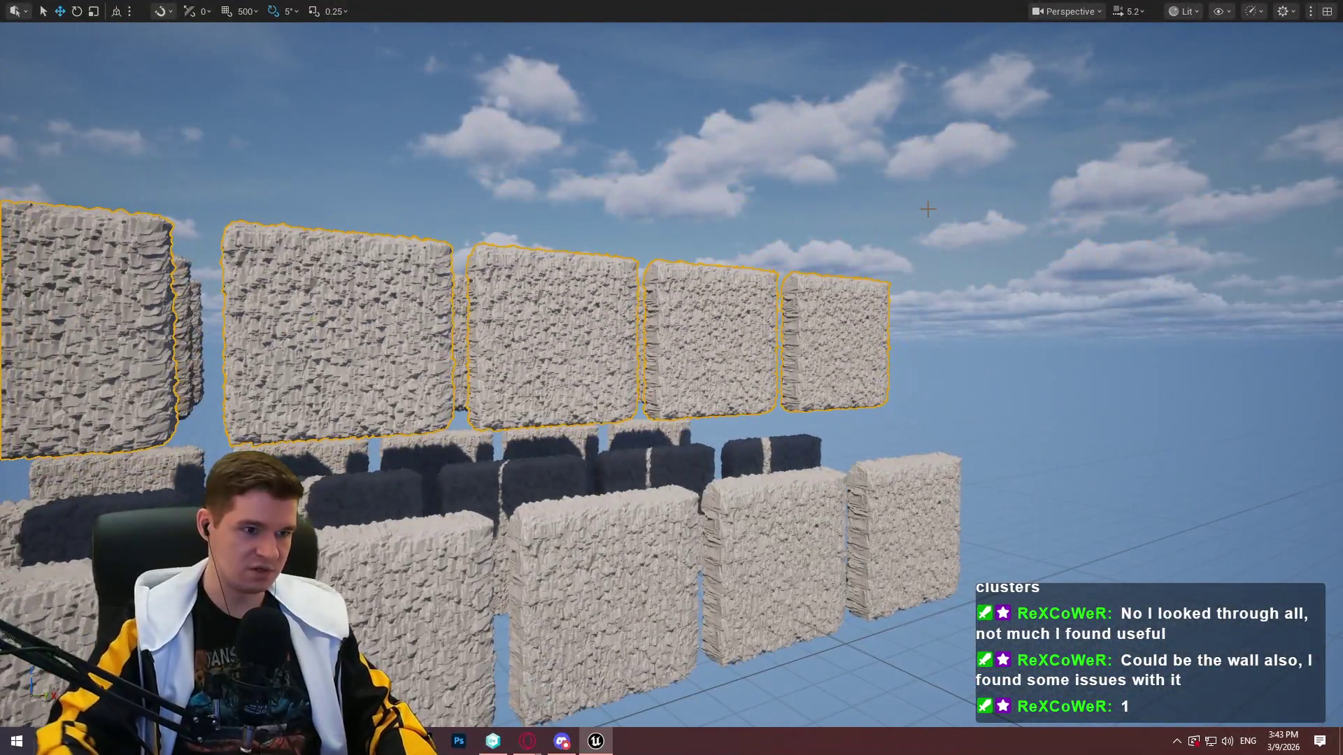
pyautogui.moveTo(928, 209); pyautogui.dragTo(818, 200)
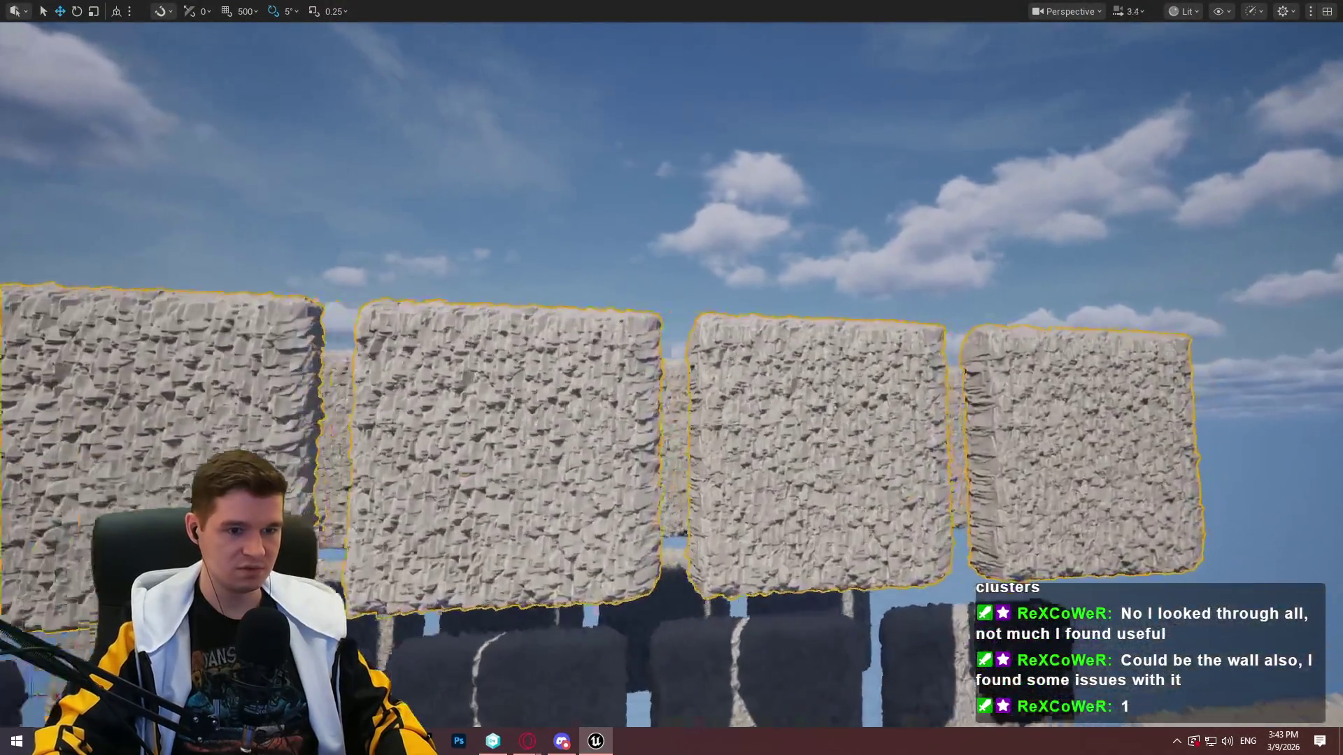
pyautogui.press('w')
pyautogui.scroll(-2, 671, 378)
pyautogui.moveTo(672, 378)
pyautogui.mouseDown()
pyautogui.moveTo(784, 371)
pyautogui.moveTo(825, 349)
pyautogui.moveTo(511, 381)
pyautogui.moveTo(755, 377)
pyautogui.moveTo(567, 378)
pyautogui.moveTo(742, 378)
pyautogui.moveTo(721, 377)
pyautogui.mouseUp()
# Leave fullscreen, close the editor by dismissing the save prompt, and view the pending changes
pyautogui.press('F11')
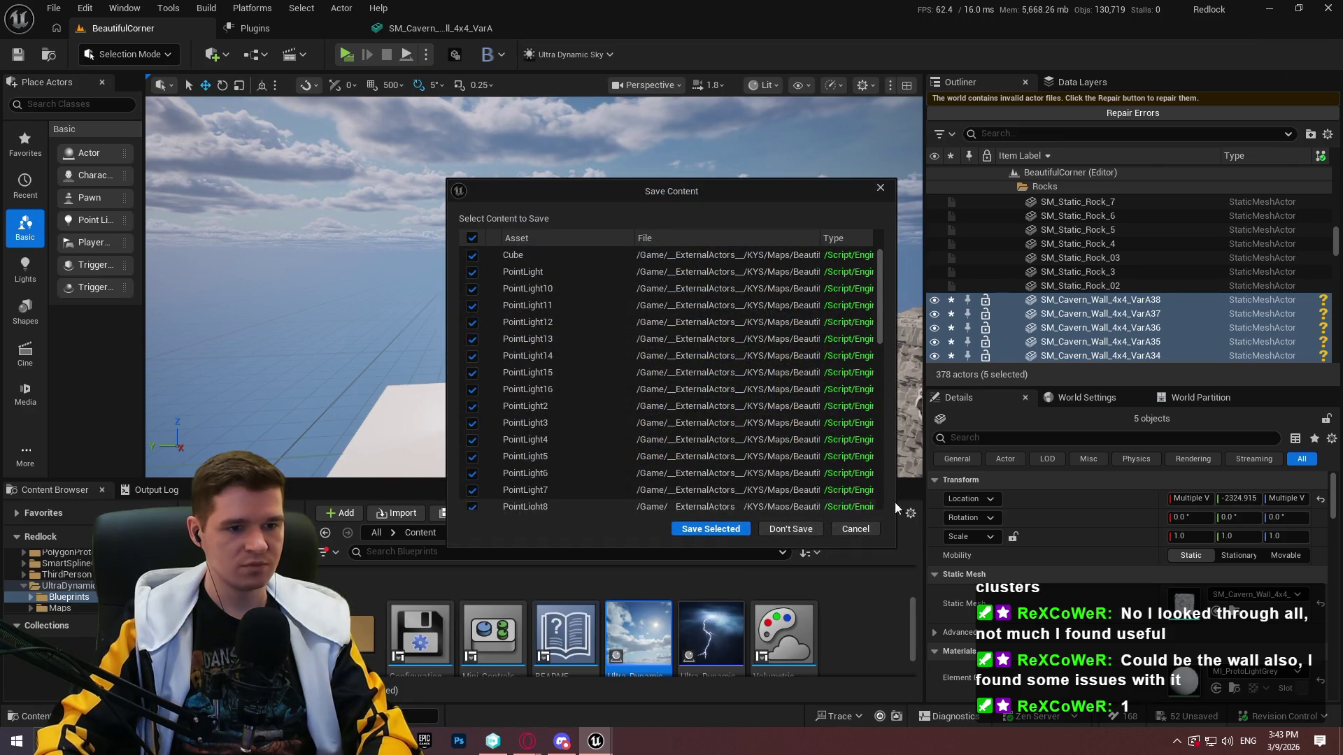
pyautogui.click(784, 534)
pyautogui.click(55, 84)
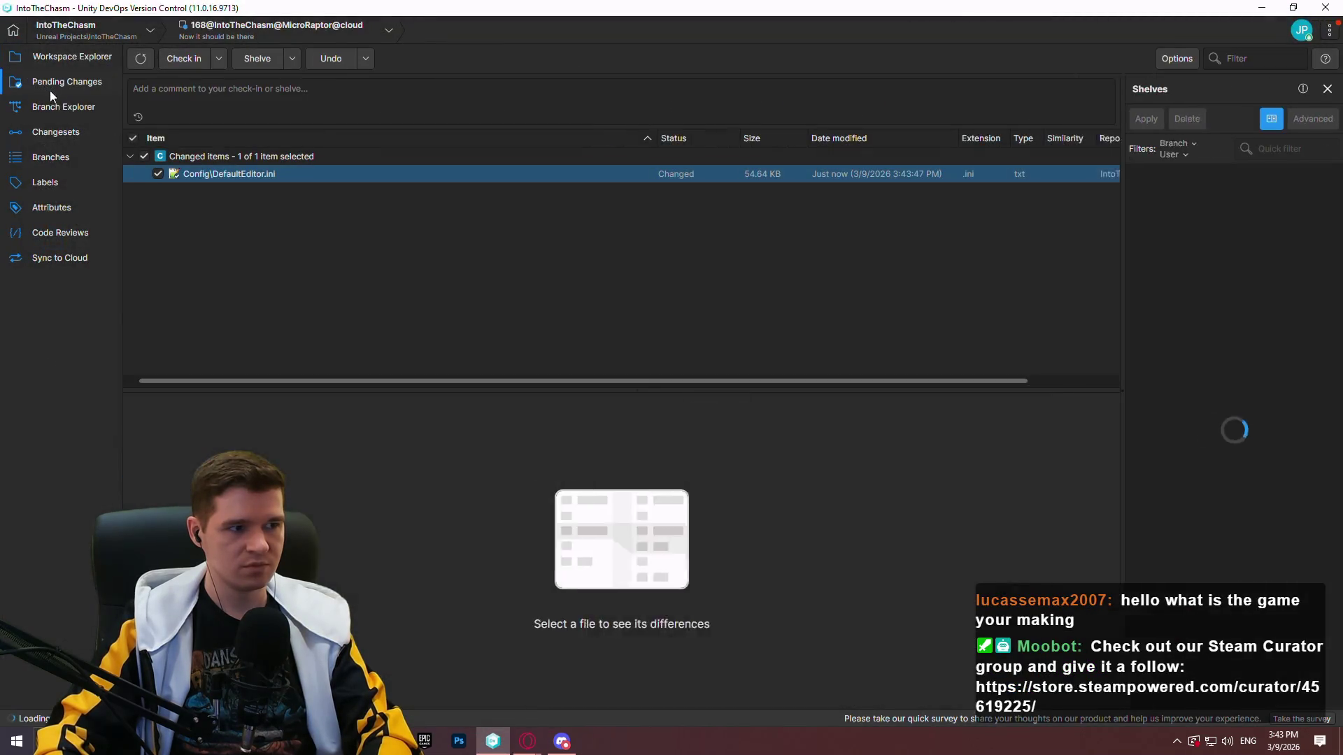
# Undo the pending DefaultEditor.ini change and confirm
pyautogui.rightClick(266, 174)
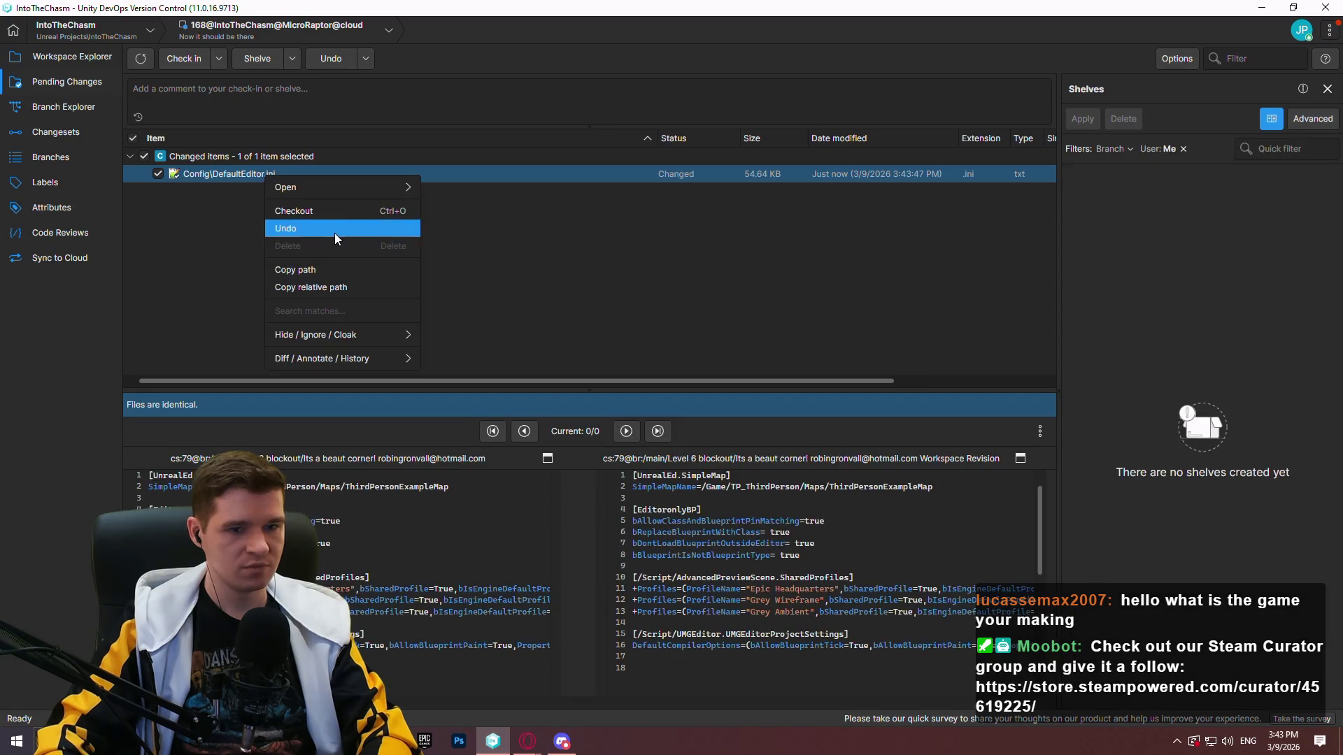
pyautogui.click(334, 229)
pyautogui.click(712, 393)
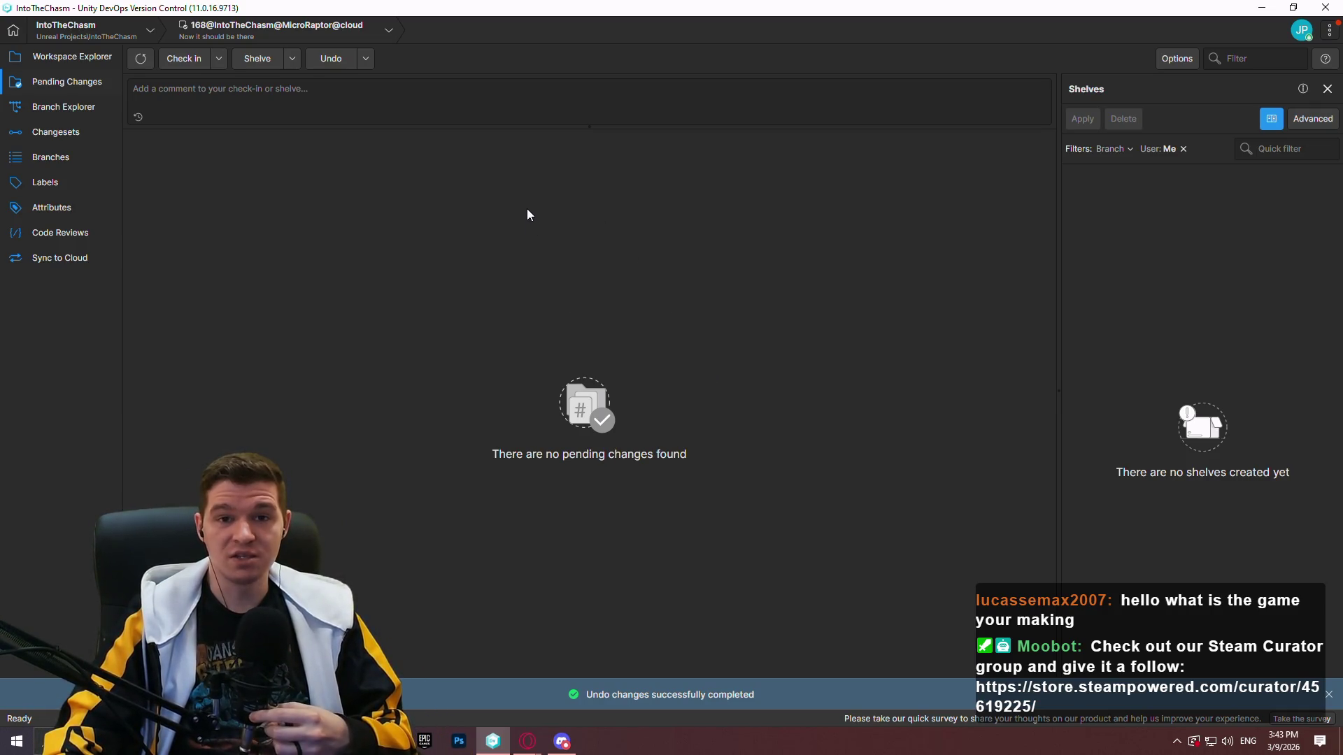
# Switch the workspace to the Star Creator Setup changeset from the Branch Explorer
pyautogui.click(70, 108)
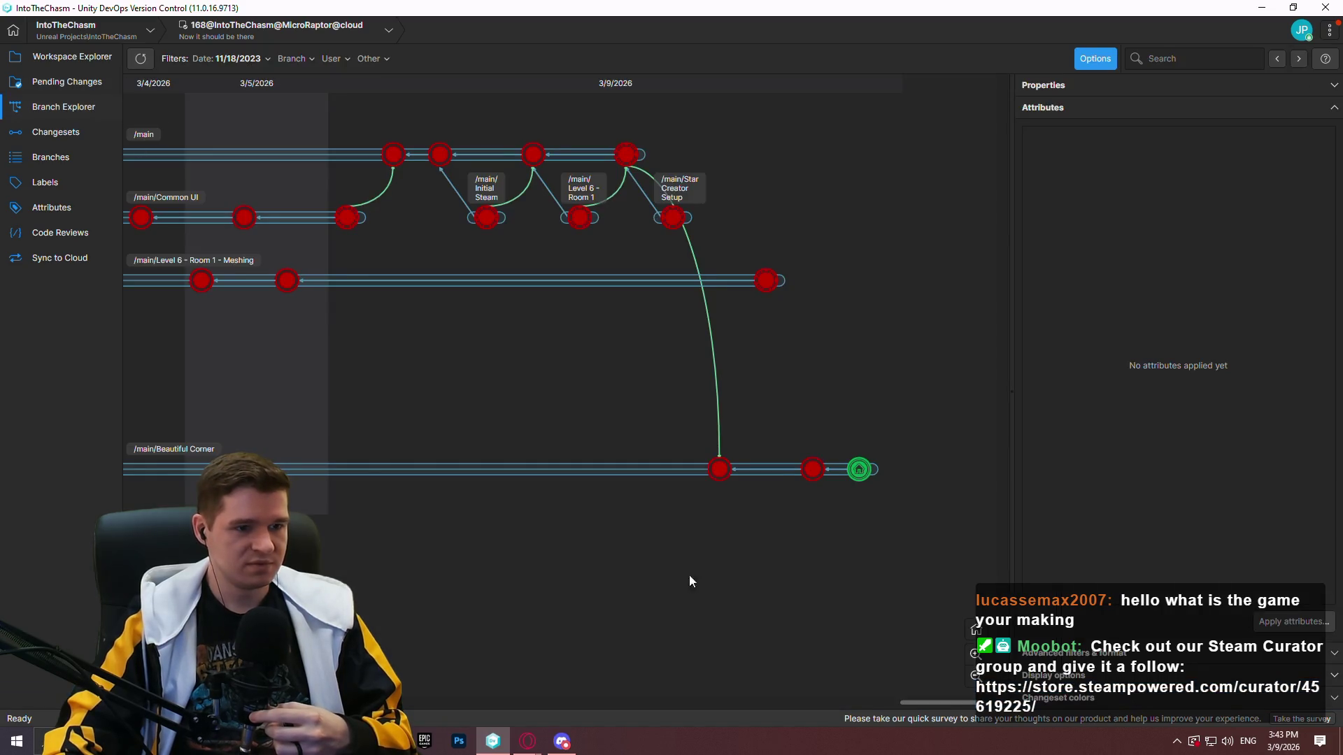
pyautogui.rightClick(678, 227)
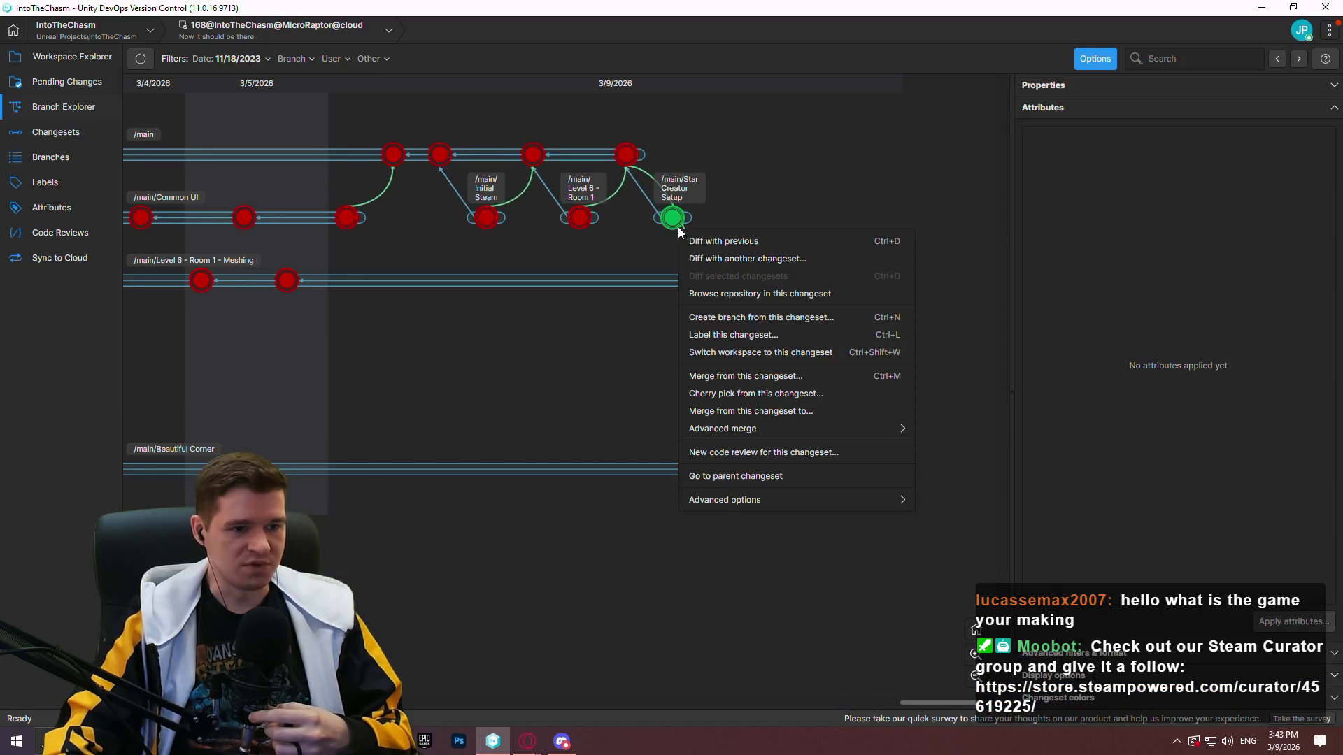
pyautogui.click(733, 344)
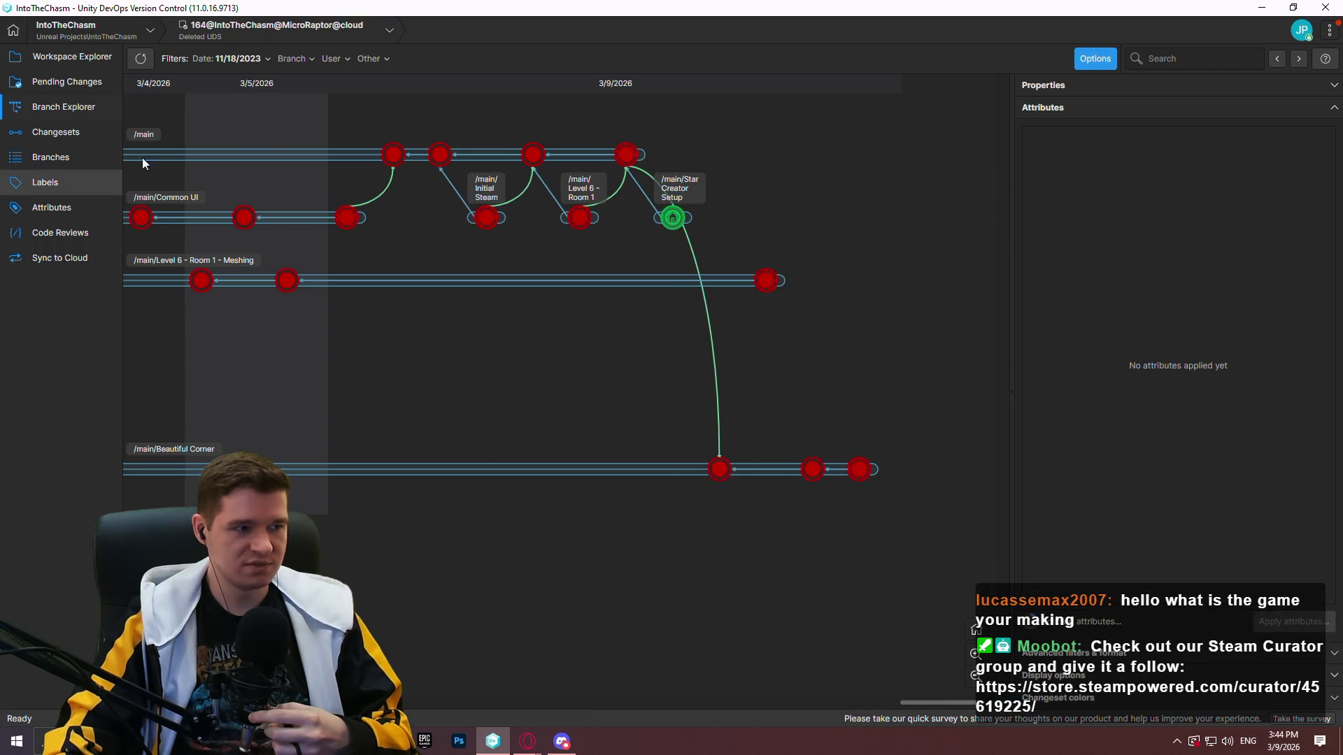
# Show the Workspace Explorer and bring the Redlock Asset List spreadsheet to the front
pyautogui.click(77, 57)
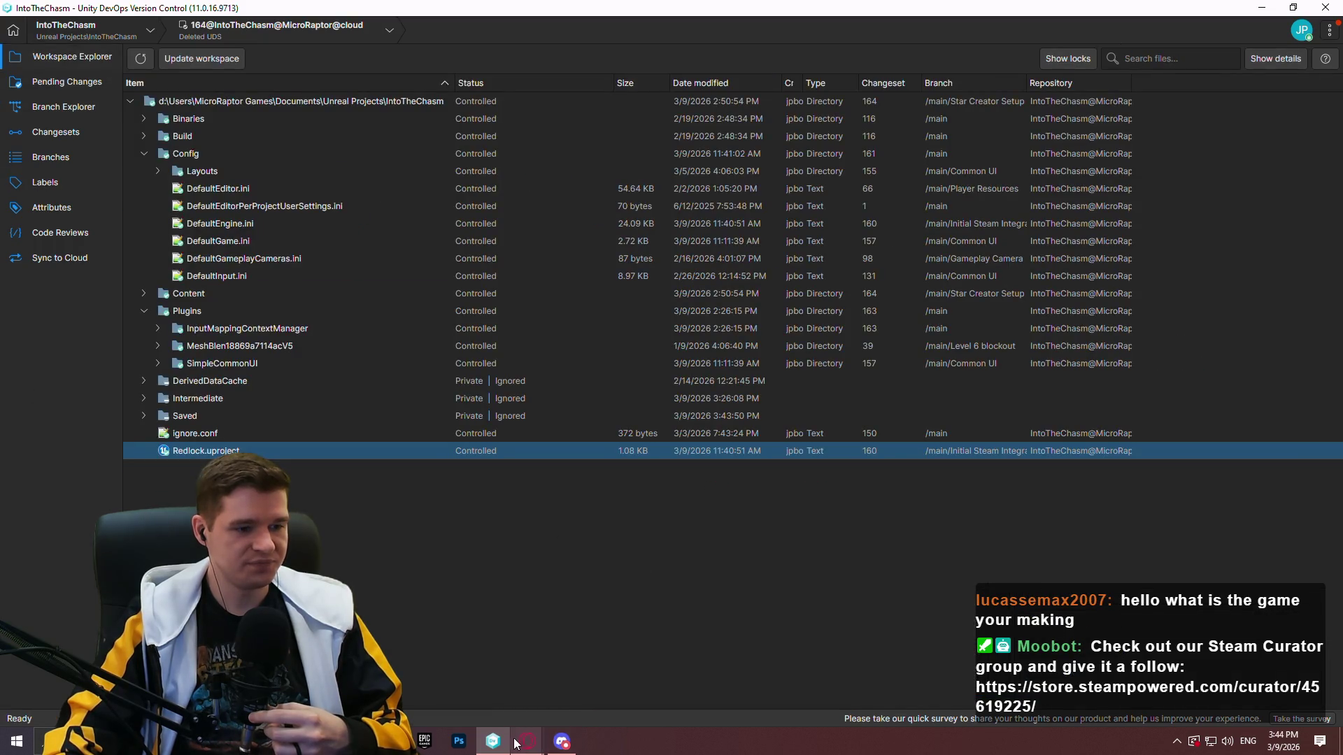
pyautogui.moveTo(518, 743)
pyautogui.click(637, 707)
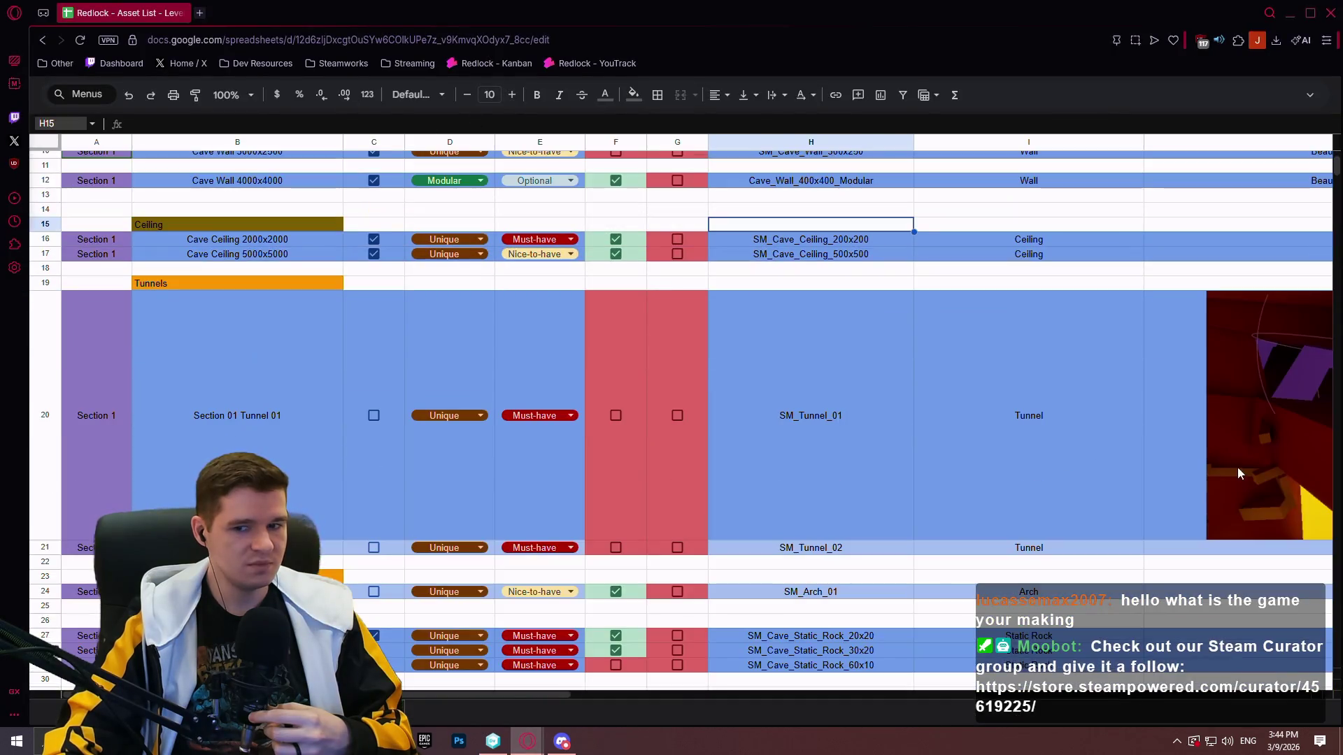
pyautogui.click(892, 578)
pyautogui.scroll(3, 755, 500)
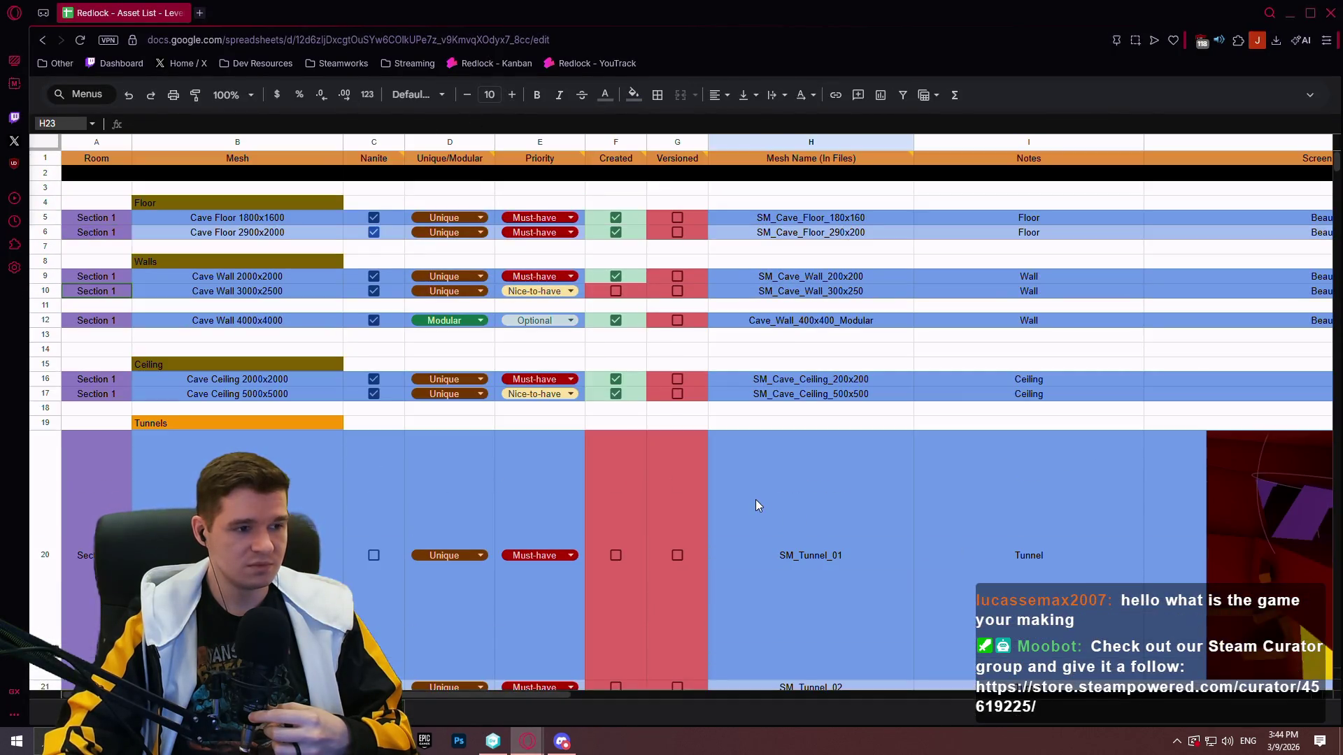
pyautogui.click(758, 503)
pyautogui.click(968, 495)
pyautogui.scroll(-3, 887, 527)
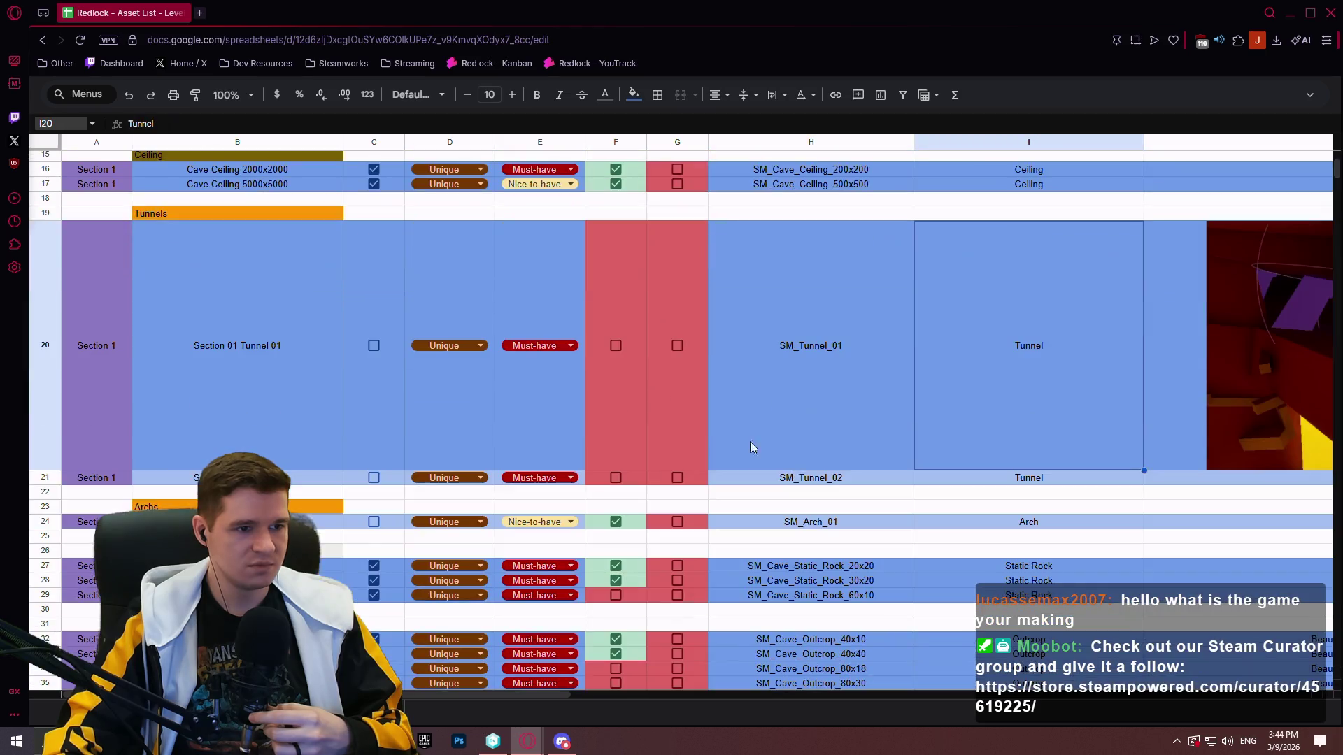
pyautogui.scroll(-2, 750, 442)
pyautogui.scroll(-2, 773, 441)
pyautogui.scroll(2, 664, 468)
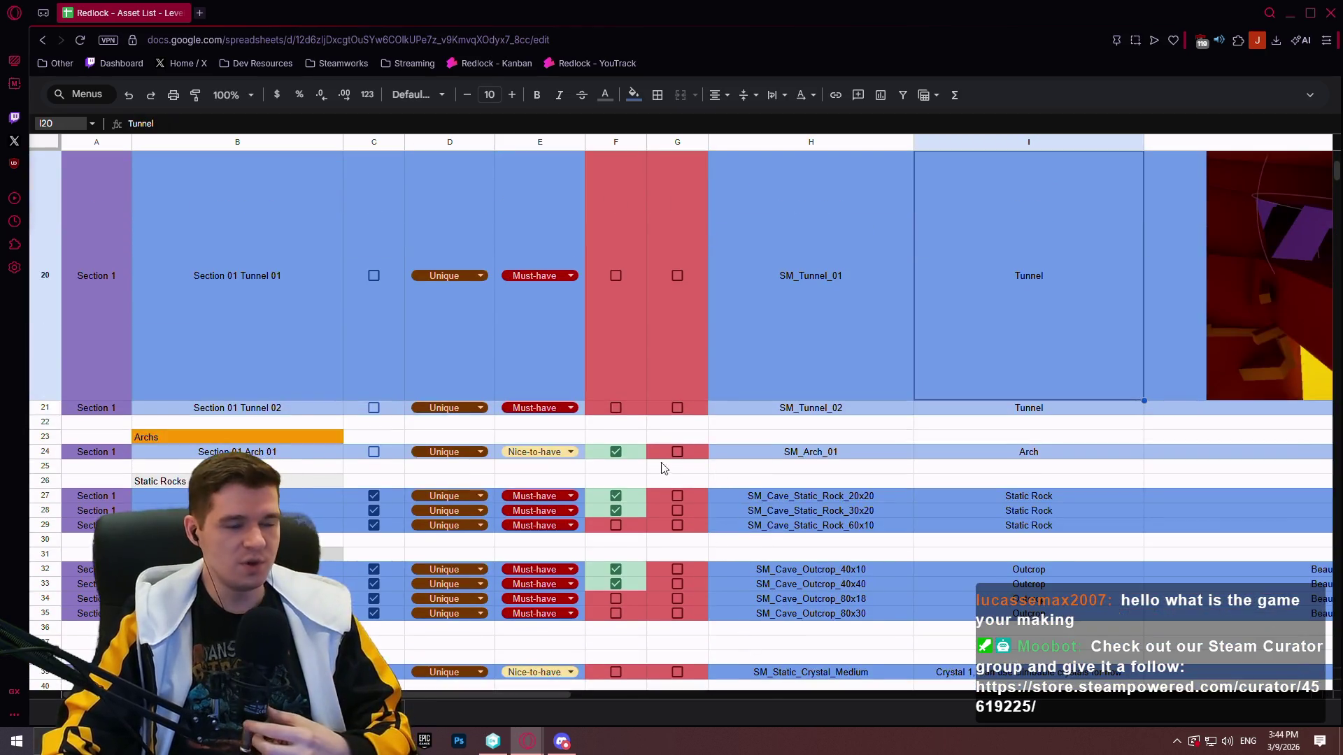
pyautogui.scroll(5, 664, 468)
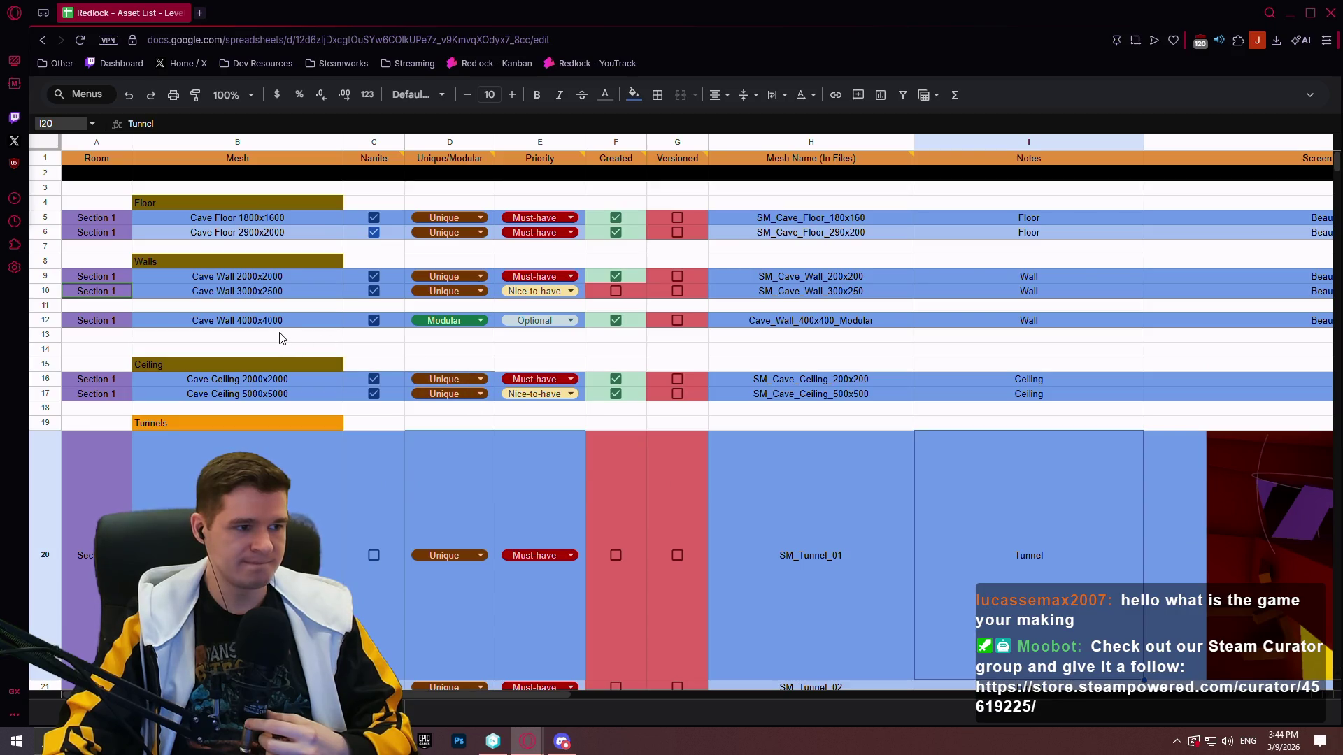
pyautogui.click(278, 339)
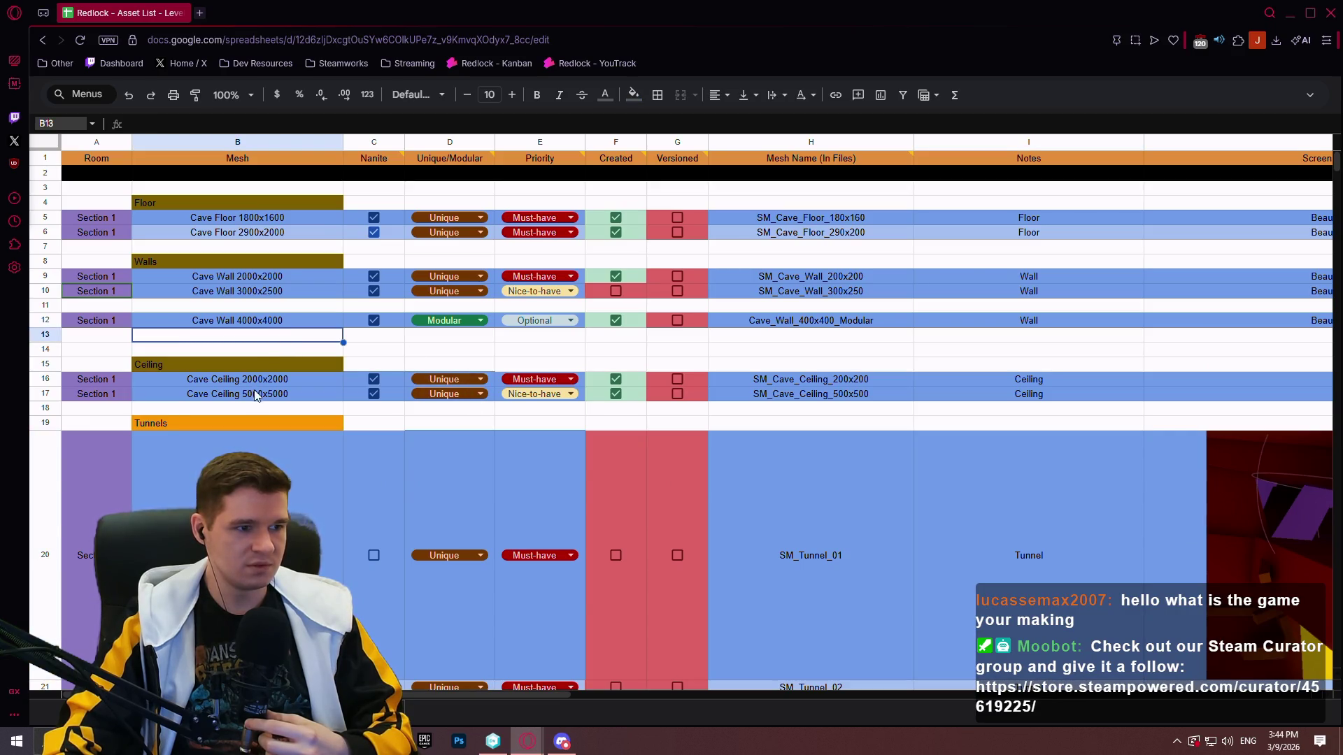
pyautogui.click(423, 338)
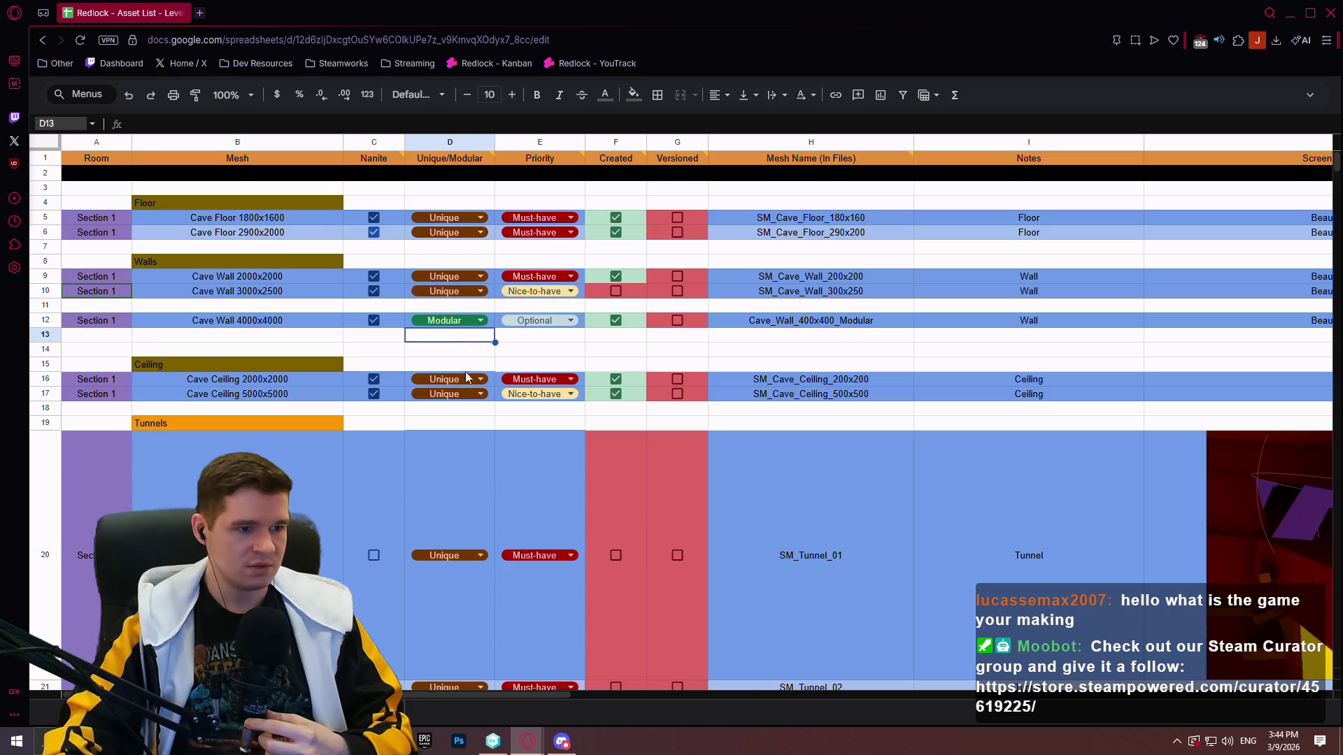
pyautogui.hotkey('ctrl', 'shift', 'pagedown')
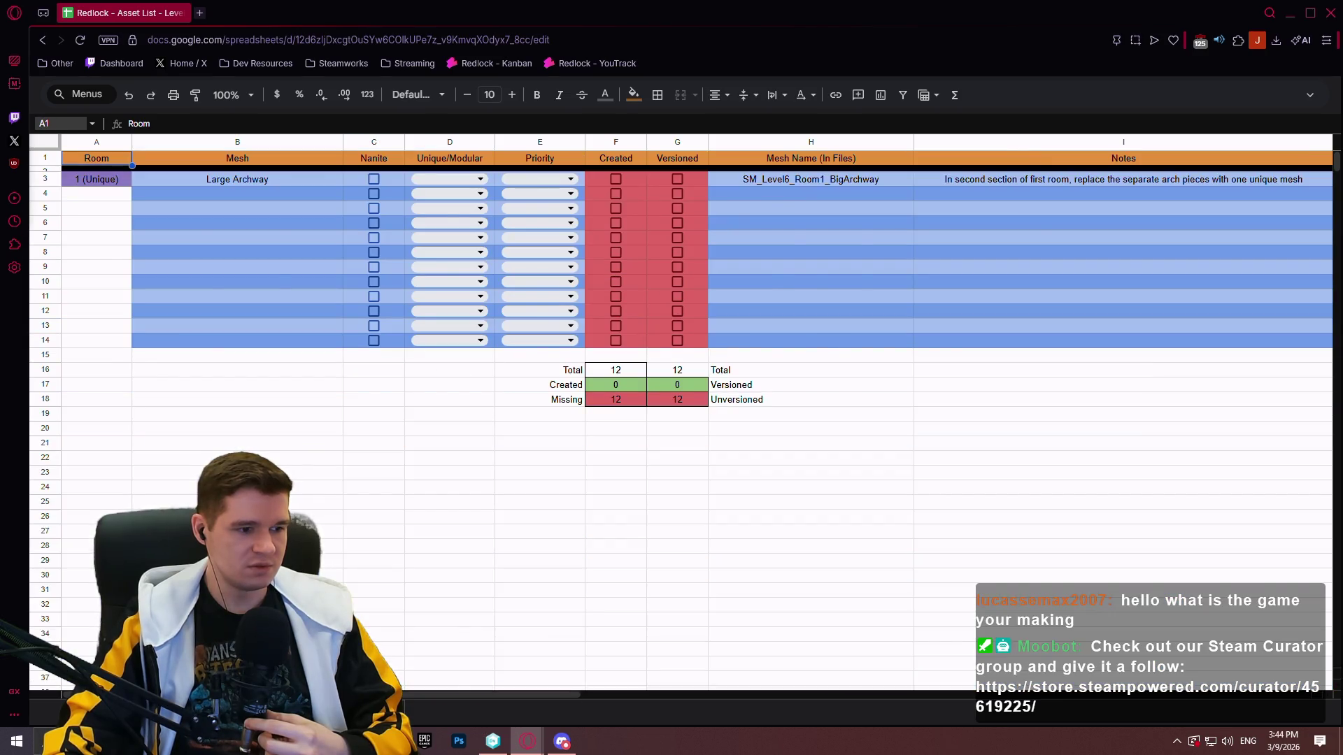
pyautogui.hotkey('ctrl', 'shift', 'pageup')
pyautogui.press('Escape')
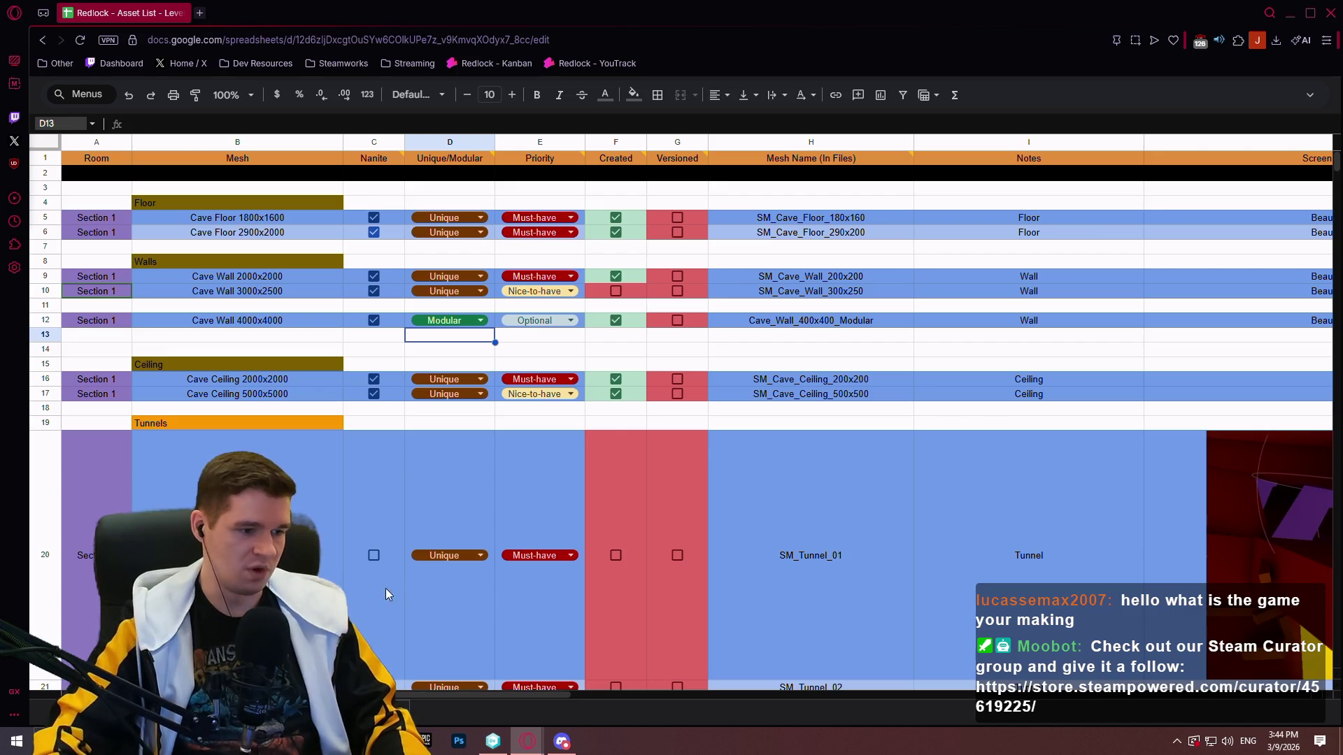
pyautogui.hotkey('ctrl', 'shift', 'pagedown')
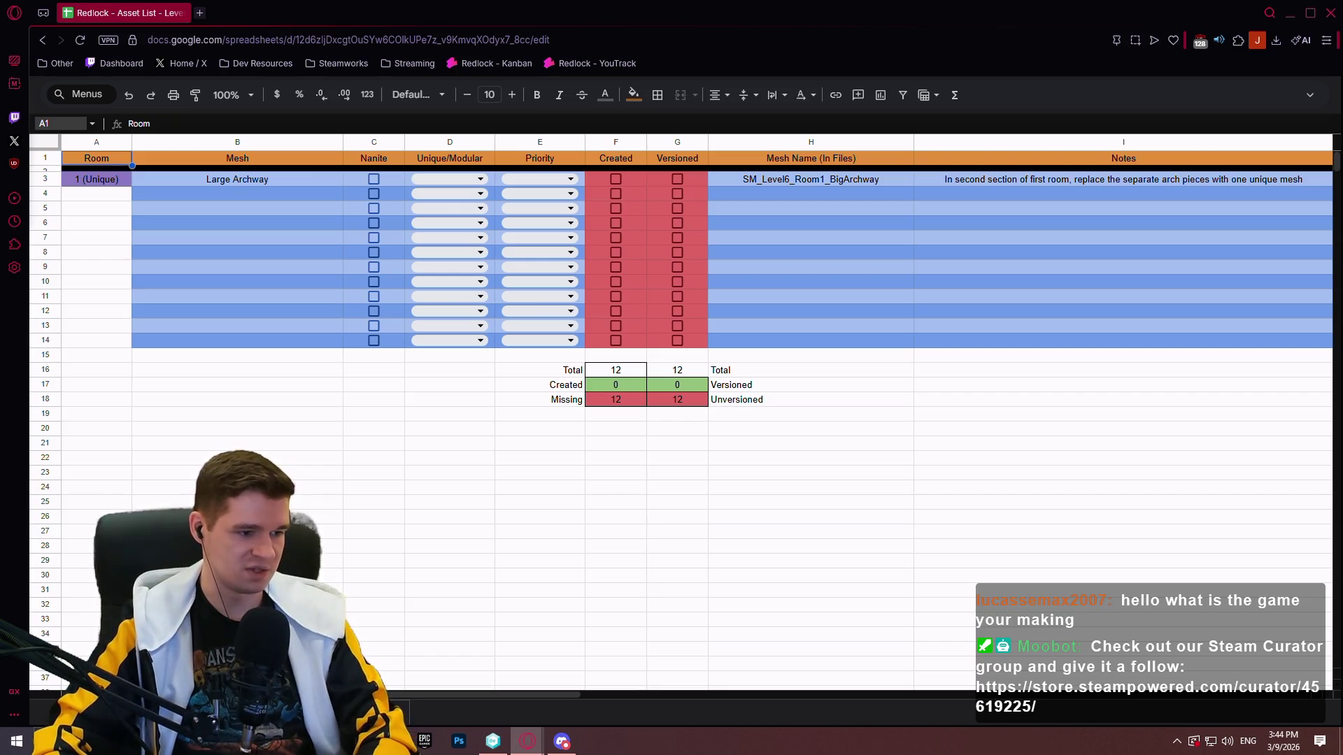
pyautogui.hotkey('ctrl', 'shift', 'pagedown')
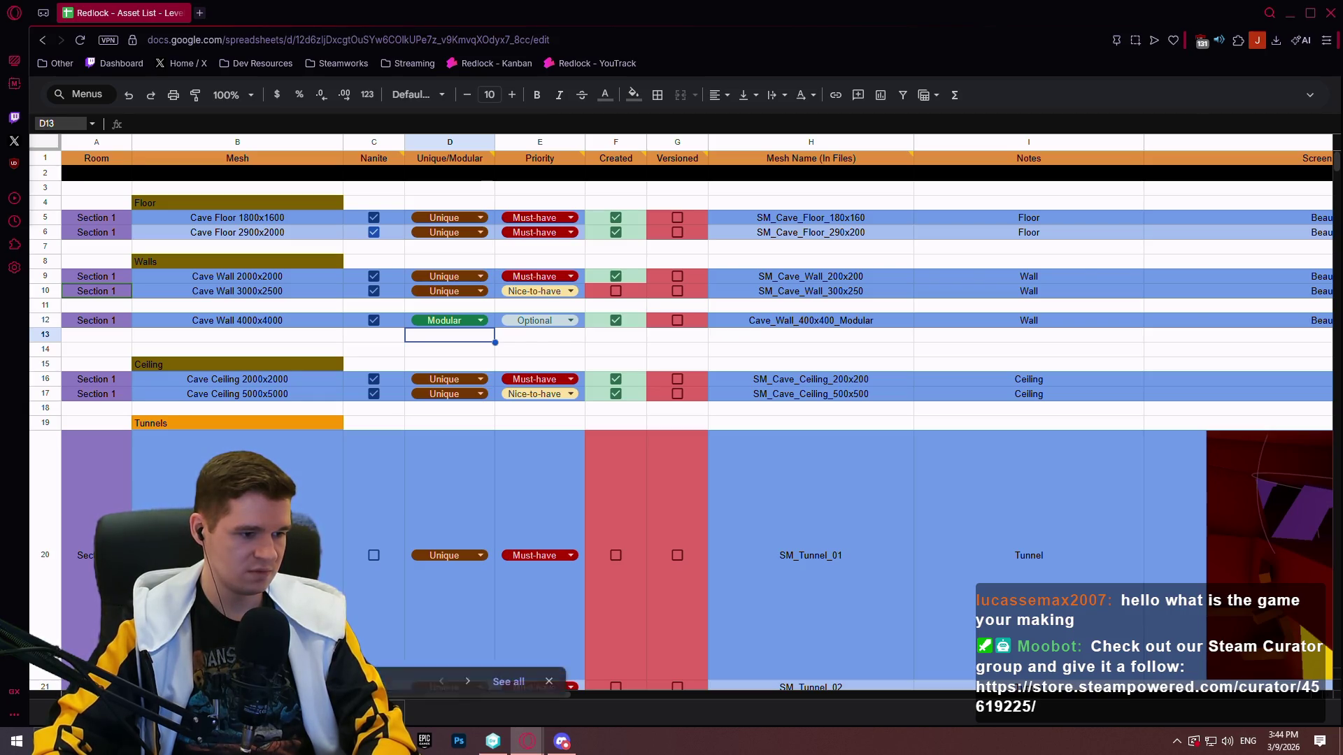
# Set the Large Archway row's Room cell to 'Shared'
pyautogui.hotkey('ctrl', 'shift', 'pagedown')
pyautogui.click(95, 183)
pyautogui.write('Shared')
pyautogui.press('Return')
pyautogui.click(348, 490)
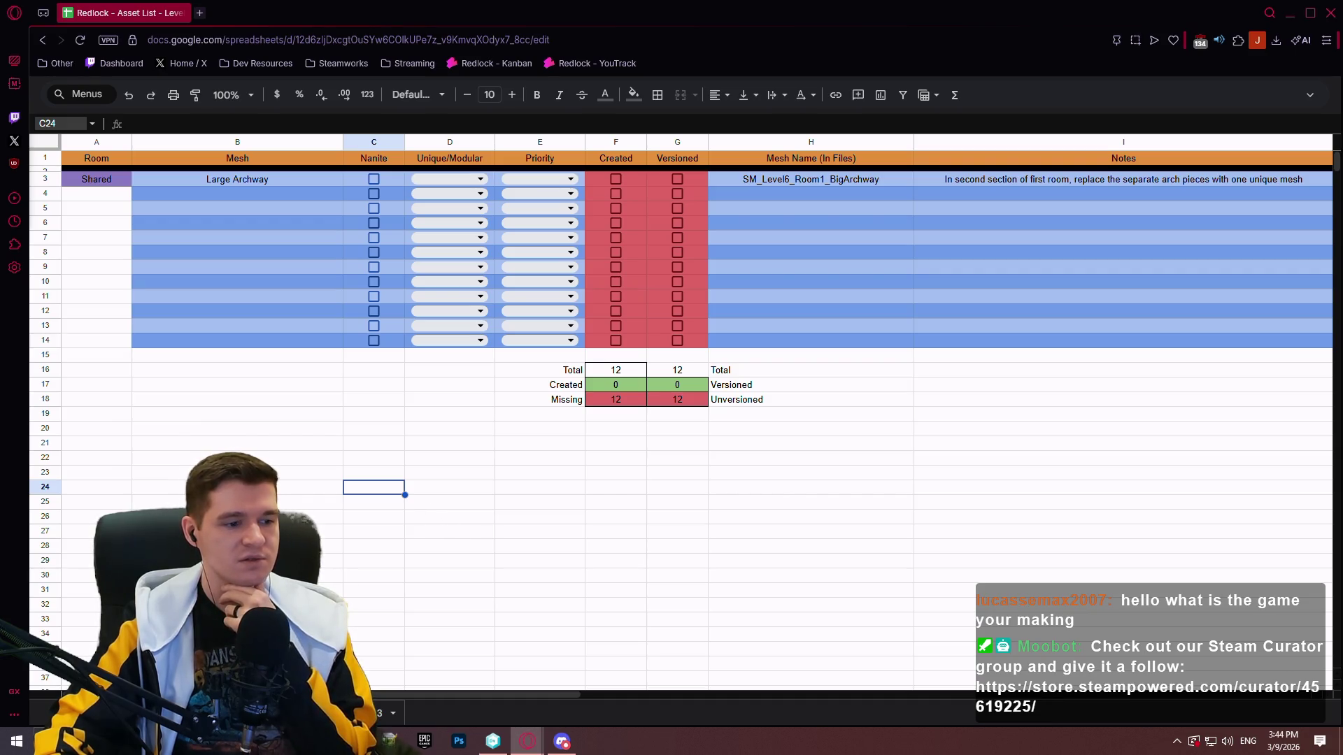
# Return to the cave assets sheet and review the Cave Wall 4000x4000 row
pyautogui.hotkey('ctrl', 'pagedown')
pyautogui.click(540, 464)
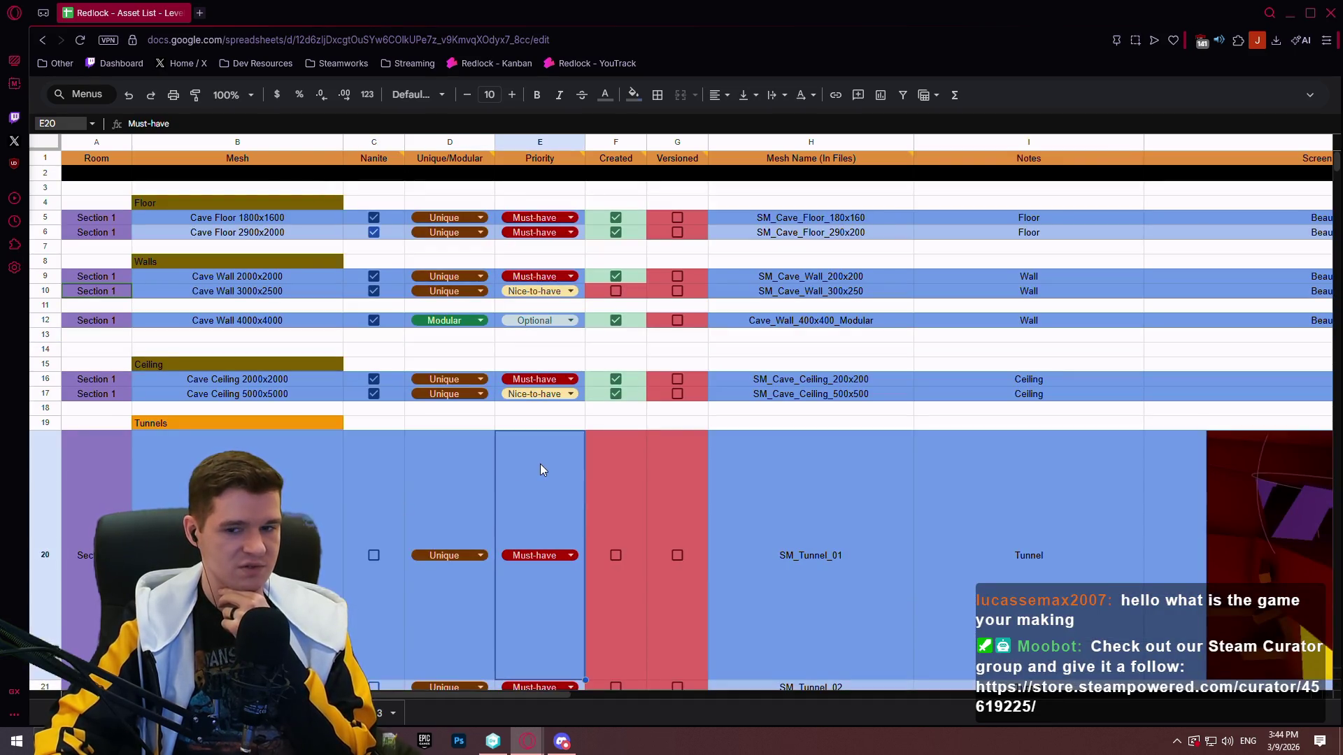
pyautogui.click(263, 324)
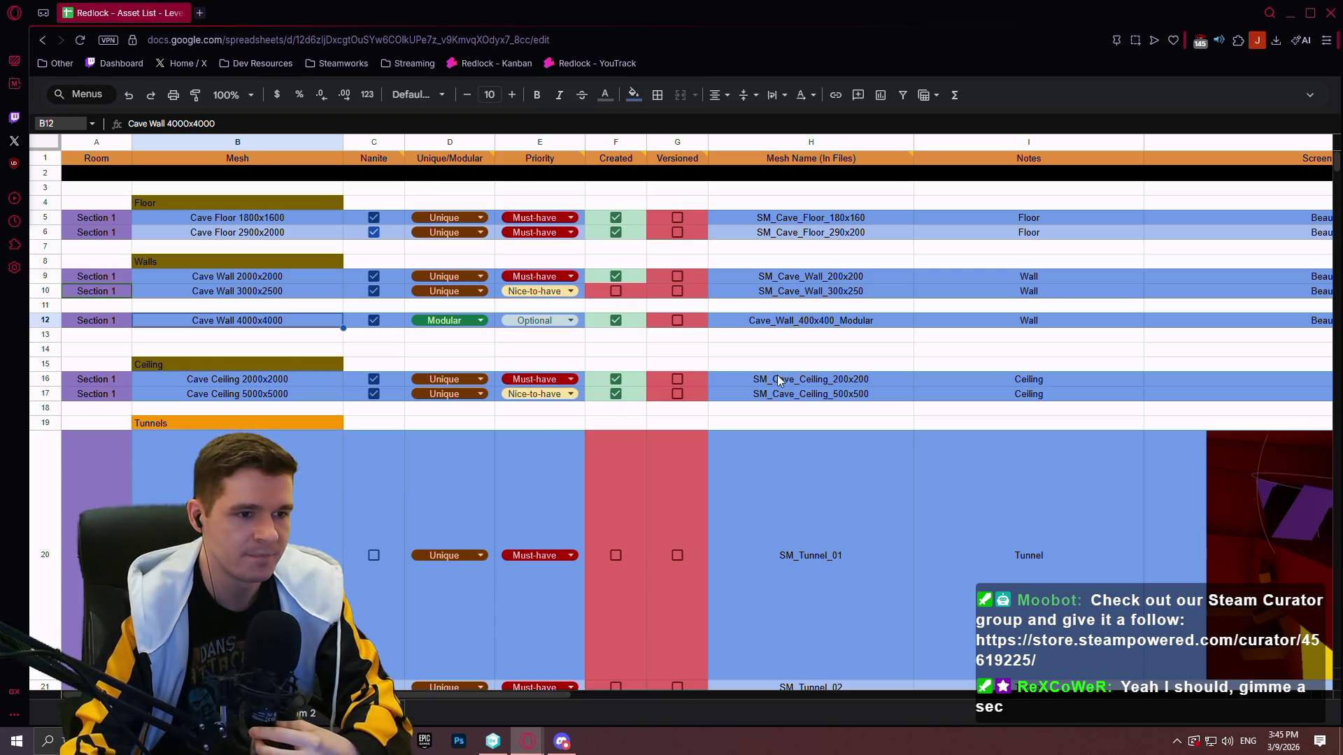
pyautogui.moveTo(555, 693)
pyautogui.mouseDown()
pyautogui.moveTo(892, 696)
pyautogui.moveTo(449, 665)
pyautogui.mouseUp()
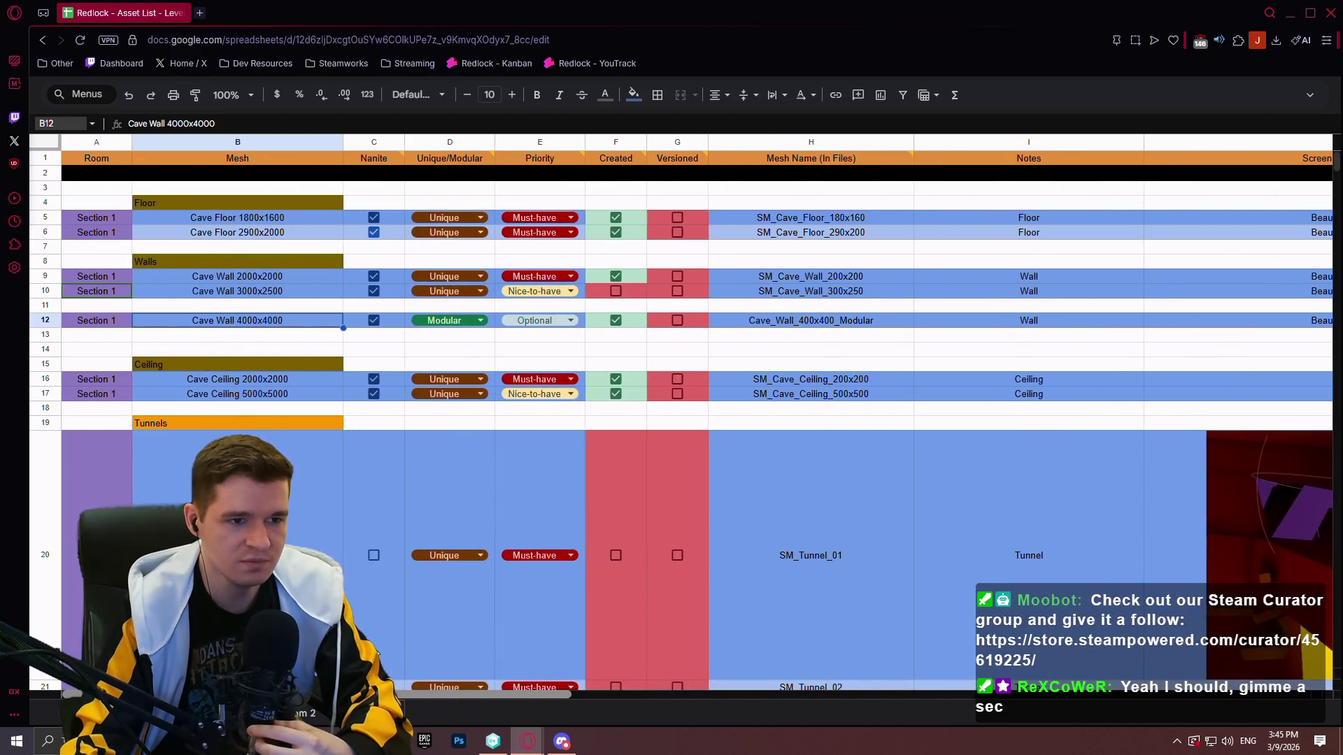
pyautogui.moveTo(450, 664)
pyautogui.mouseDown()
pyautogui.moveTo(774, 707)
pyautogui.moveTo(928, 708)
pyautogui.moveTo(540, 673)
pyautogui.mouseUp()
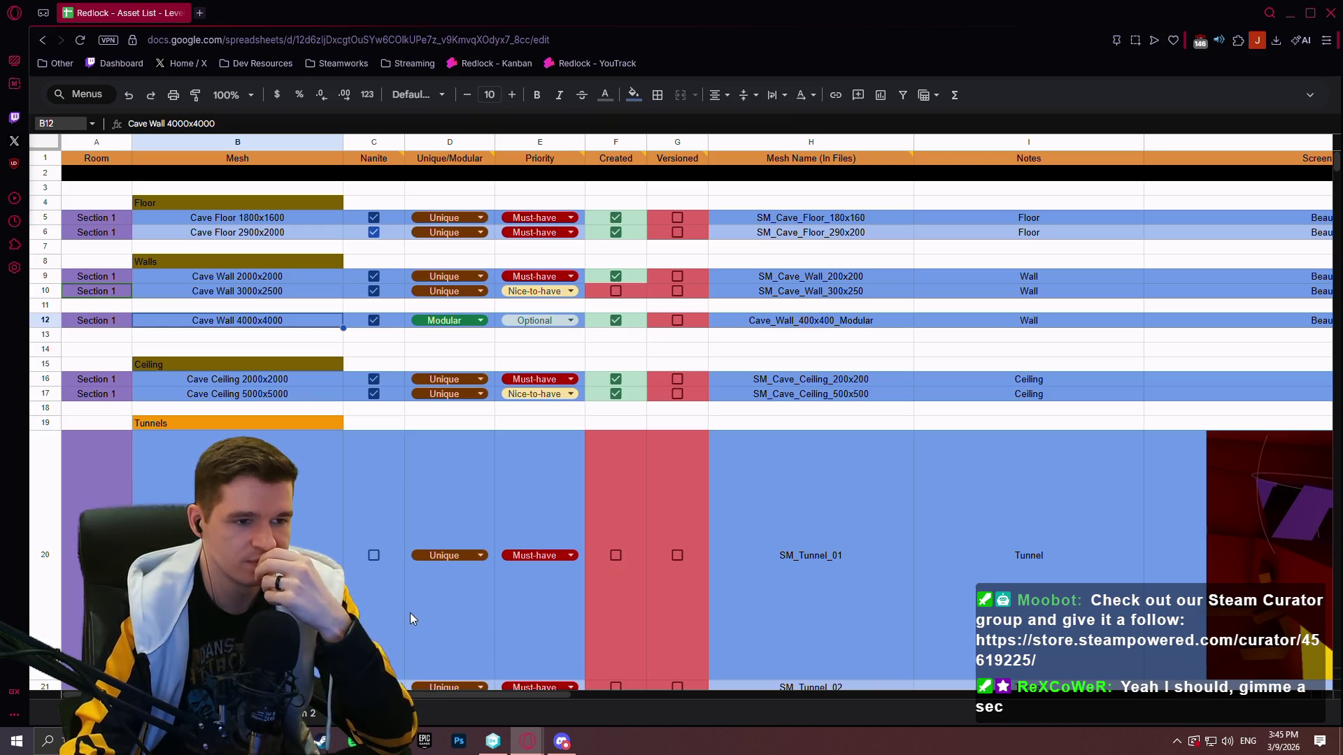
pyautogui.scroll(-6, 682, 378)
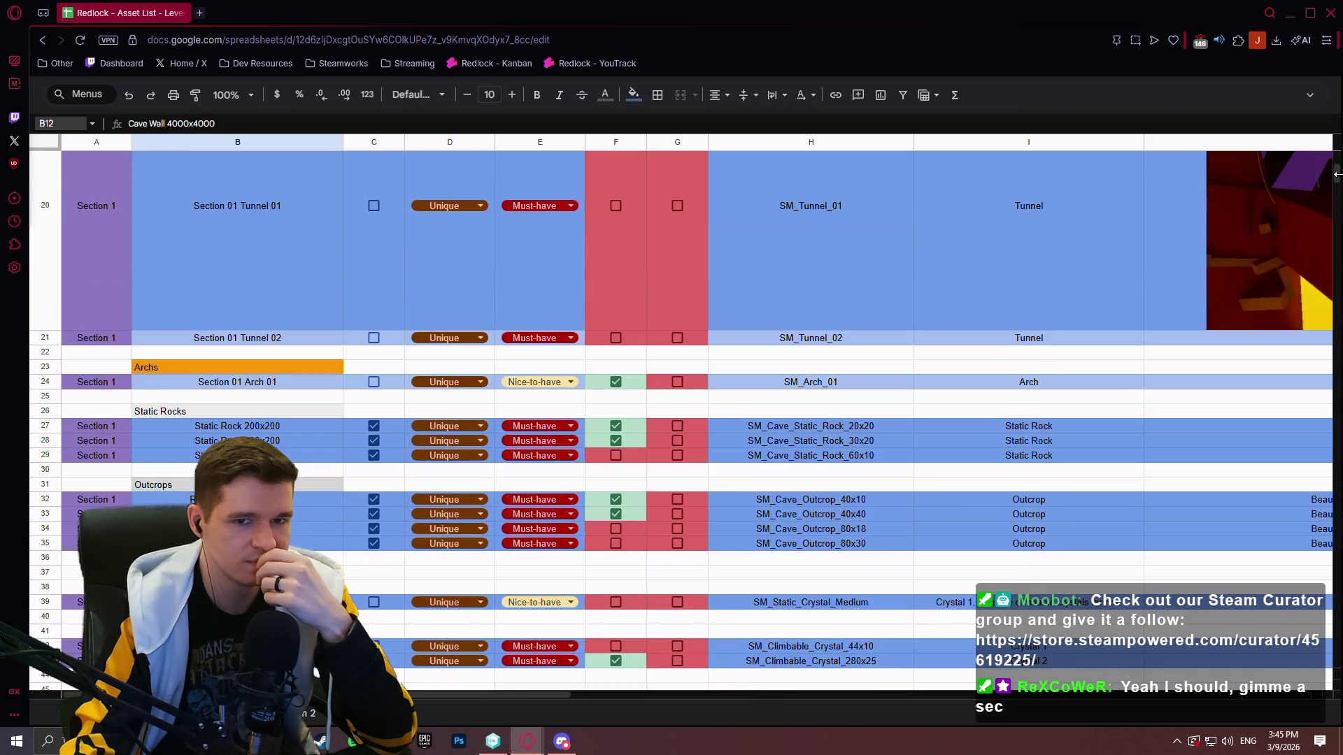
pyautogui.scroll(-2, 1337, 189)
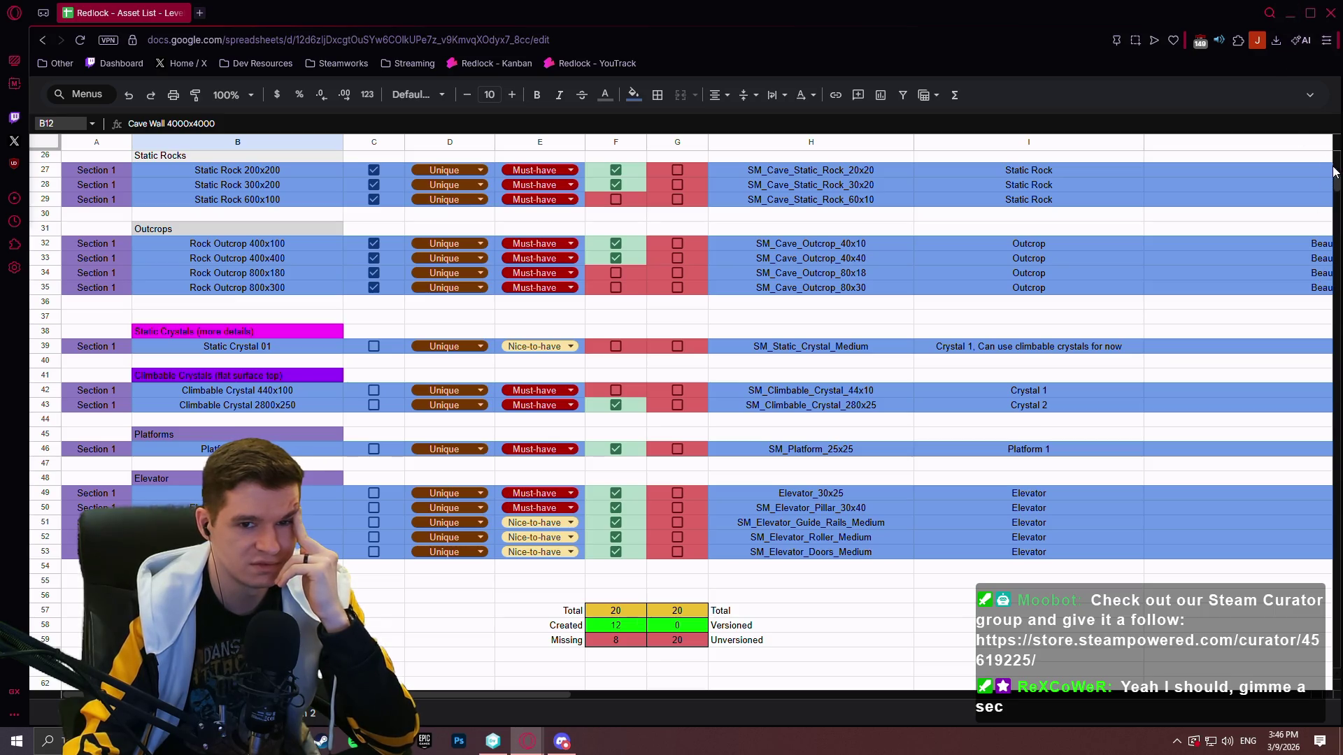
pyautogui.scroll(1, 1337, 180)
pyautogui.moveTo(1336, 181); pyautogui.dragTo(1338, 161)
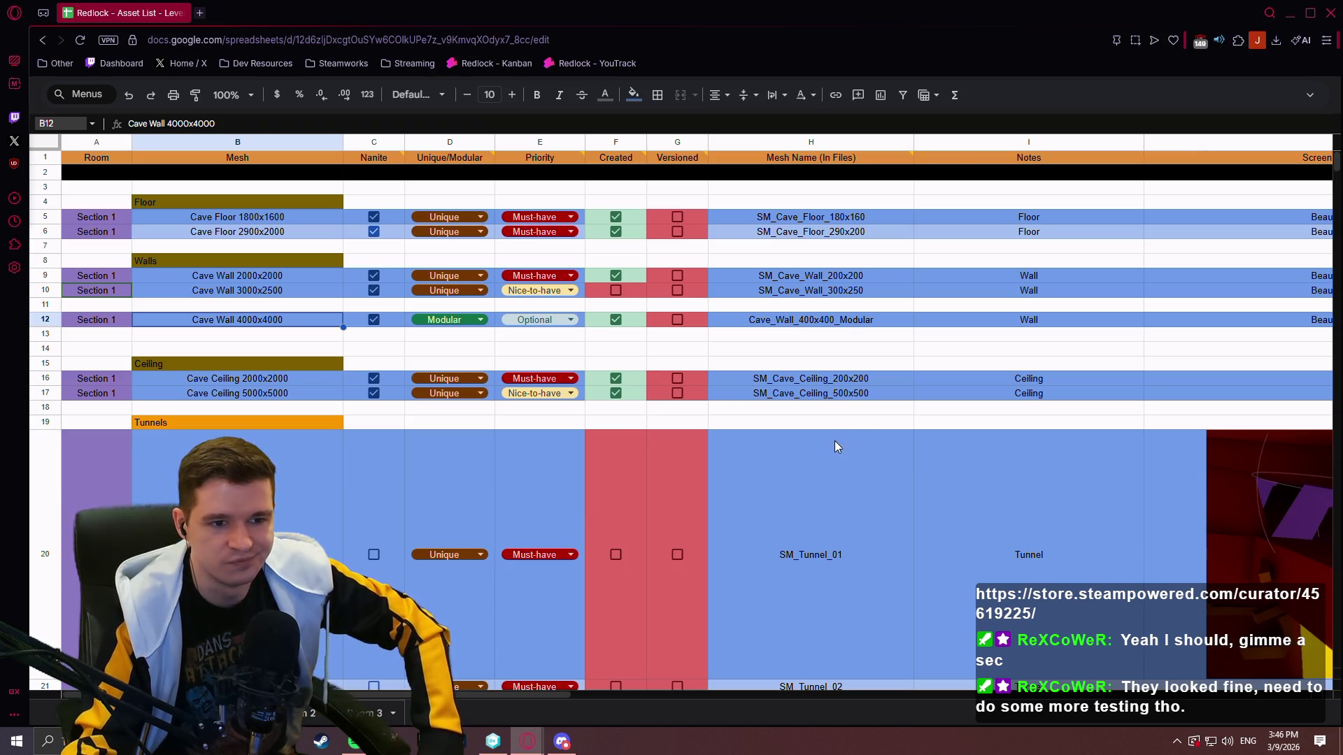
pyautogui.click(801, 413)
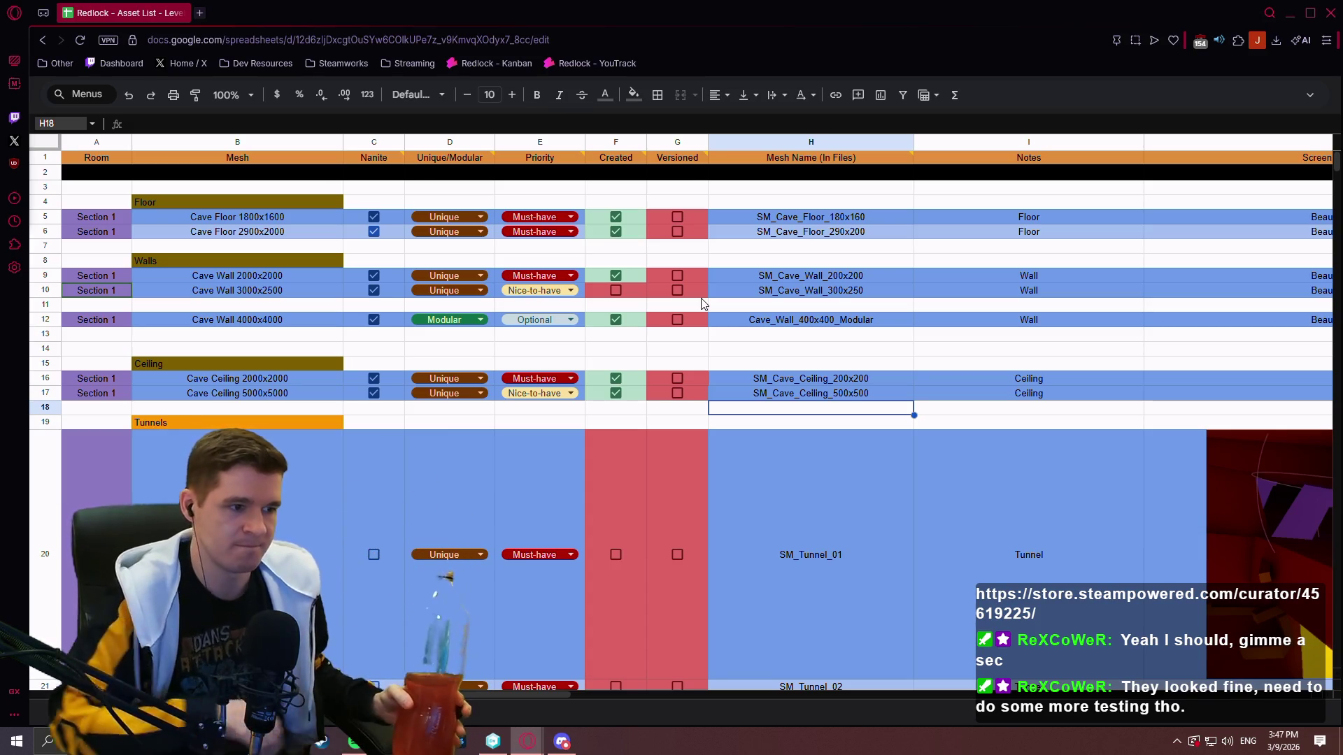
pyautogui.click(784, 355)
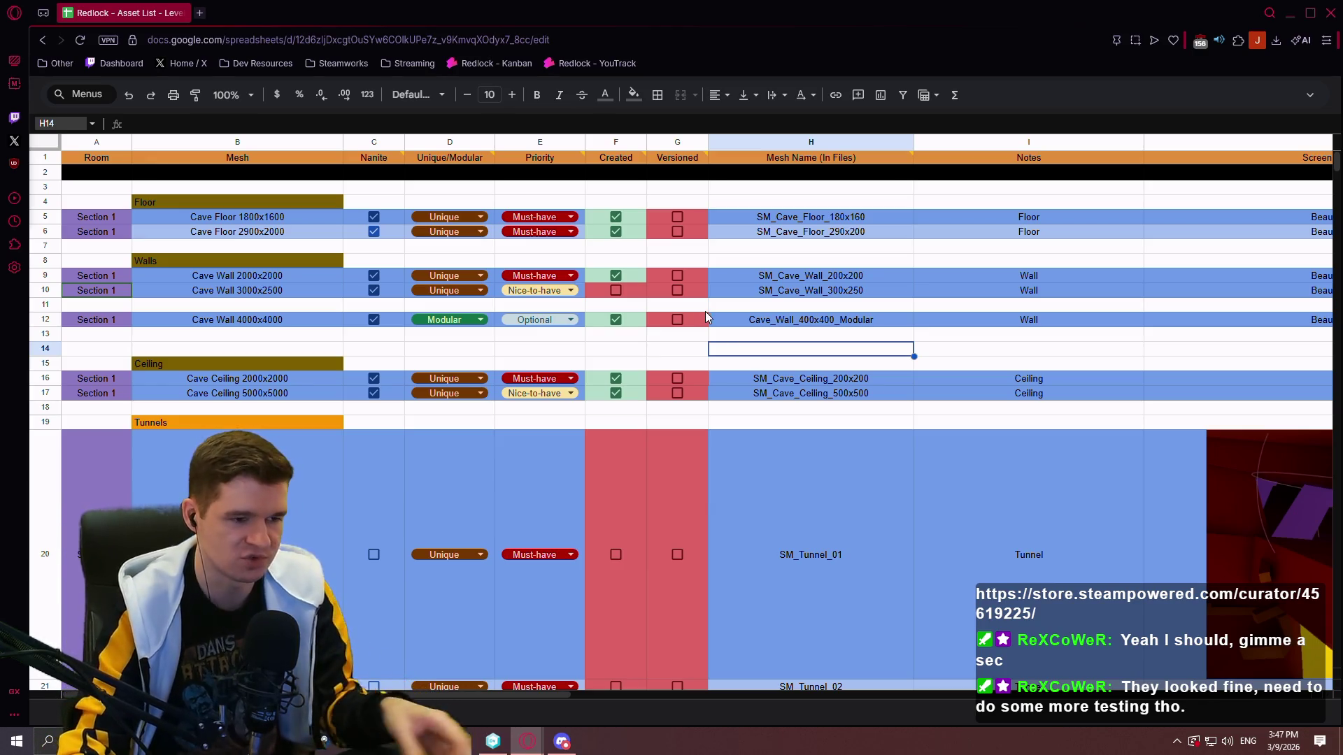
pyautogui.click(699, 489)
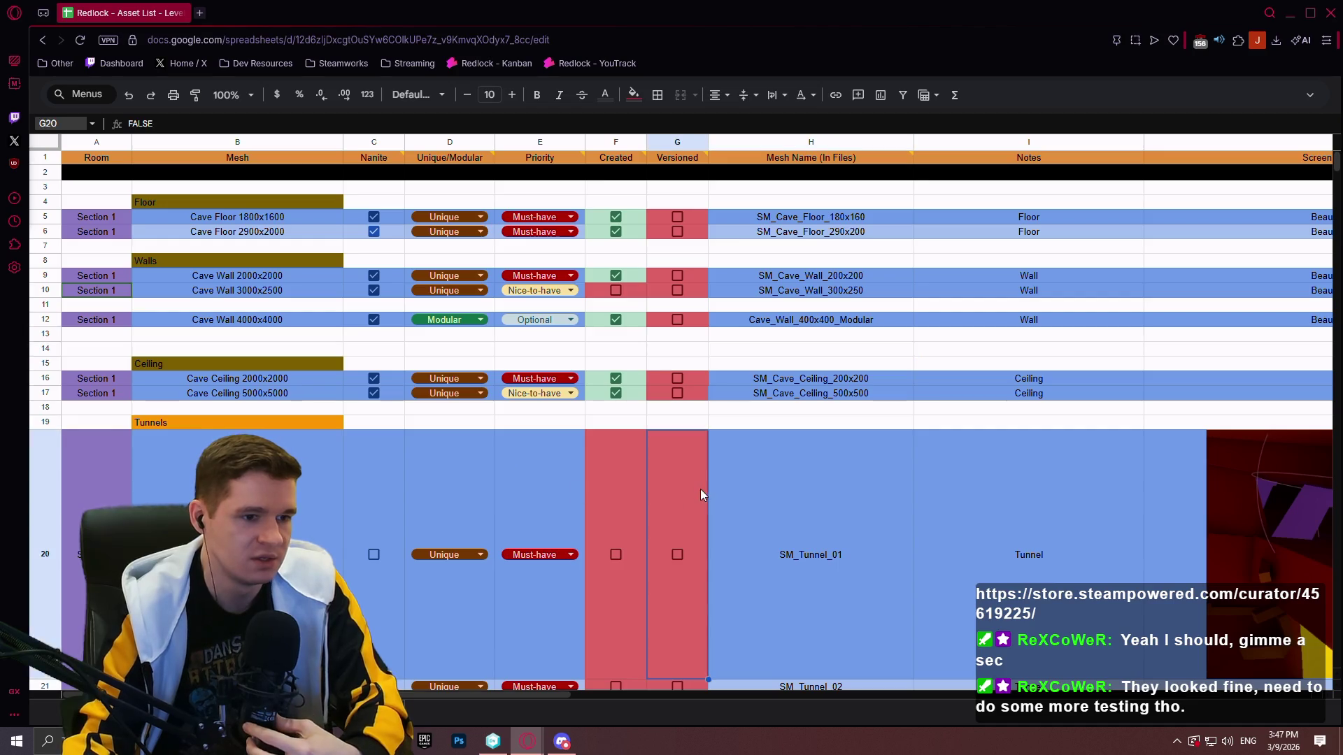
pyautogui.scroll(-7, 875, 460)
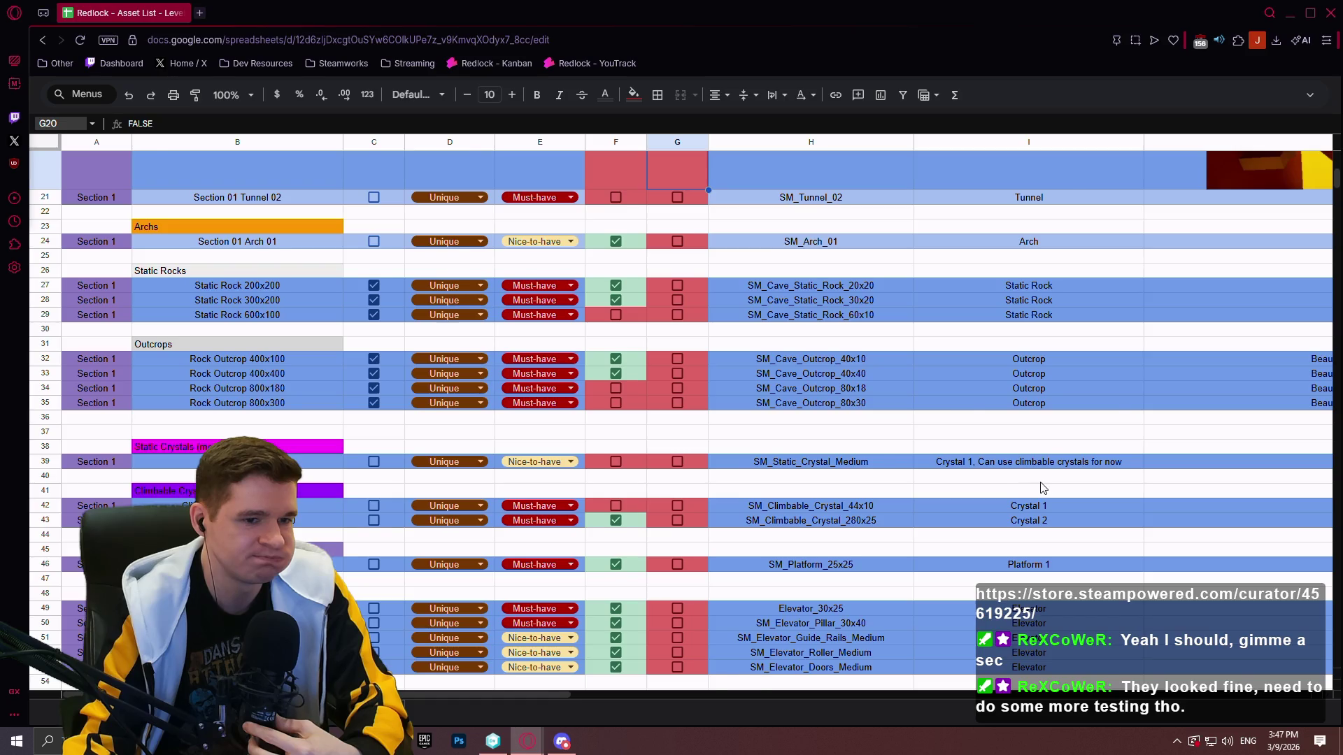
pyautogui.scroll(-2, 1040, 487)
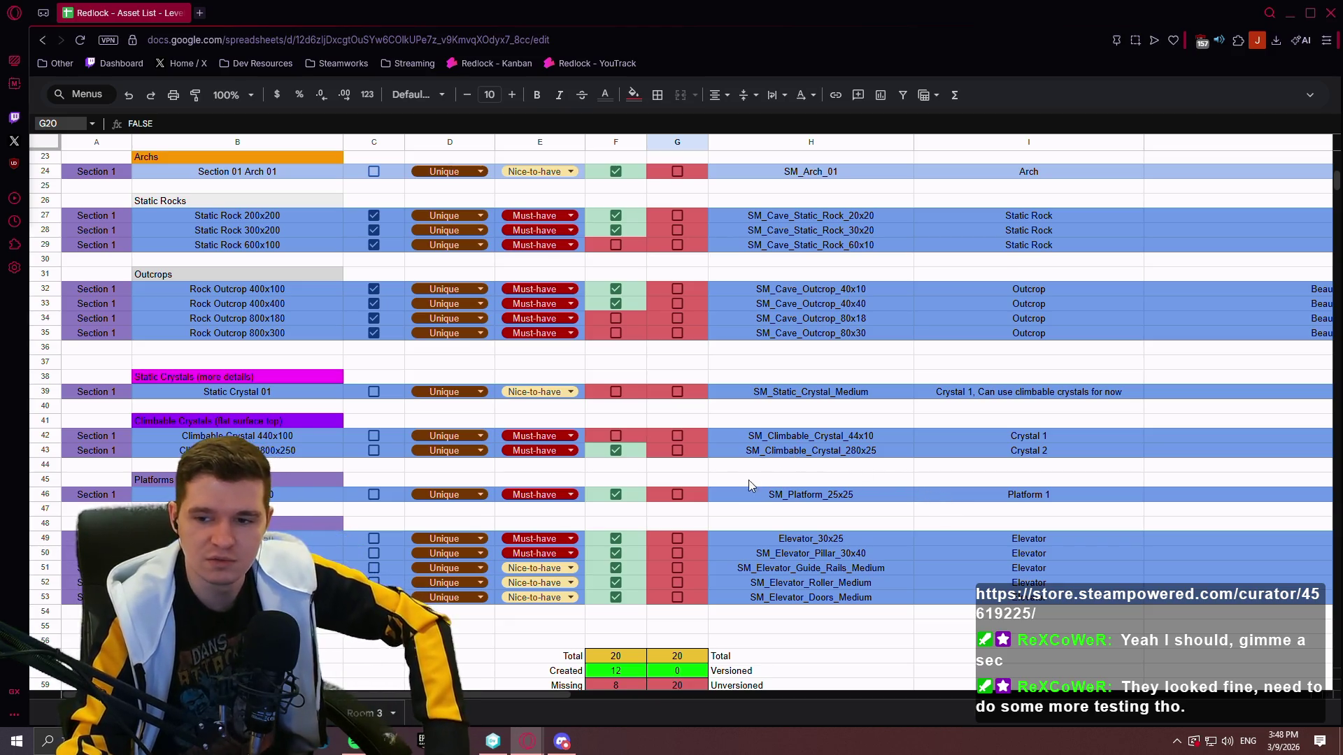
pyautogui.moveTo(539, 747)
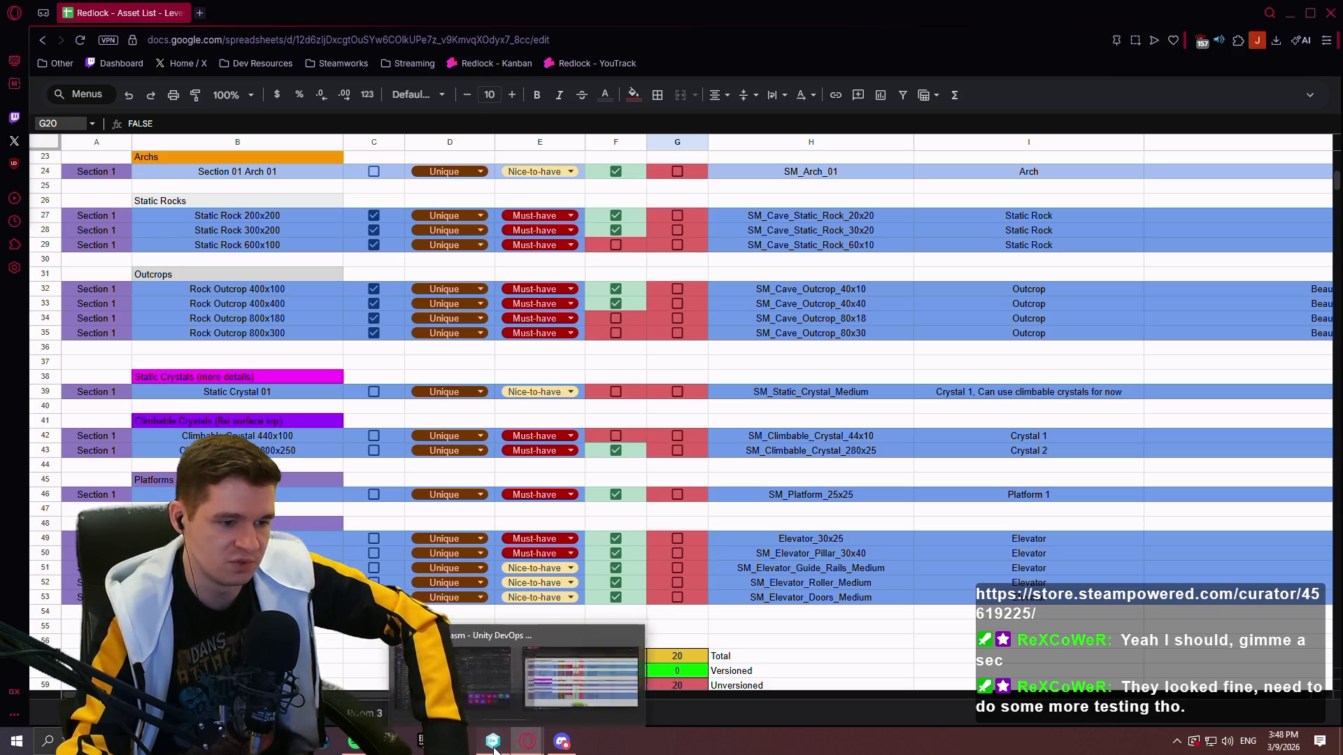
# Bring up Unity DevOps and double-click the newest /main changeset to switch the workspace to it
pyautogui.click(493, 741)
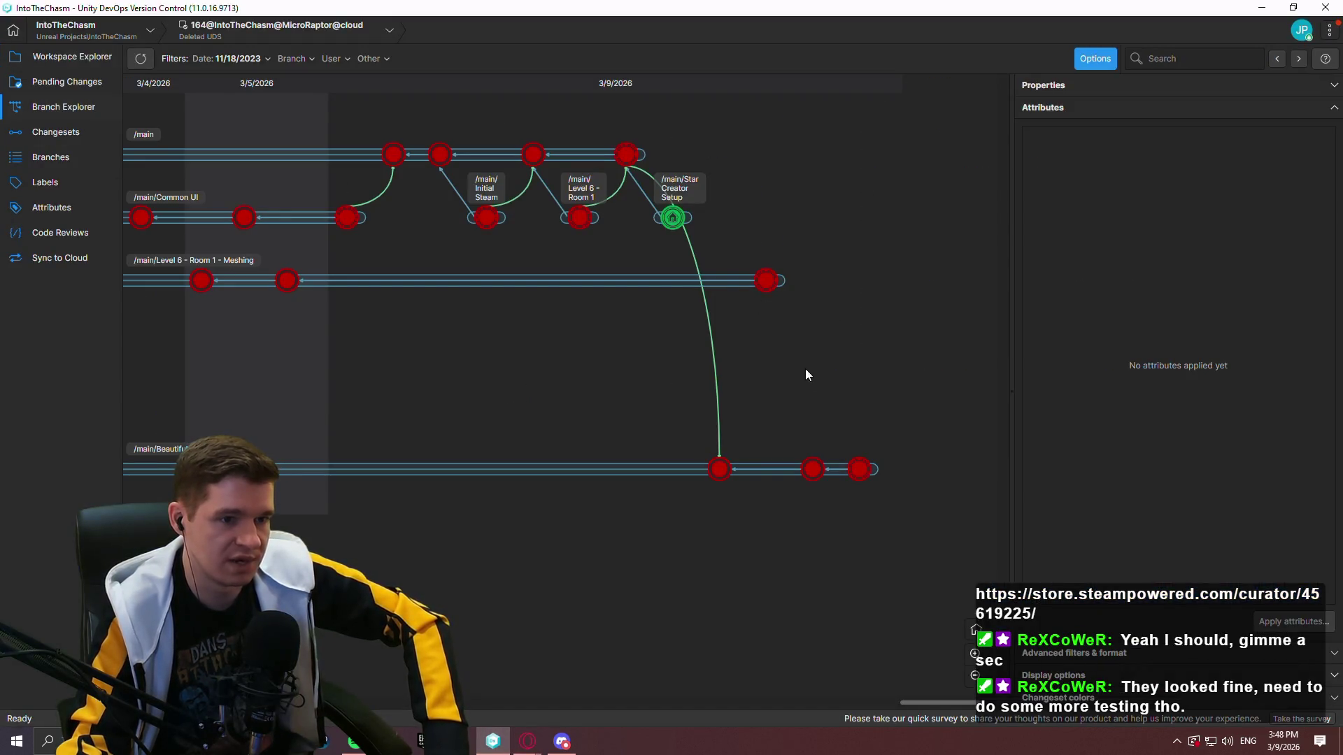
pyautogui.hscroll(-1, 875, 384)
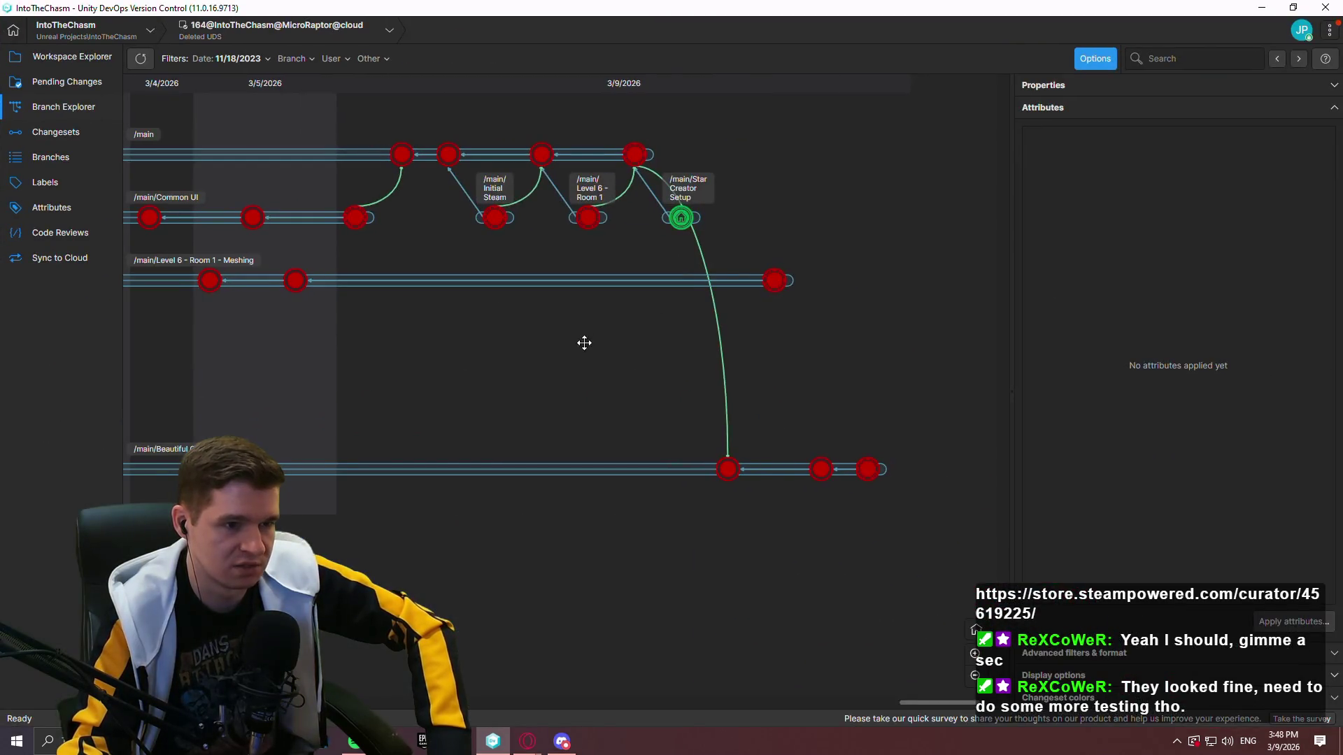
pyautogui.hscroll(1, 584, 343)
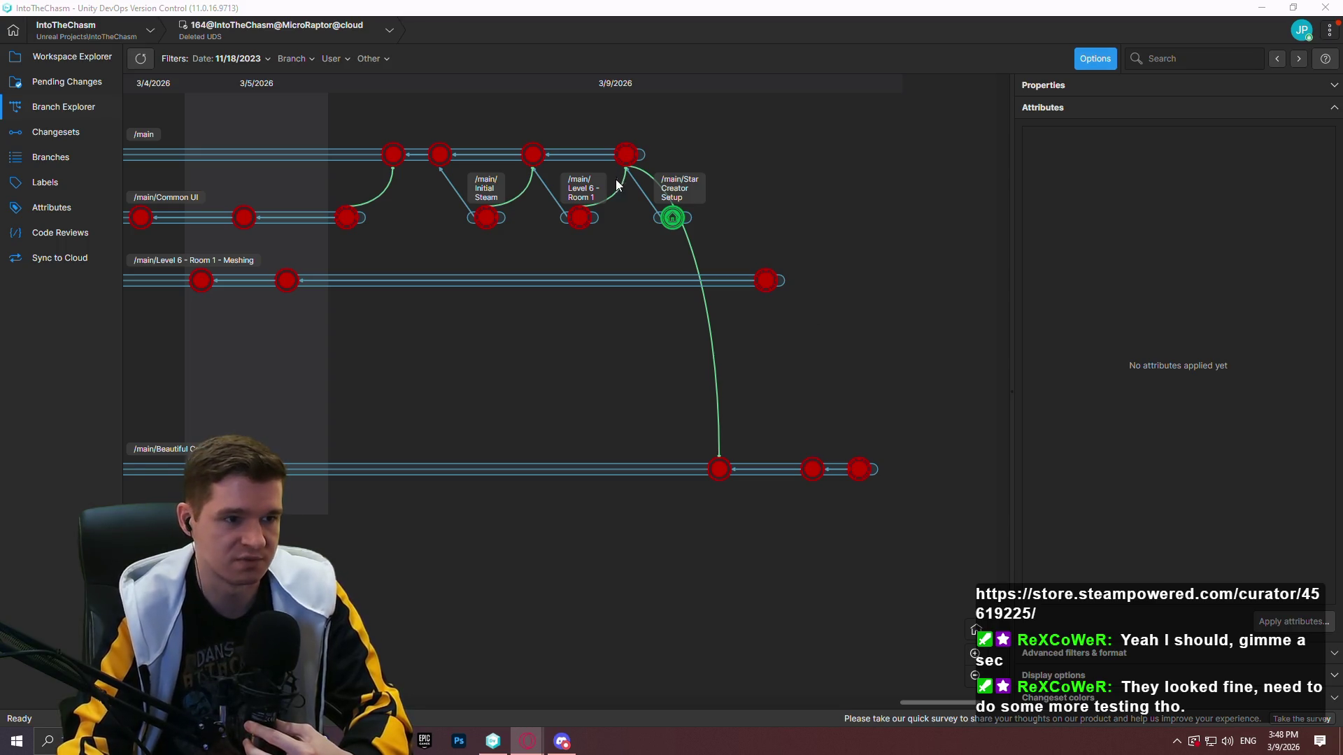
pyautogui.doubleClick(636, 161)
pyautogui.rightClick(624, 161)
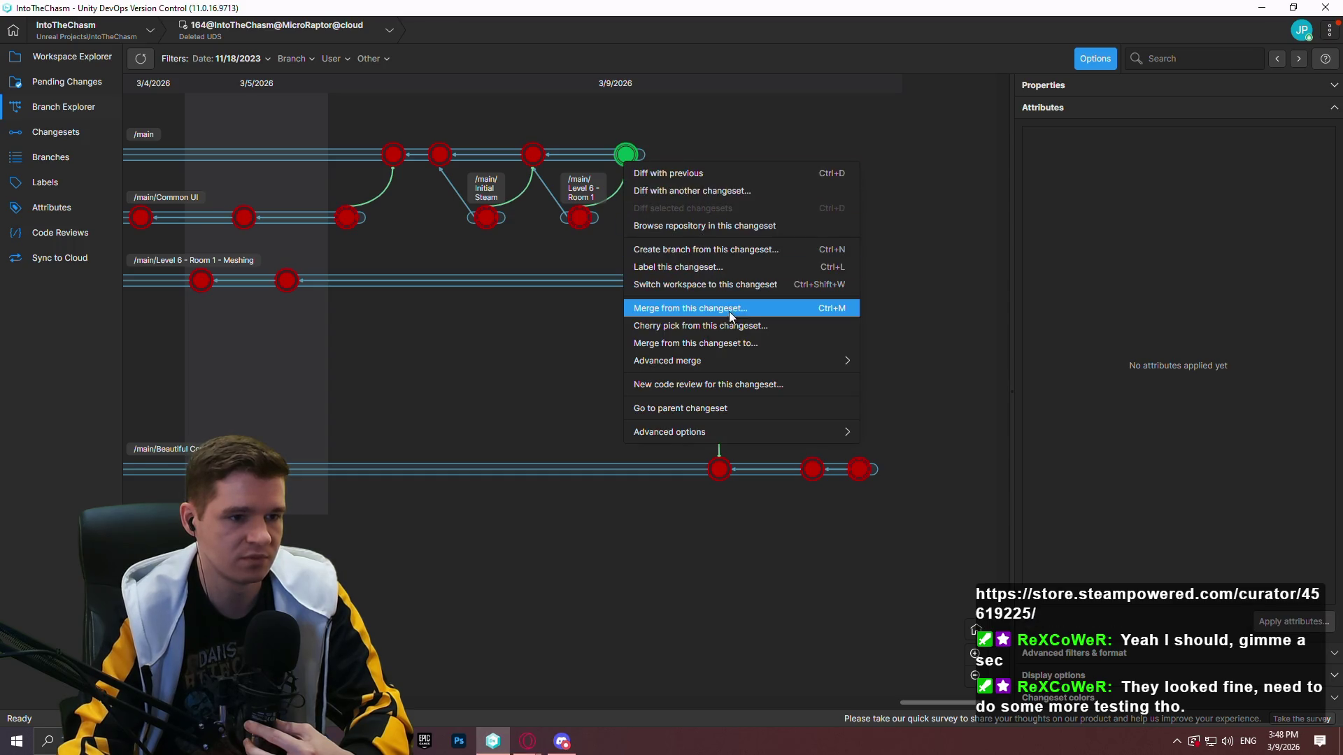
# Show the Workspace Explorer and open Desktop\Redlock\Builds\Playtest in File Explorer
pyautogui.click(749, 301)
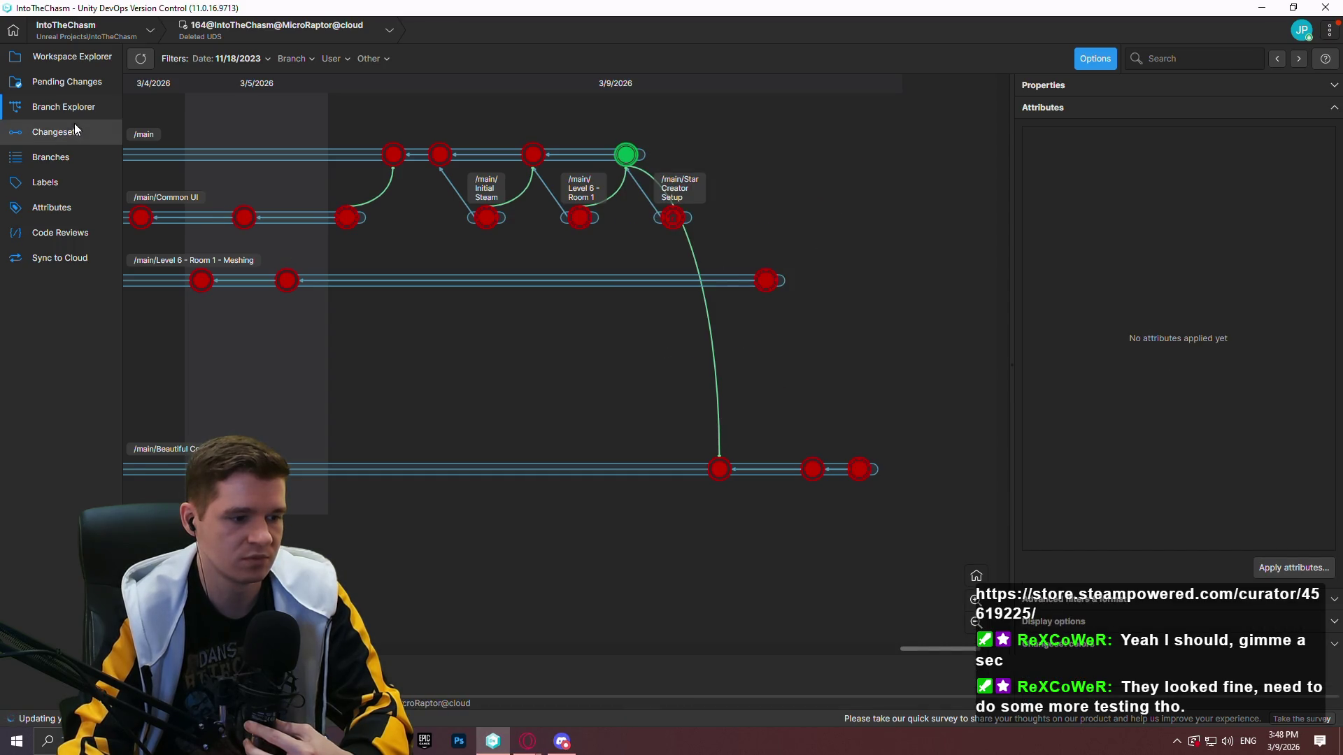
pyautogui.click(79, 58)
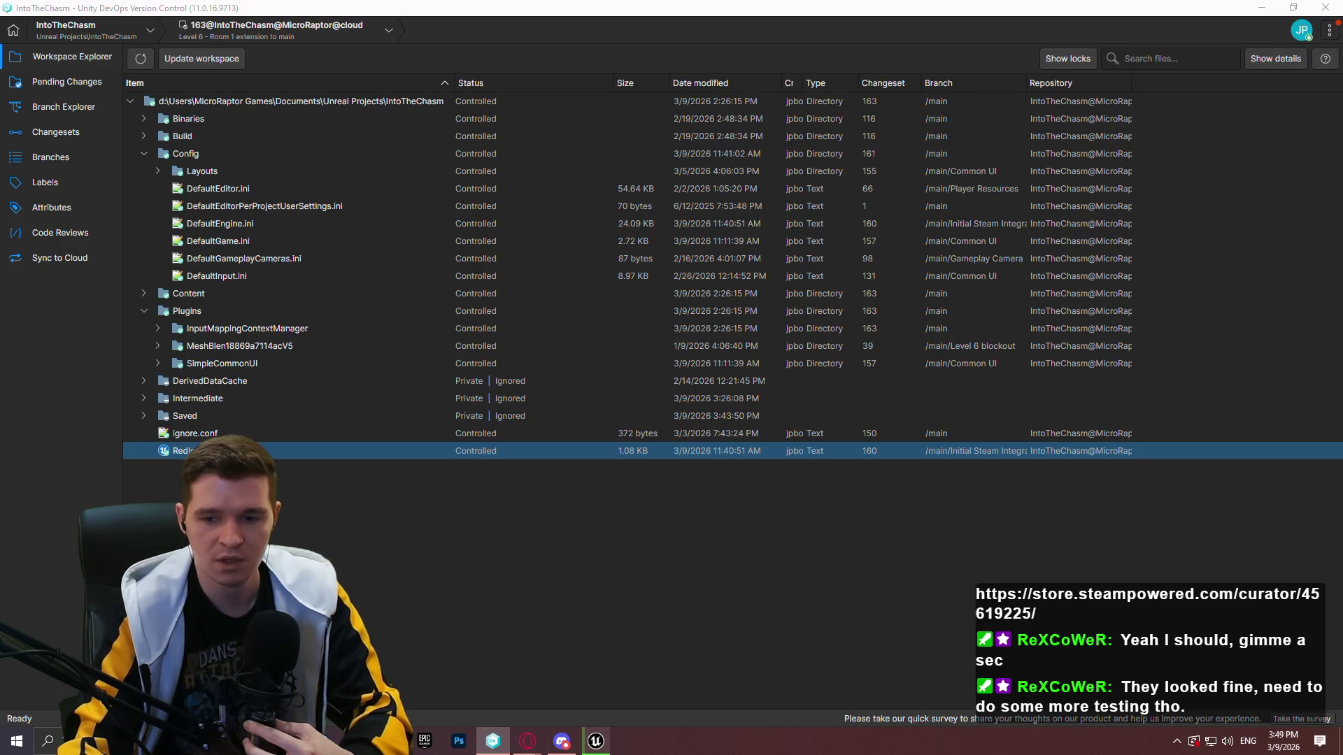
pyautogui.press('super+e')
pyautogui.doubleClick(378, 192)
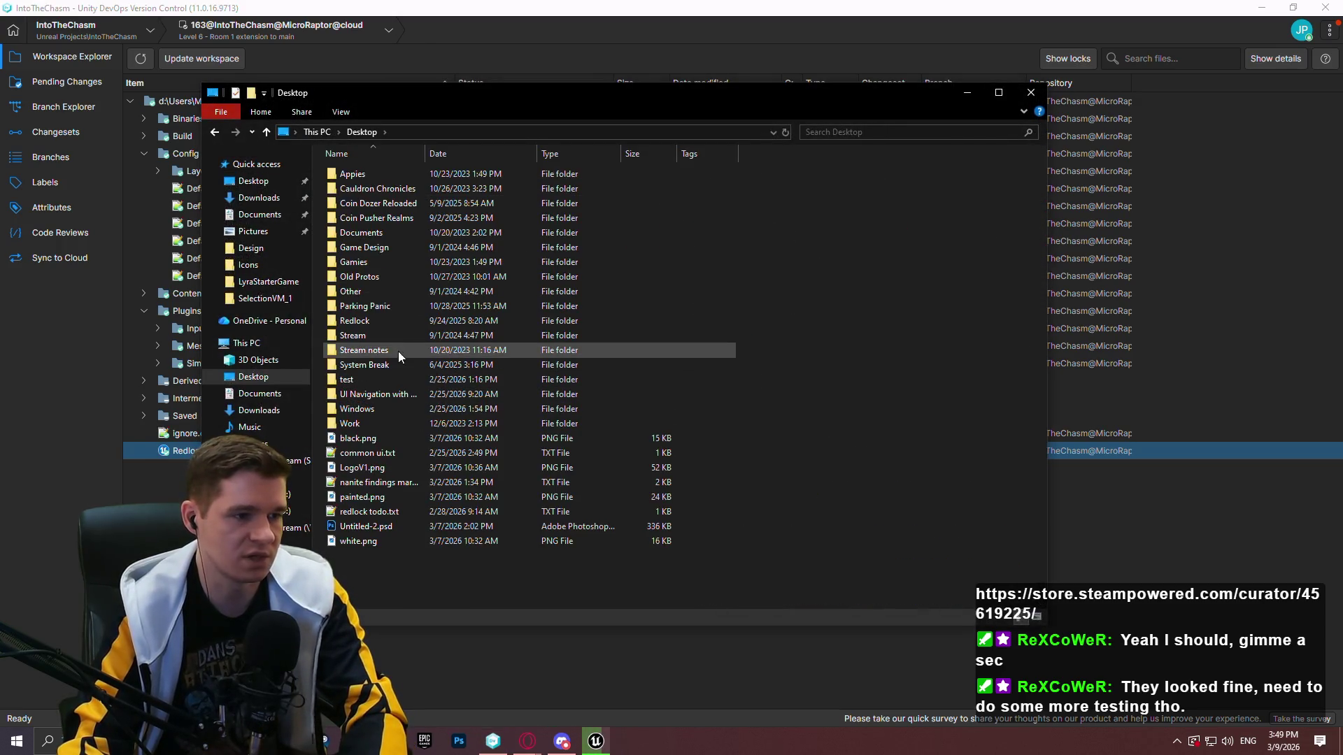
pyautogui.doubleClick(386, 323)
pyautogui.doubleClick(372, 183)
pyautogui.doubleClick(394, 174)
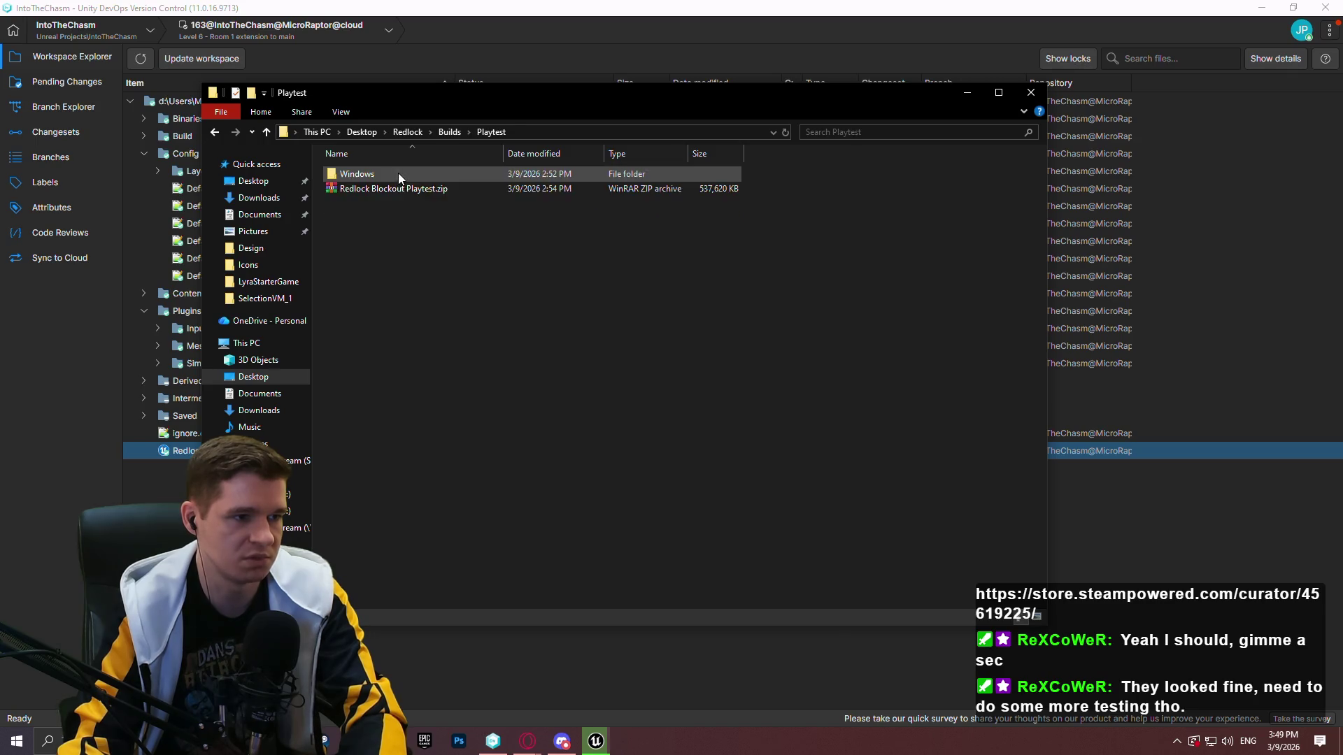
# Delete all files in the Windows folder inside Redlock Blockout Playtest.zip using WinRAR
pyautogui.doubleClick(409, 190)
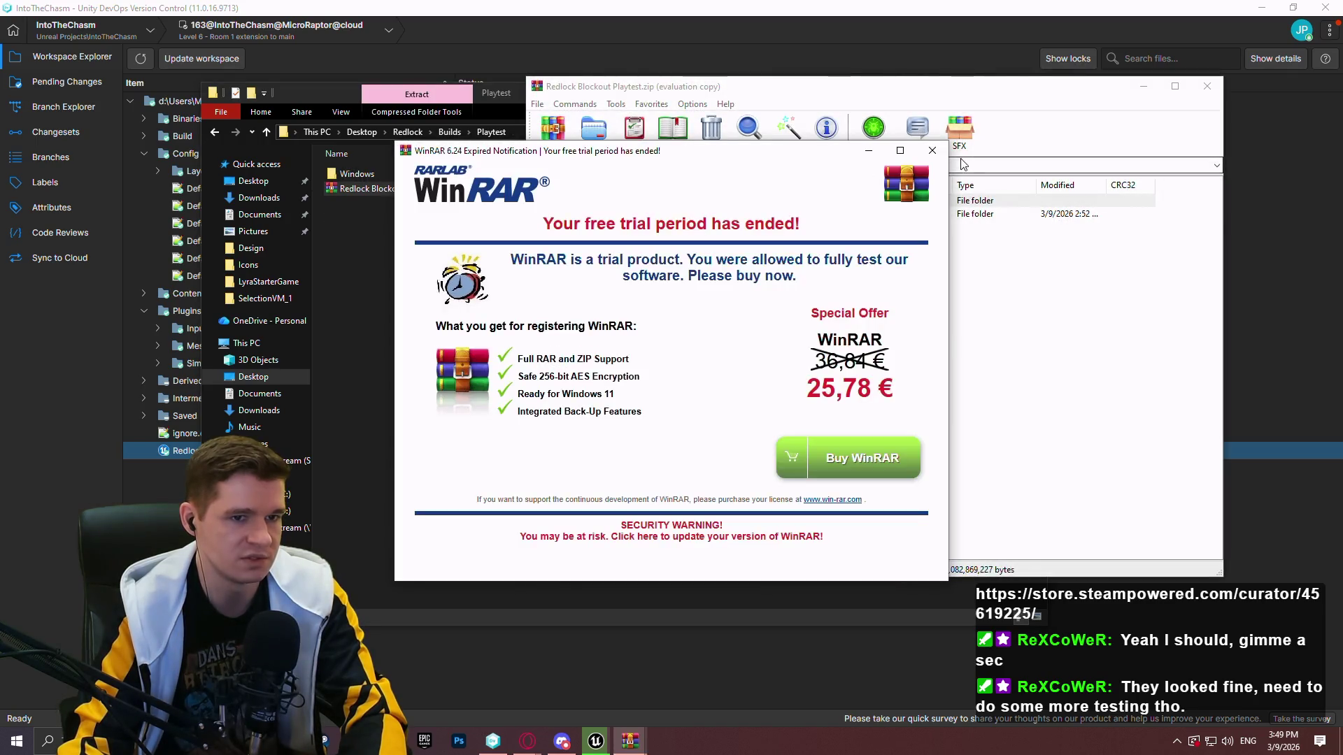
pyautogui.doubleClick(635, 211)
pyautogui.moveTo(673, 378)
pyautogui.mouseDown()
pyautogui.moveTo(612, 221)
pyautogui.moveTo(724, 228)
pyautogui.mouseUp()
pyautogui.press('Delete')
pyautogui.click(704, 420)
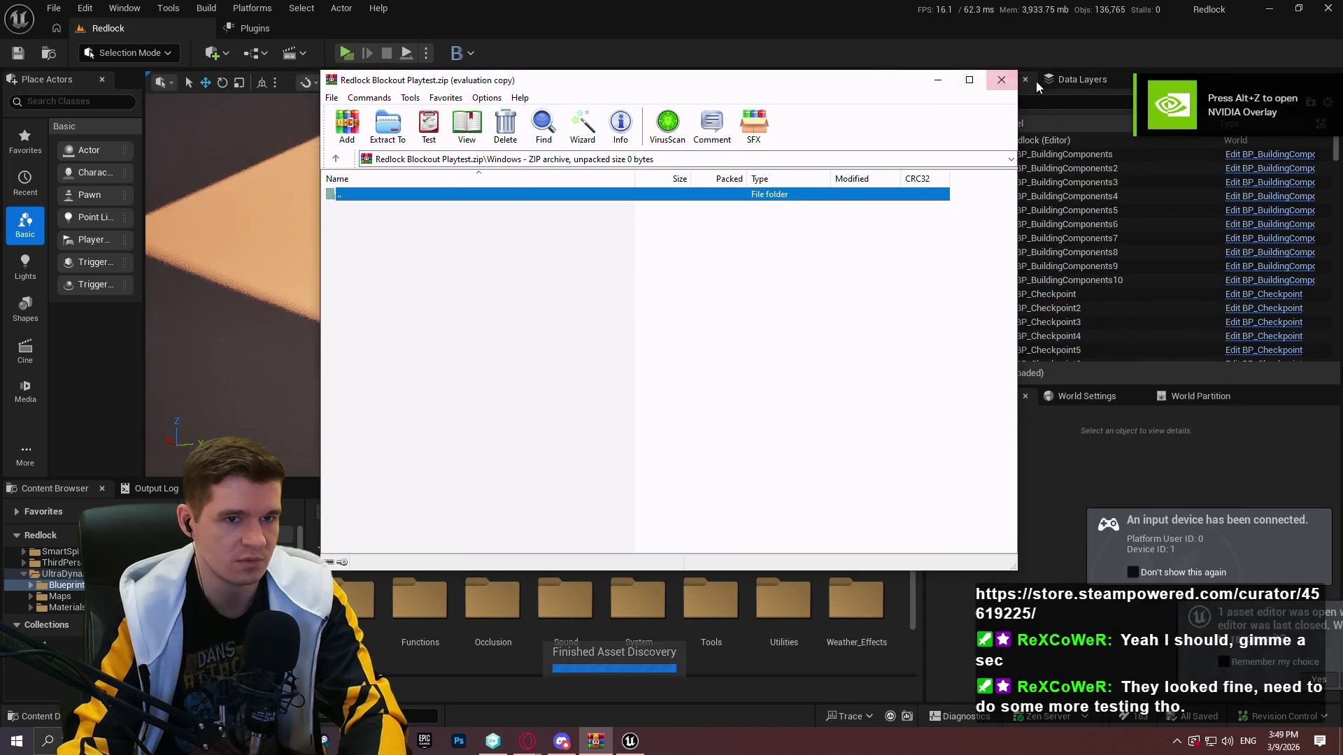
# Delete the old Windows build folder from Playtest and close the Explorer window
pyautogui.hotkey('alt', 'Tab')
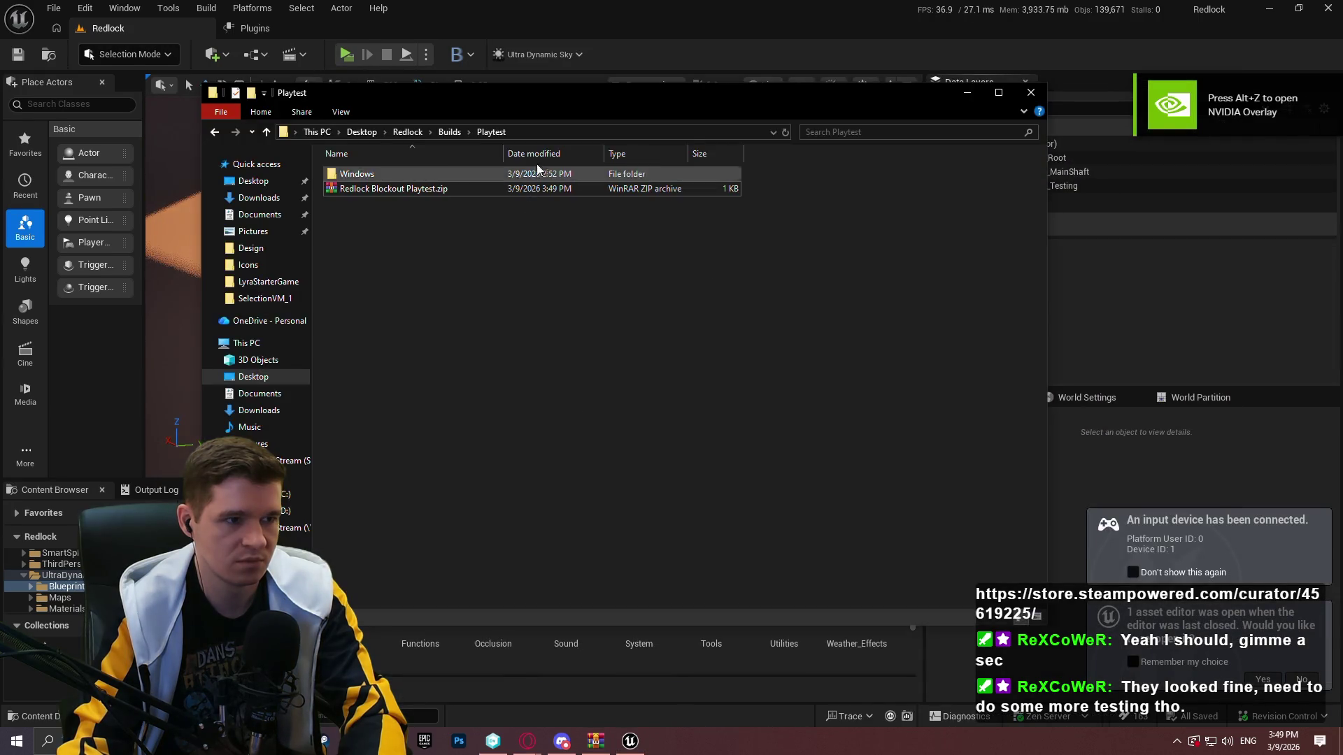
pyautogui.click(402, 172)
pyautogui.press('Delete')
pyautogui.click(1030, 92)
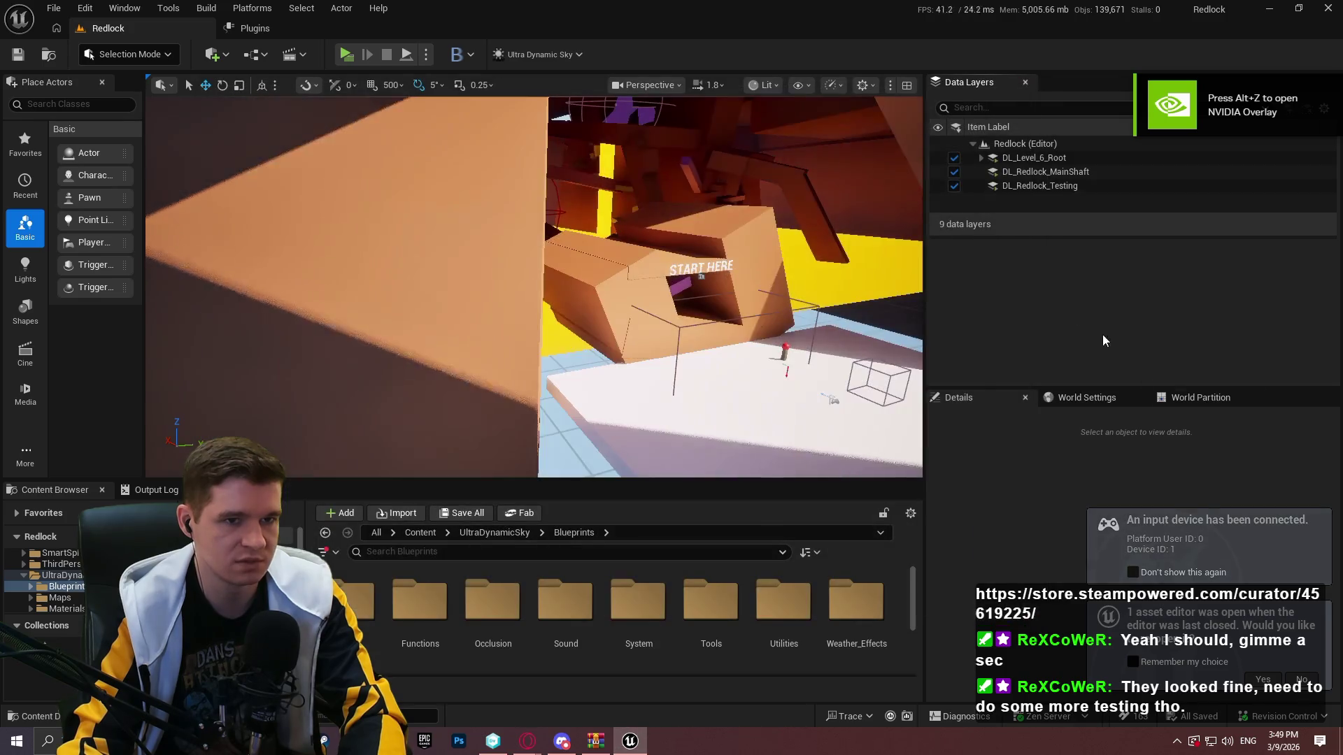
# Package the Redlock project for Windows into the Playtest folder and wait for completion
pyautogui.click(252, 7)
pyautogui.moveTo(293, 165)
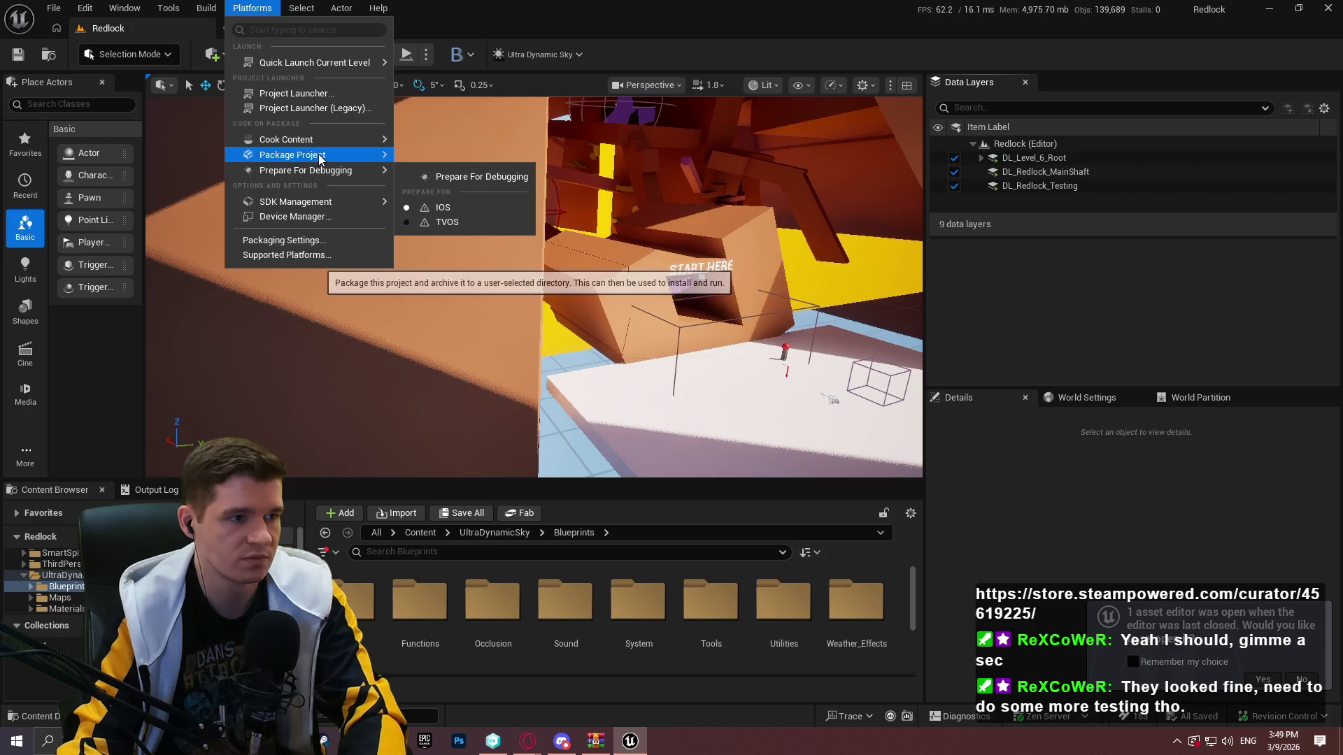
pyautogui.click(467, 182)
pyautogui.click(838, 575)
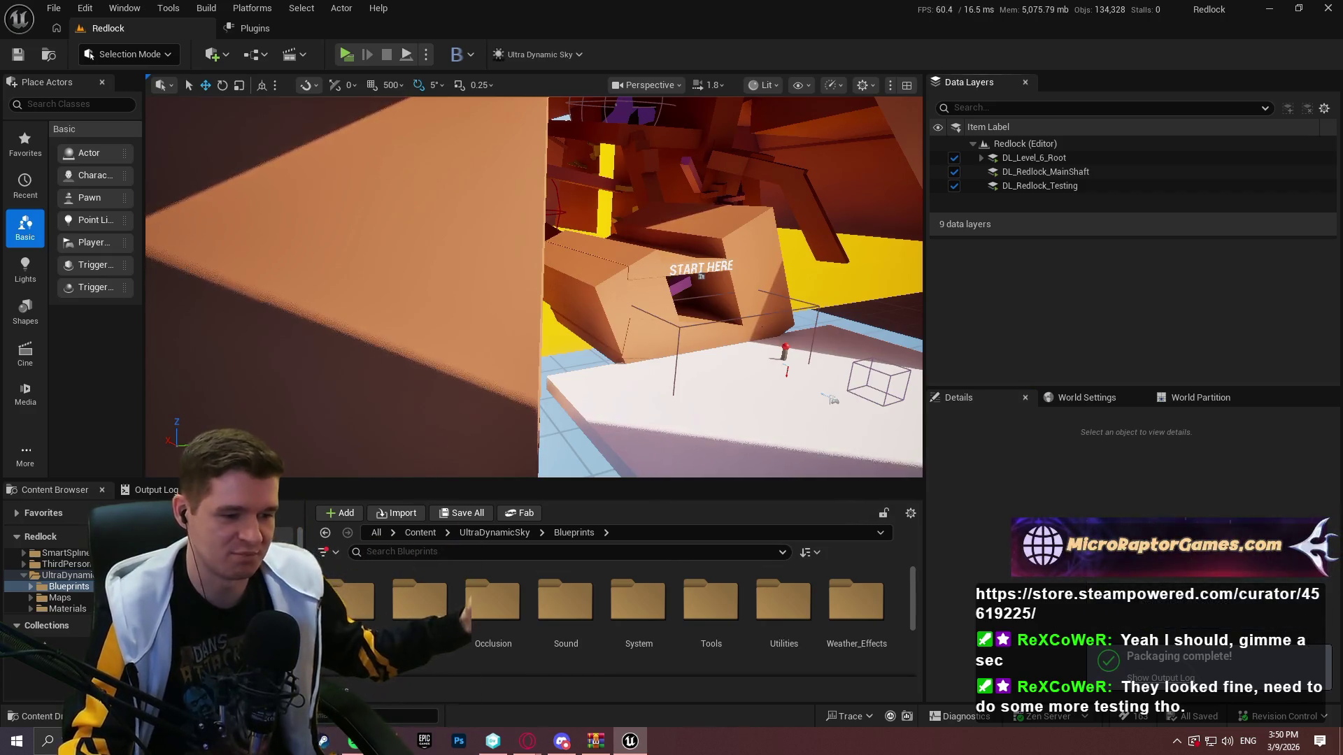
pyautogui.press('super+e')
# Add the Windows build folder in Desktop\Redlock\Builds\Playtest into Redlock Blockout Playtest.zip
pyautogui.doubleClick(452, 201)
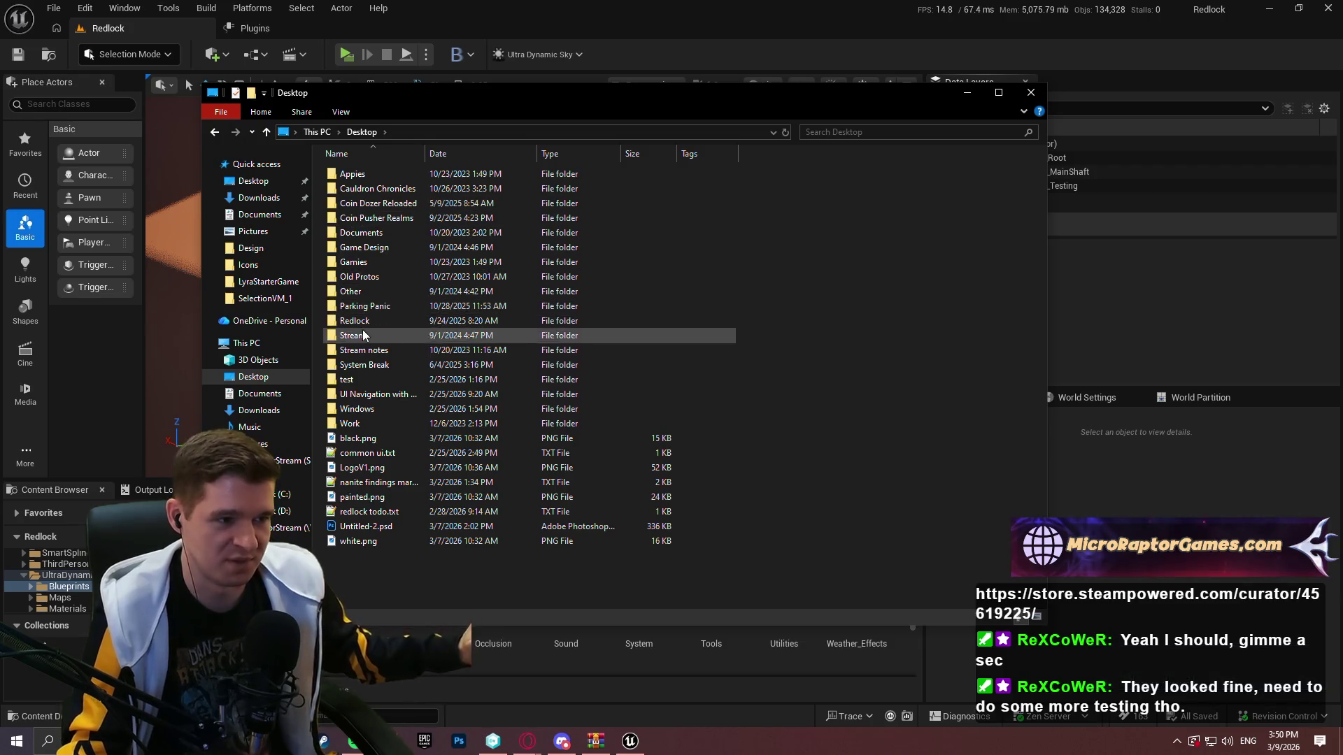
pyautogui.doubleClick(404, 321)
pyautogui.doubleClick(402, 192)
pyautogui.doubleClick(370, 173)
pyautogui.click(367, 175)
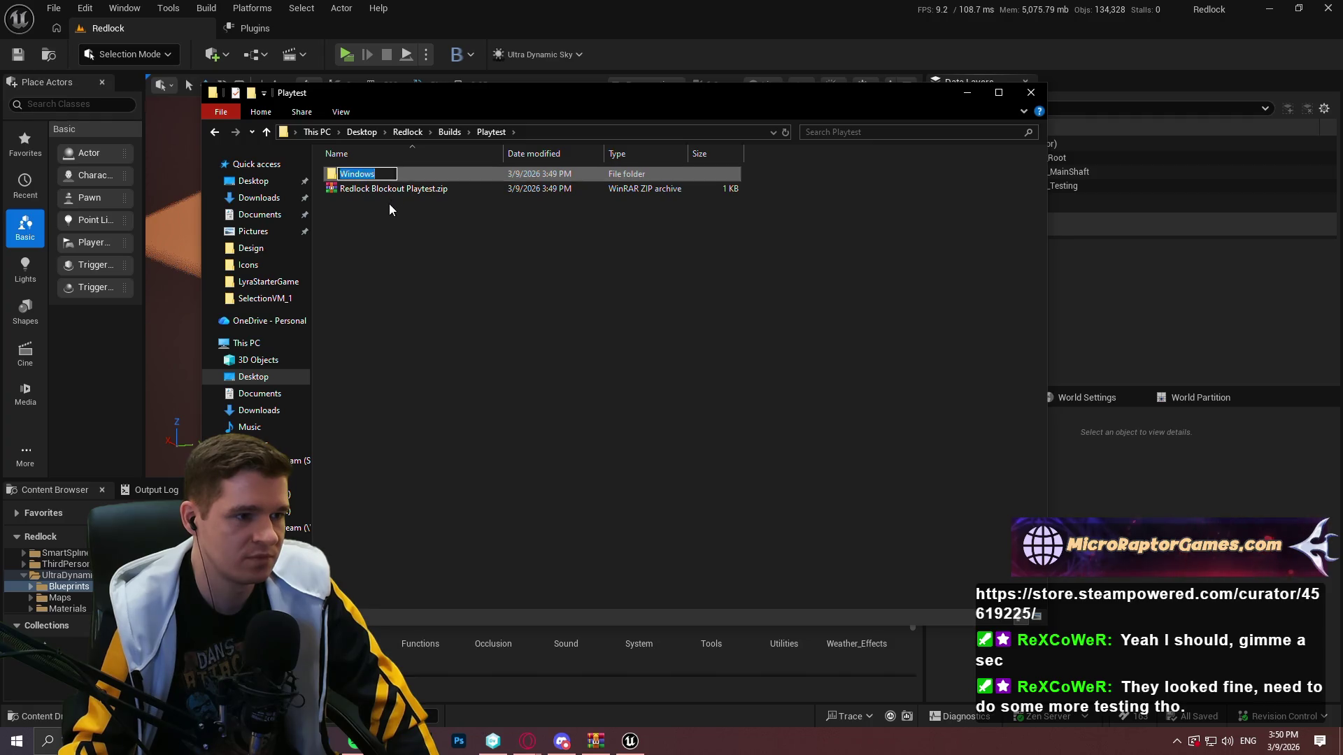
pyautogui.moveTo(353, 174); pyautogui.dragTo(381, 188)
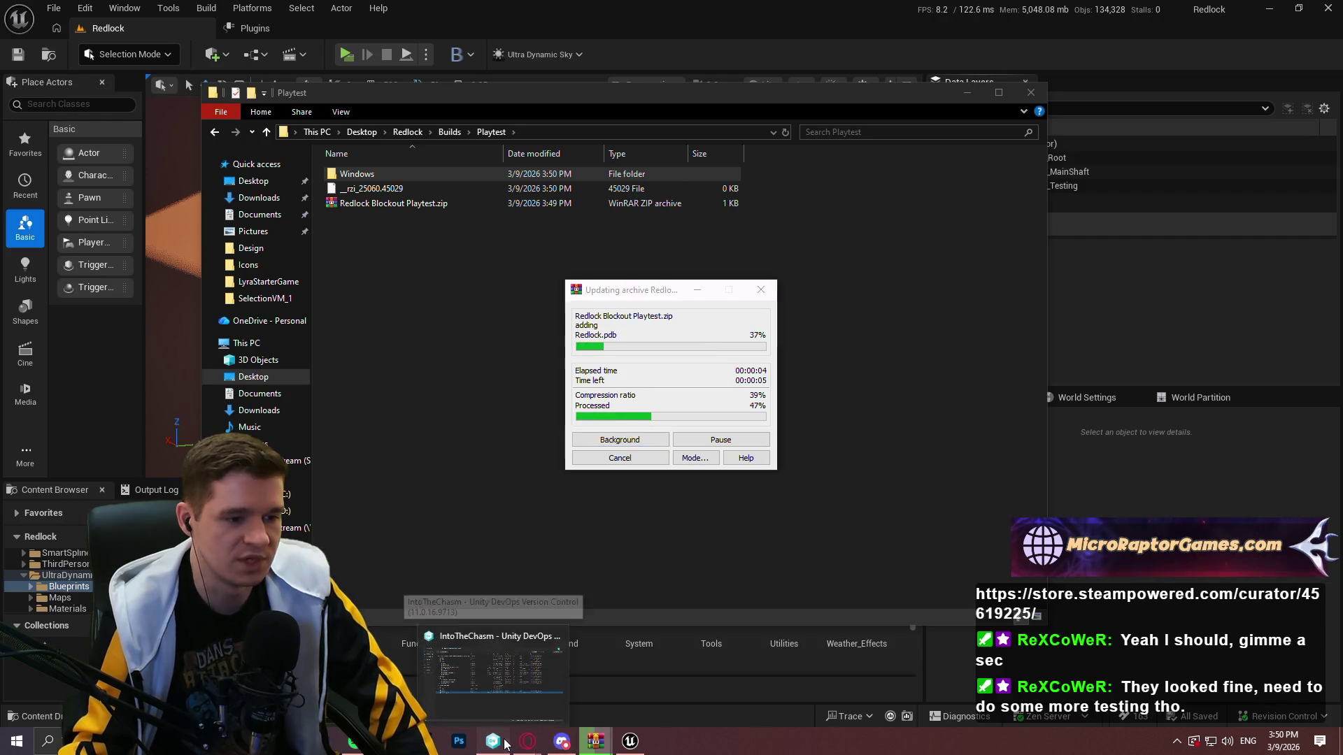
# Switch Unity DevOps Version Control to the CoinDozer workspace
pyautogui.click(505, 743)
pyautogui.click(70, 28)
pyautogui.click(97, 75)
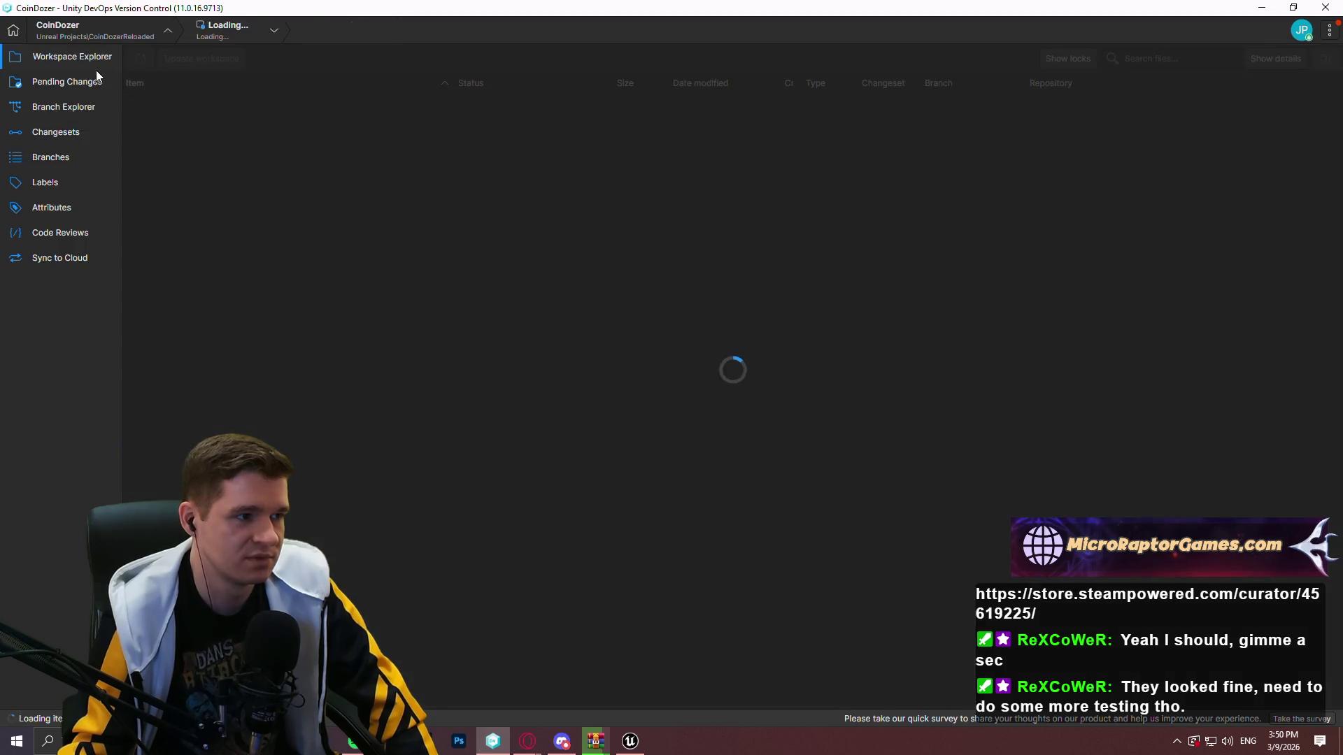
# Limit the CoinDozer Branch Explorer graph to the date range 11/18/2024 – 3/9/2026
pyautogui.click(55, 109)
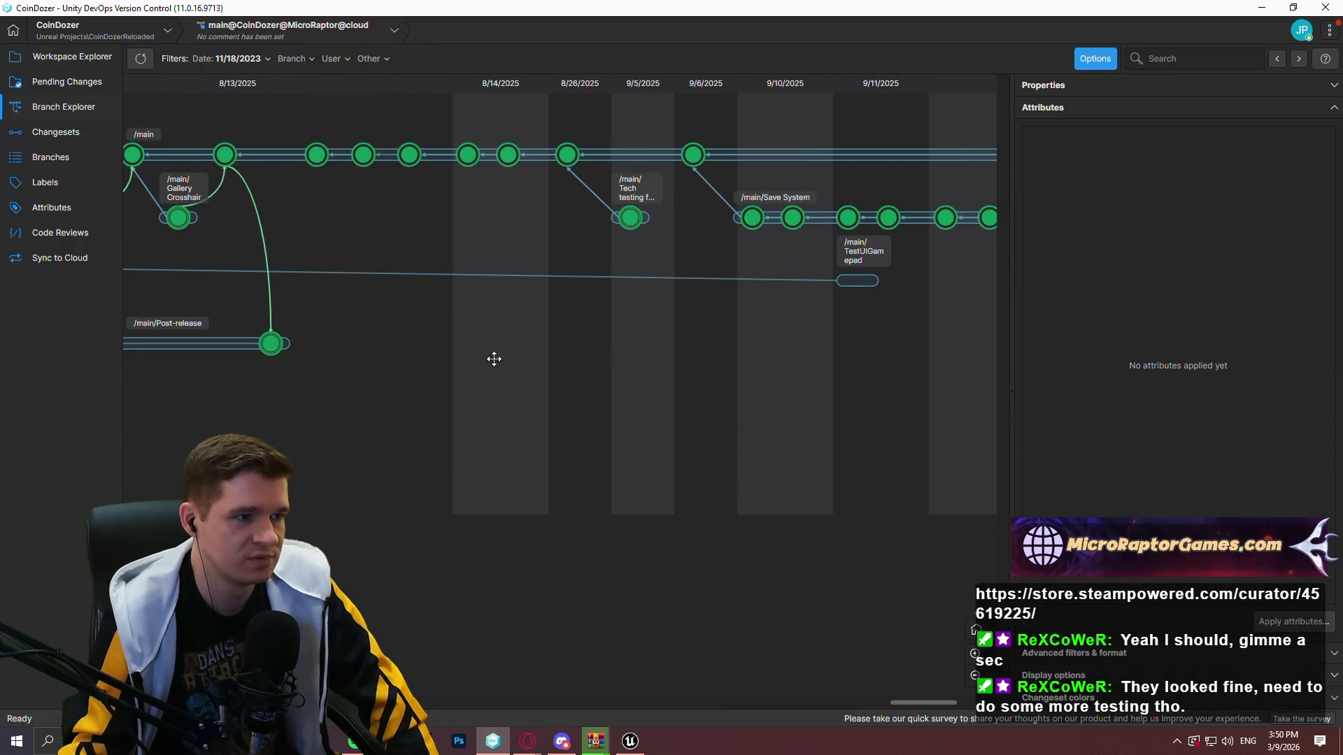
pyautogui.click(236, 58)
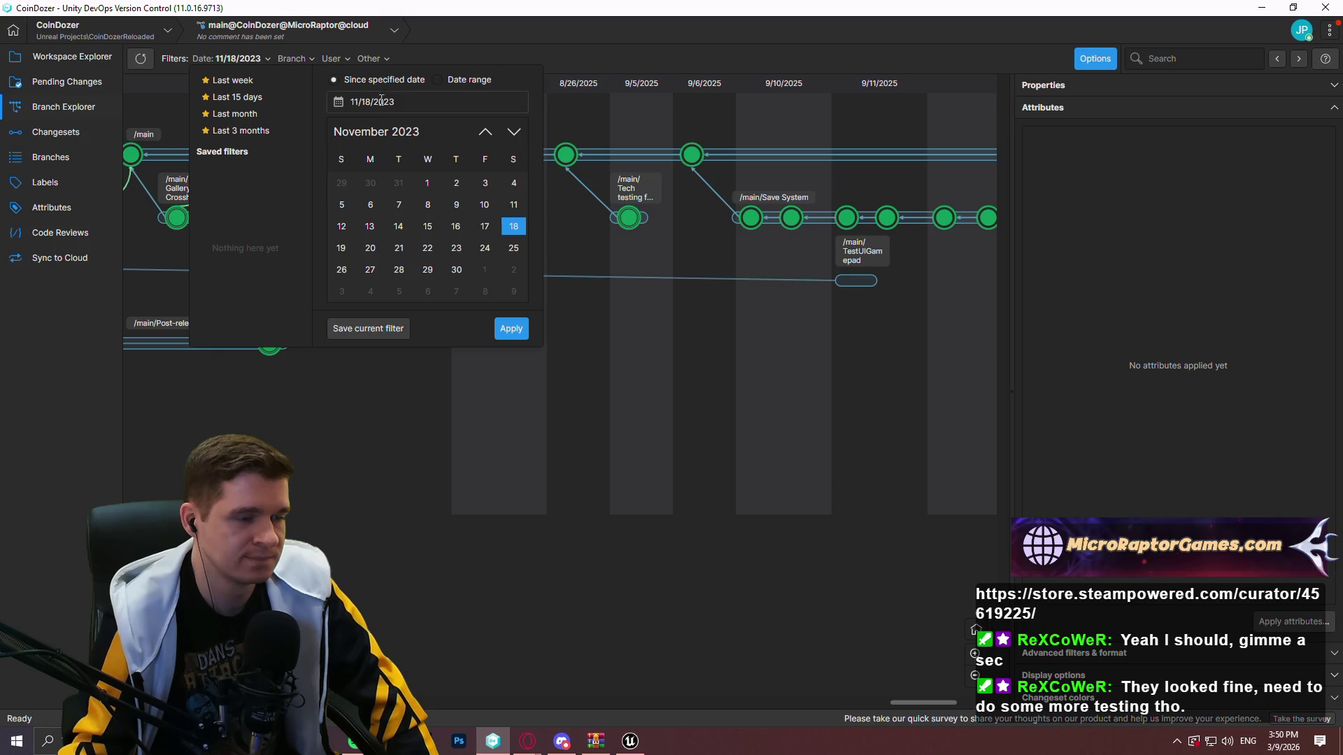
pyautogui.click(451, 81)
pyautogui.click(391, 103)
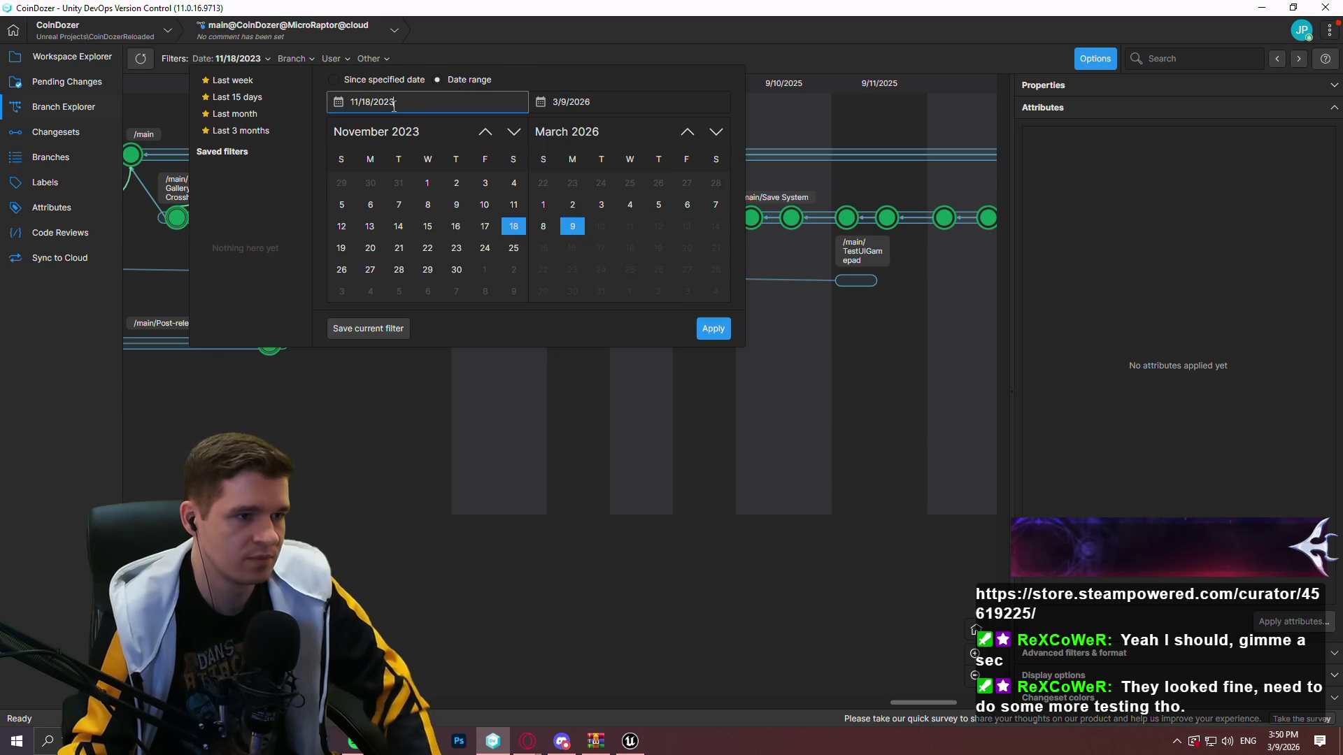
pyautogui.write('4')
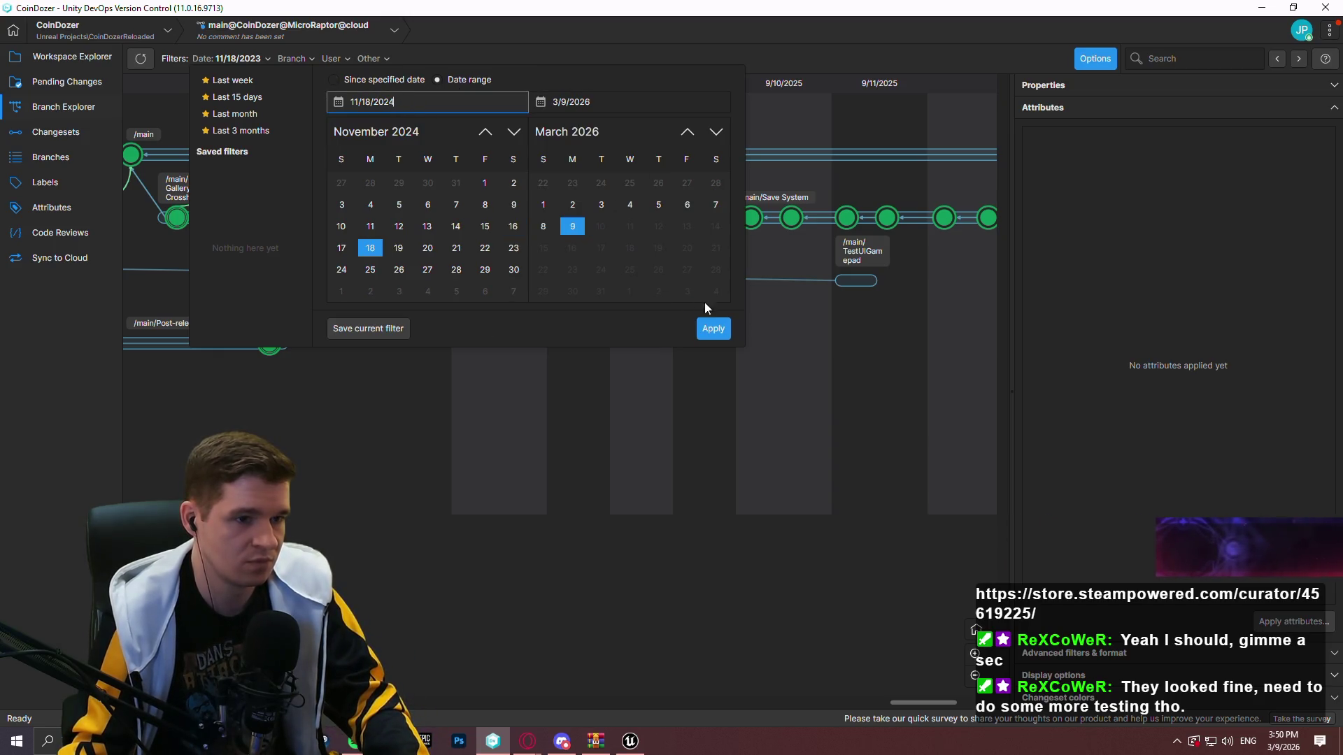
pyautogui.click(710, 329)
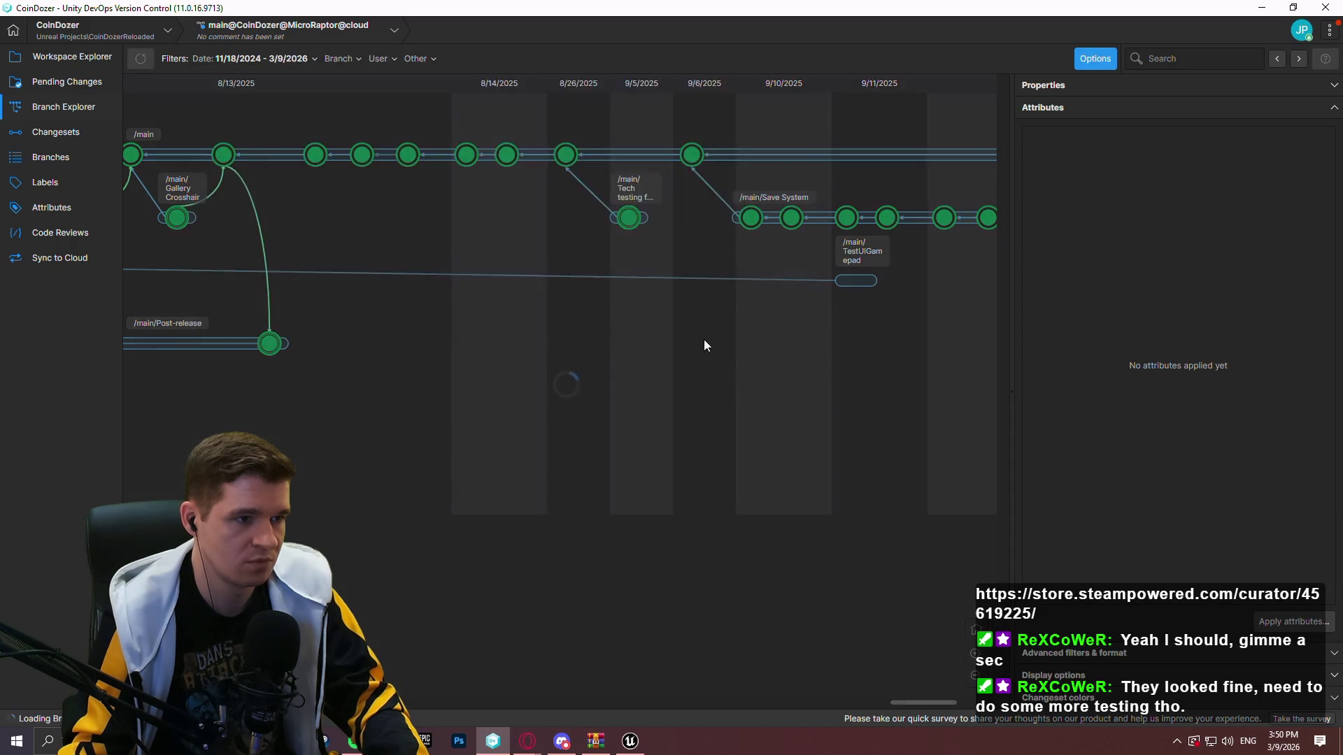
pyautogui.moveTo(360, 420); pyautogui.dragTo(920, 440)
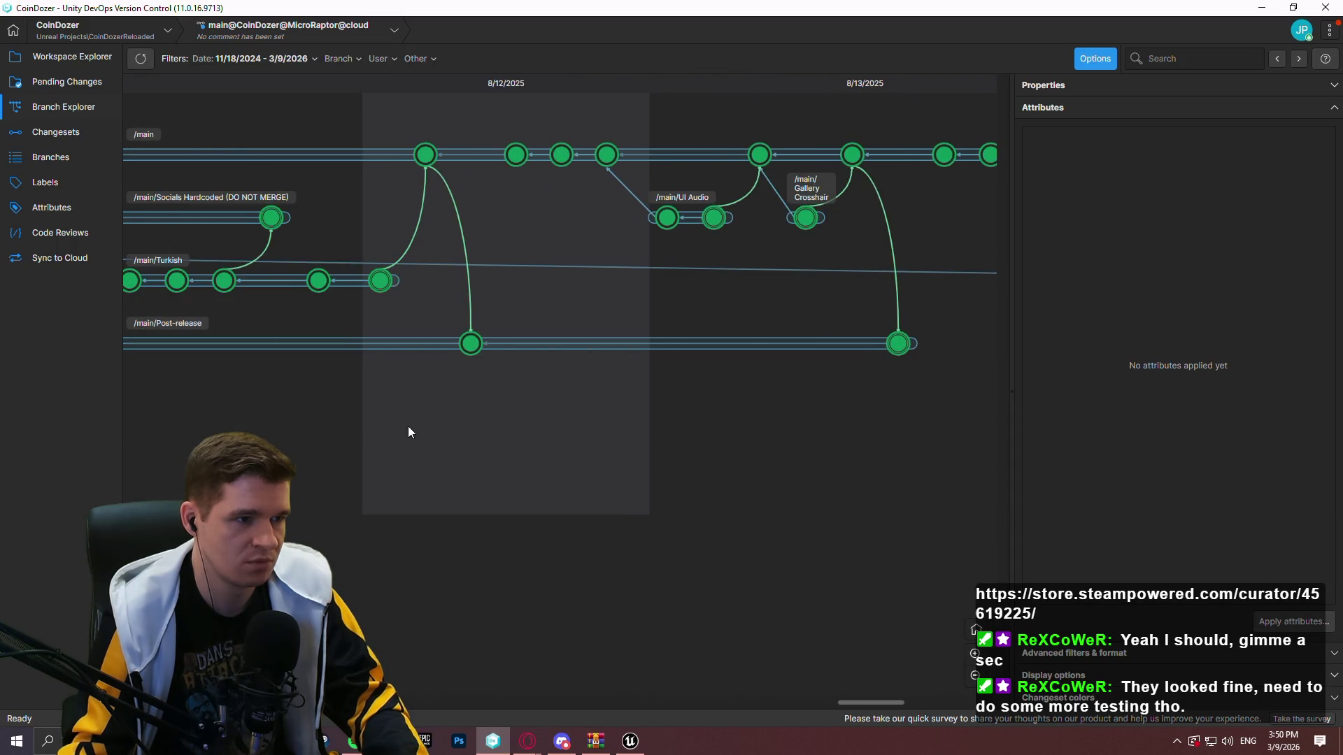
# Pan the branch graph from the July branches through to the September 2025 Save System branches
pyautogui.moveTo(408, 426); pyautogui.dragTo(819, 438)
pyautogui.moveTo(295, 414); pyautogui.dragTo(617, 427)
pyautogui.moveTo(161, 419); pyautogui.dragTo(819, 428)
pyautogui.moveTo(428, 424); pyautogui.dragTo(665, 446)
pyautogui.moveTo(294, 434); pyautogui.dragTo(559, 452)
pyautogui.moveTo(210, 420)
pyautogui.mouseDown()
pyautogui.moveTo(571, 412)
pyautogui.moveTo(707, 432)
pyautogui.mouseUp()
pyautogui.moveTo(265, 435)
pyautogui.mouseDown()
pyautogui.moveTo(477, 435)
pyautogui.moveTo(983, 525)
pyautogui.mouseUp()
pyautogui.moveTo(210, 433); pyautogui.dragTo(769, 448)
pyautogui.moveTo(182, 432)
pyautogui.mouseDown()
pyautogui.moveTo(503, 453)
pyautogui.moveTo(157, 451)
pyautogui.mouseUp()
pyautogui.moveTo(521, 270)
pyautogui.mouseDown()
pyautogui.moveTo(680, 343)
pyautogui.moveTo(956, 327)
pyautogui.mouseUp()
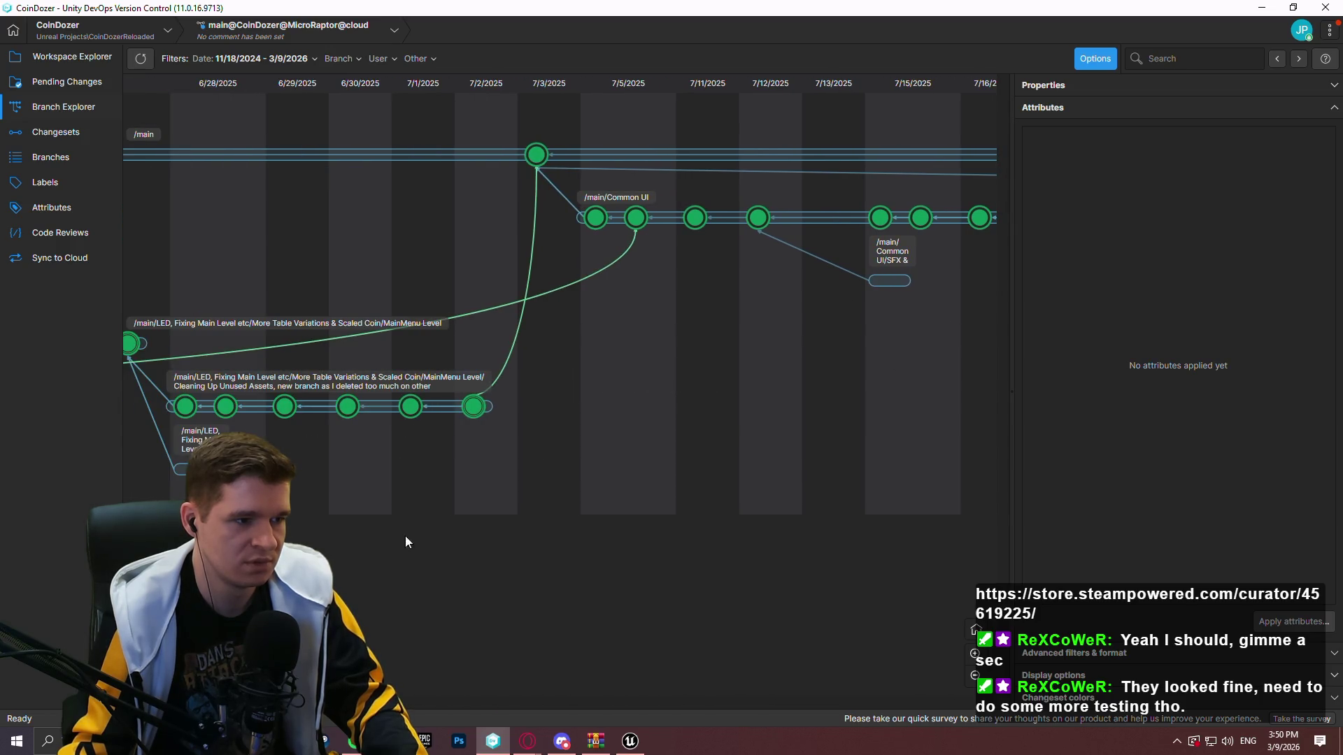
pyautogui.moveTo(405, 536); pyautogui.dragTo(958, 541)
pyautogui.moveTo(280, 559)
pyautogui.mouseDown()
pyautogui.moveTo(687, 578)
pyautogui.moveTo(753, 566)
pyautogui.mouseUp()
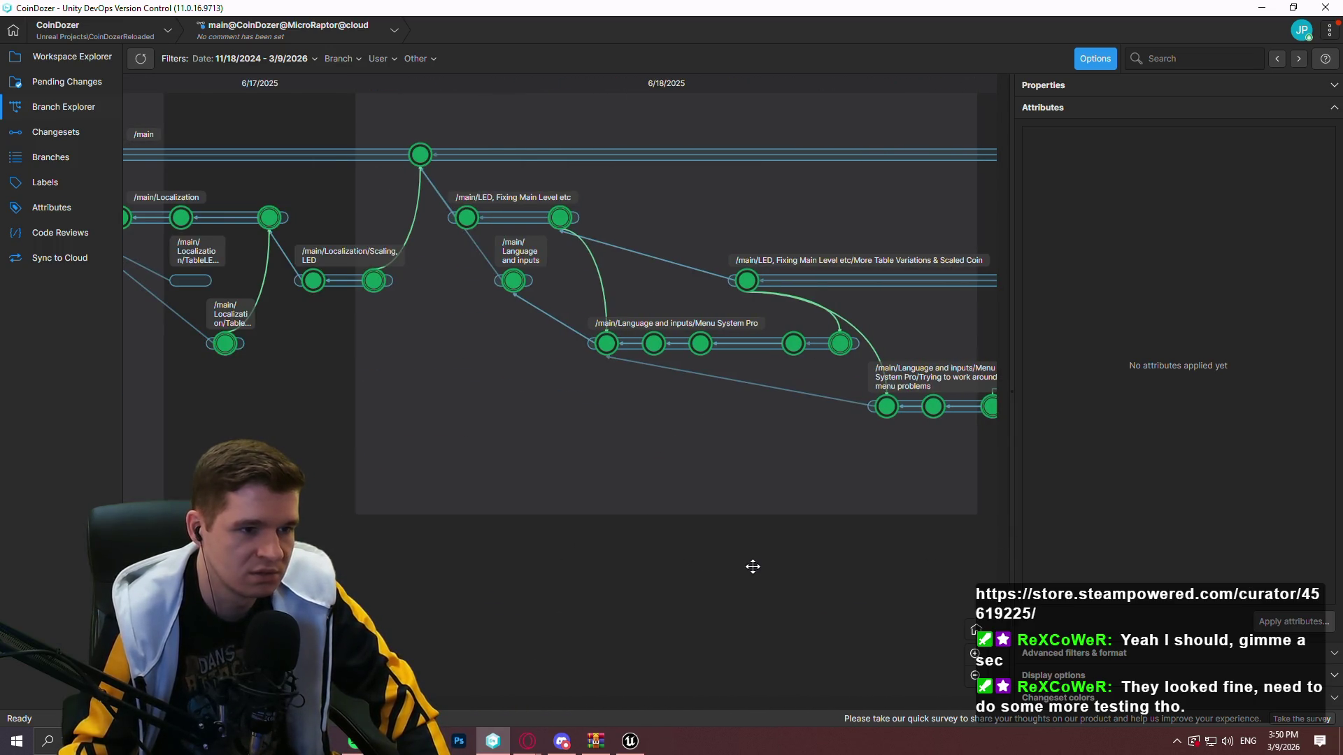
pyautogui.moveTo(753, 565); pyautogui.dragTo(557, 546)
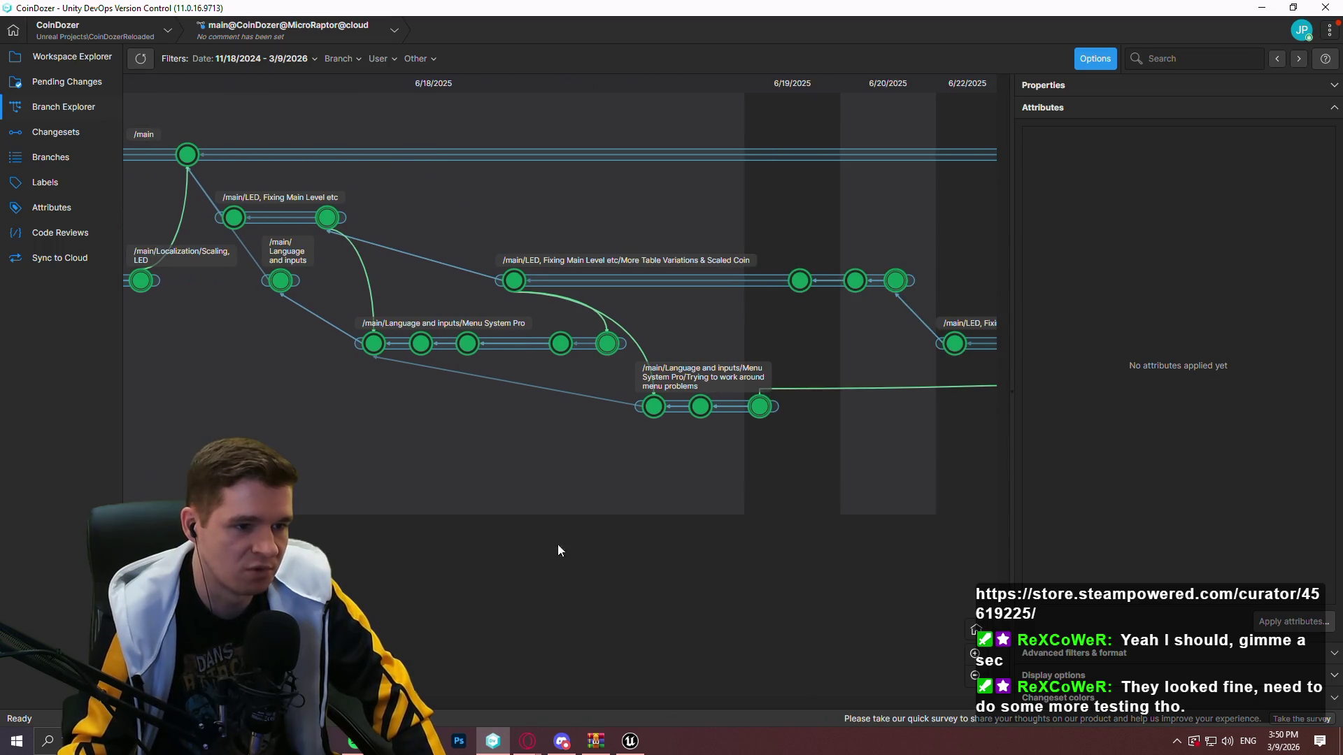
pyautogui.moveTo(845, 542); pyautogui.dragTo(394, 532)
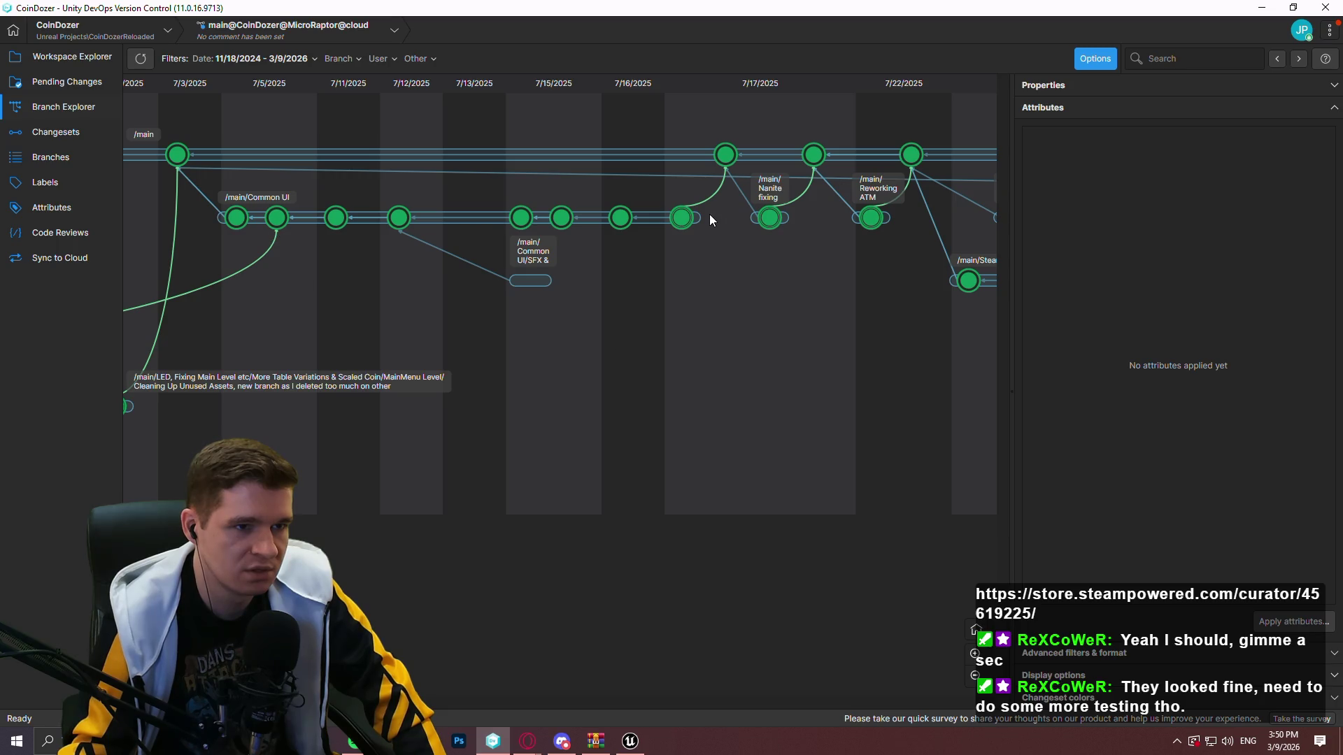
pyautogui.moveTo(820, 334); pyautogui.dragTo(192, 309)
pyautogui.moveTo(945, 307)
pyautogui.mouseDown()
pyautogui.moveTo(590, 299)
pyautogui.moveTo(446, 312)
pyautogui.mouseUp()
pyautogui.moveTo(606, 317); pyautogui.dragTo(377, 306)
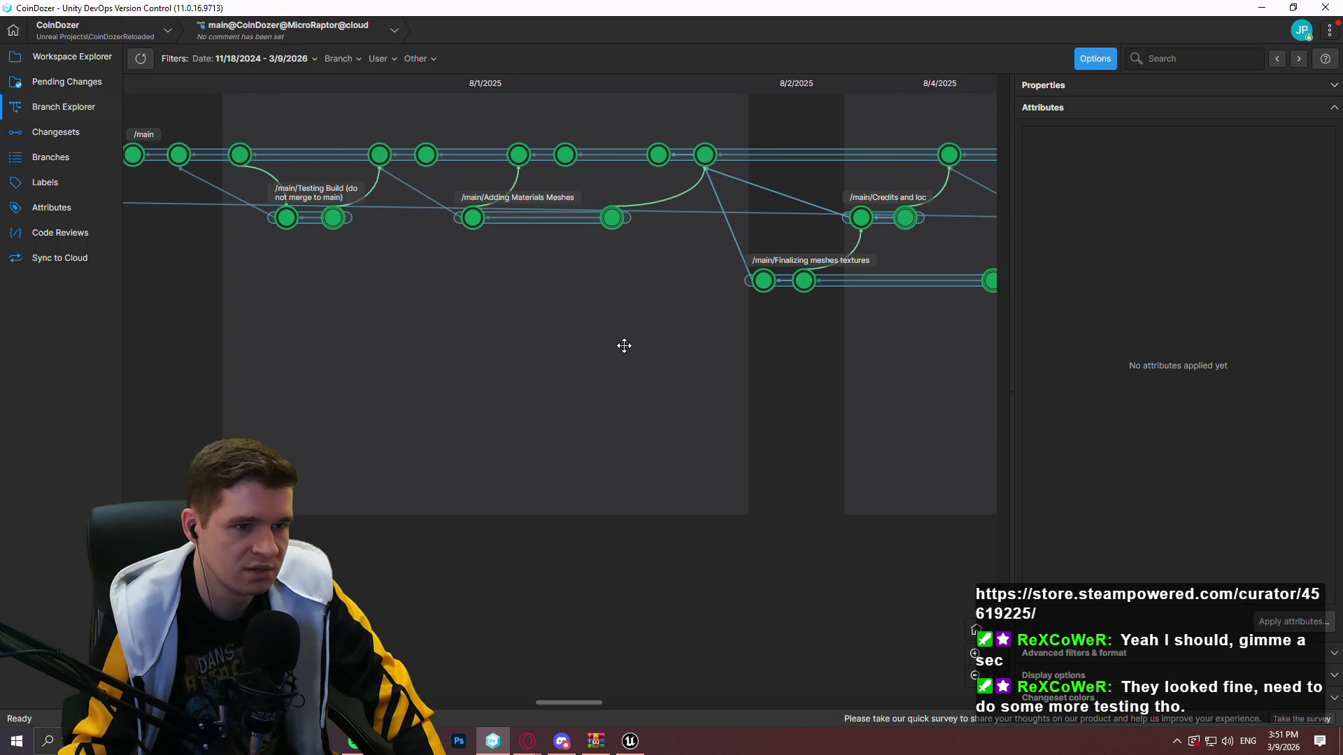
pyautogui.moveTo(623, 345); pyautogui.dragTo(390, 350)
pyautogui.moveTo(749, 347)
pyautogui.mouseDown()
pyautogui.moveTo(510, 360)
pyautogui.moveTo(527, 372)
pyautogui.mouseUp()
pyautogui.moveTo(786, 370); pyautogui.dragTo(438, 366)
pyautogui.moveTo(713, 381); pyautogui.dragTo(473, 396)
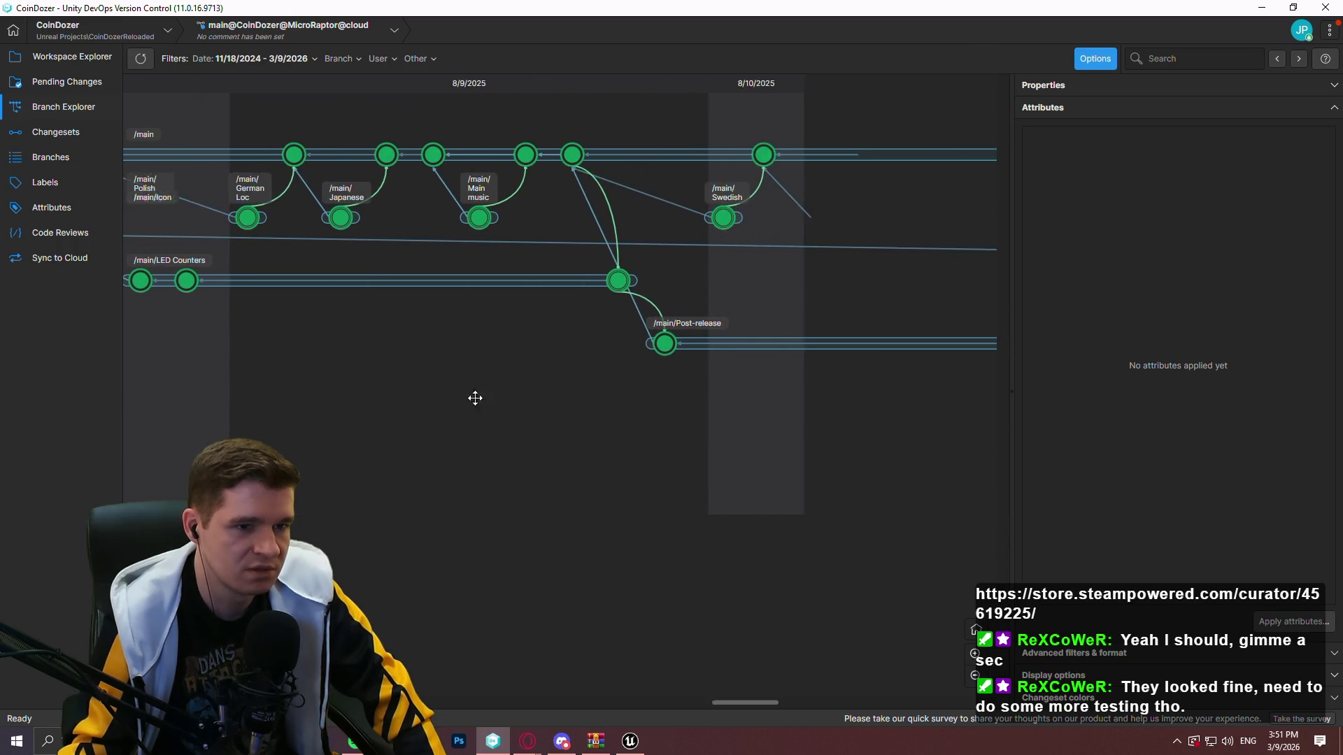
pyautogui.moveTo(585, 399); pyautogui.dragTo(462, 399)
pyautogui.moveTo(840, 404); pyautogui.dragTo(279, 402)
pyautogui.moveTo(608, 402); pyautogui.dragTo(348, 401)
pyautogui.moveTo(762, 401); pyautogui.dragTo(357, 390)
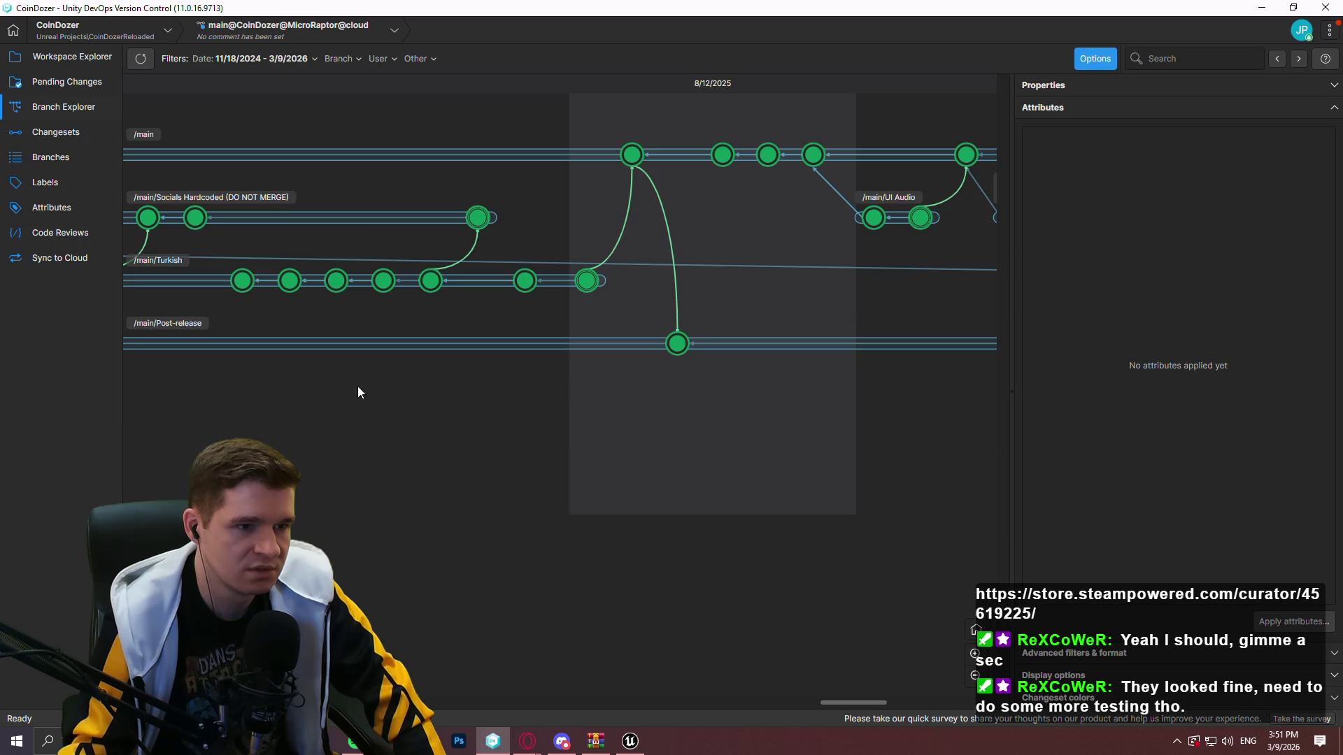
pyautogui.moveTo(726, 406); pyautogui.dragTo(552, 420)
pyautogui.moveTo(358, 417)
pyautogui.mouseDown()
pyautogui.moveTo(640, 415)
pyautogui.moveTo(339, 409)
pyautogui.mouseUp()
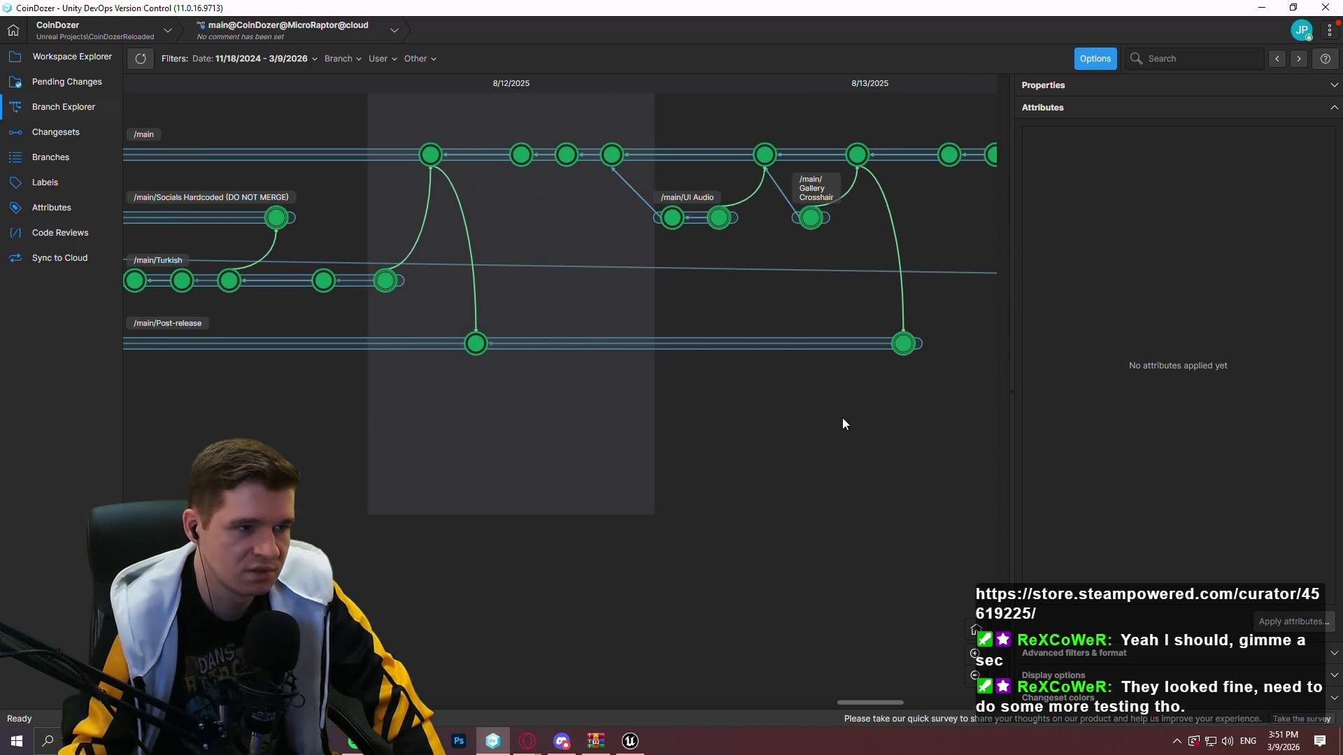
pyautogui.moveTo(833, 418); pyautogui.dragTo(371, 405)
pyautogui.moveTo(828, 390)
pyautogui.mouseDown()
pyautogui.moveTo(451, 393)
pyautogui.moveTo(706, 398)
pyautogui.mouseUp()
pyautogui.moveTo(789, 349); pyautogui.dragTo(358, 354)
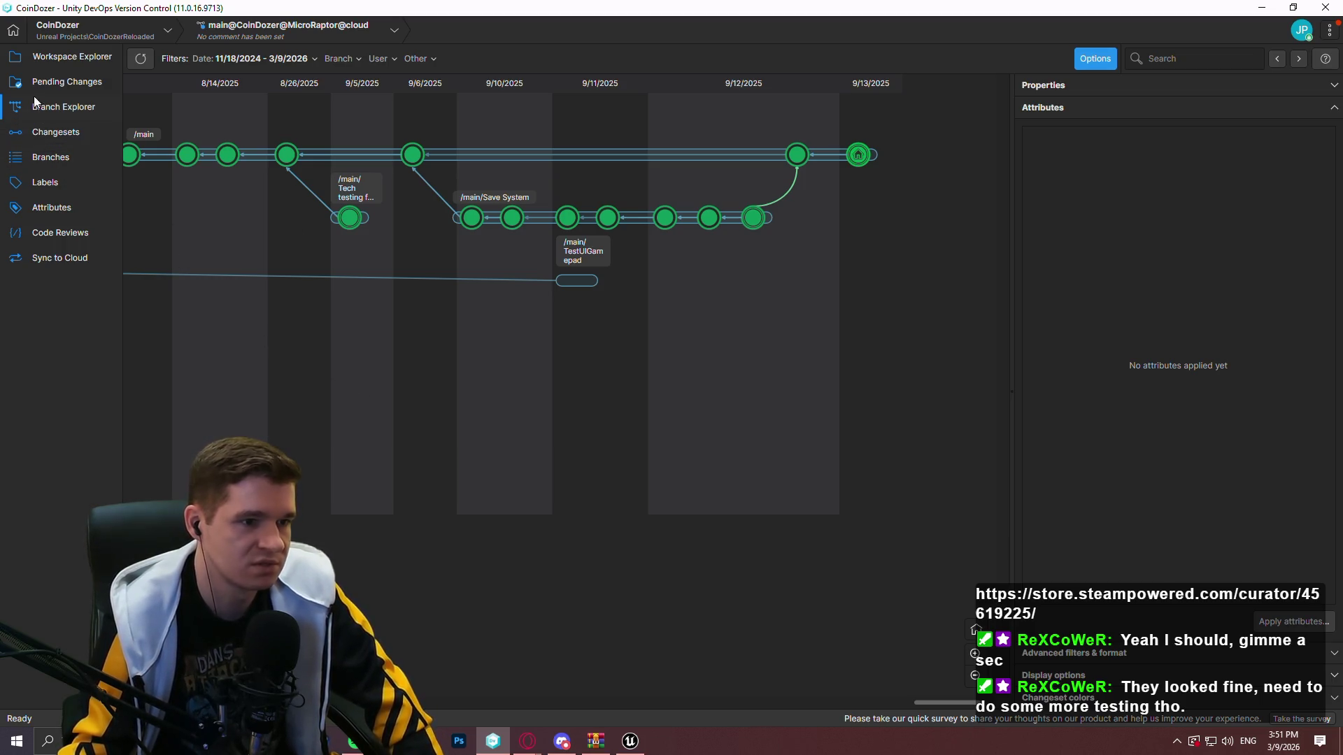
# Show the IntoTheChasm workspace's files in Workspace Explorer
pyautogui.click(60, 57)
pyautogui.click(105, 30)
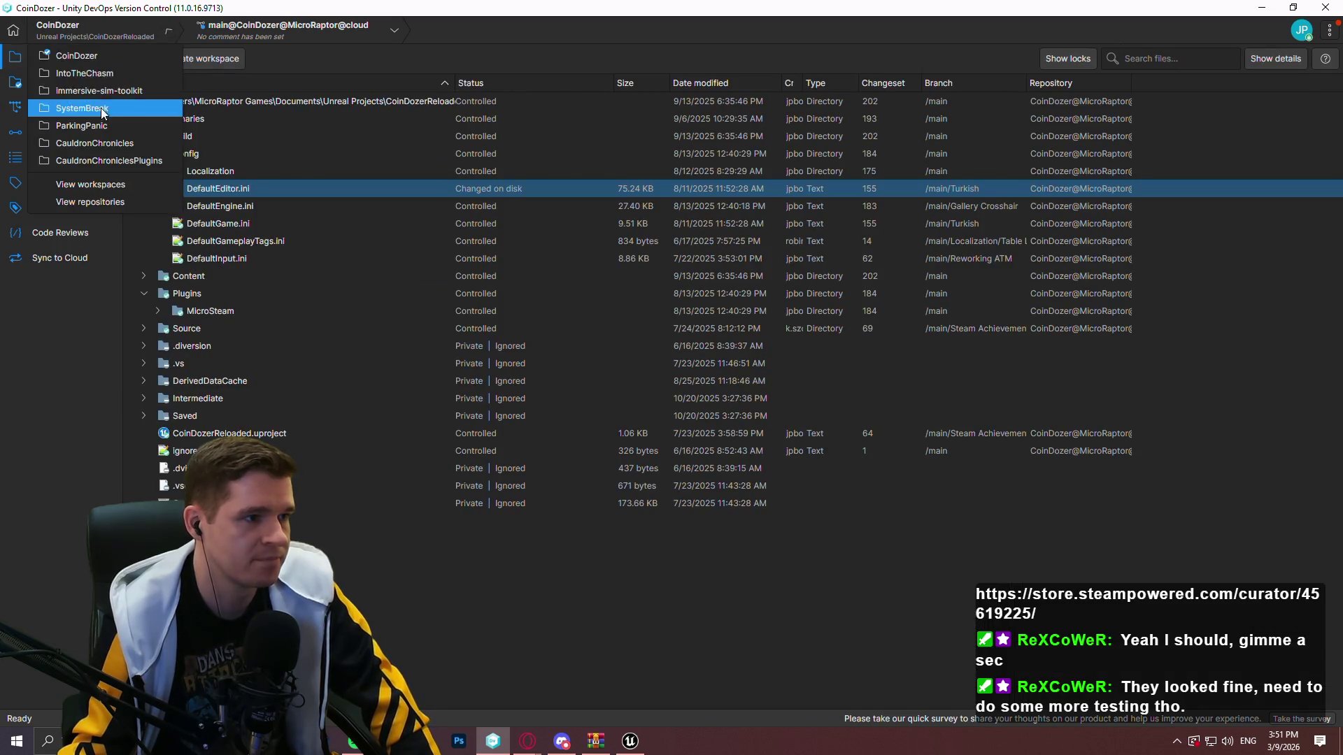
pyautogui.click(101, 109)
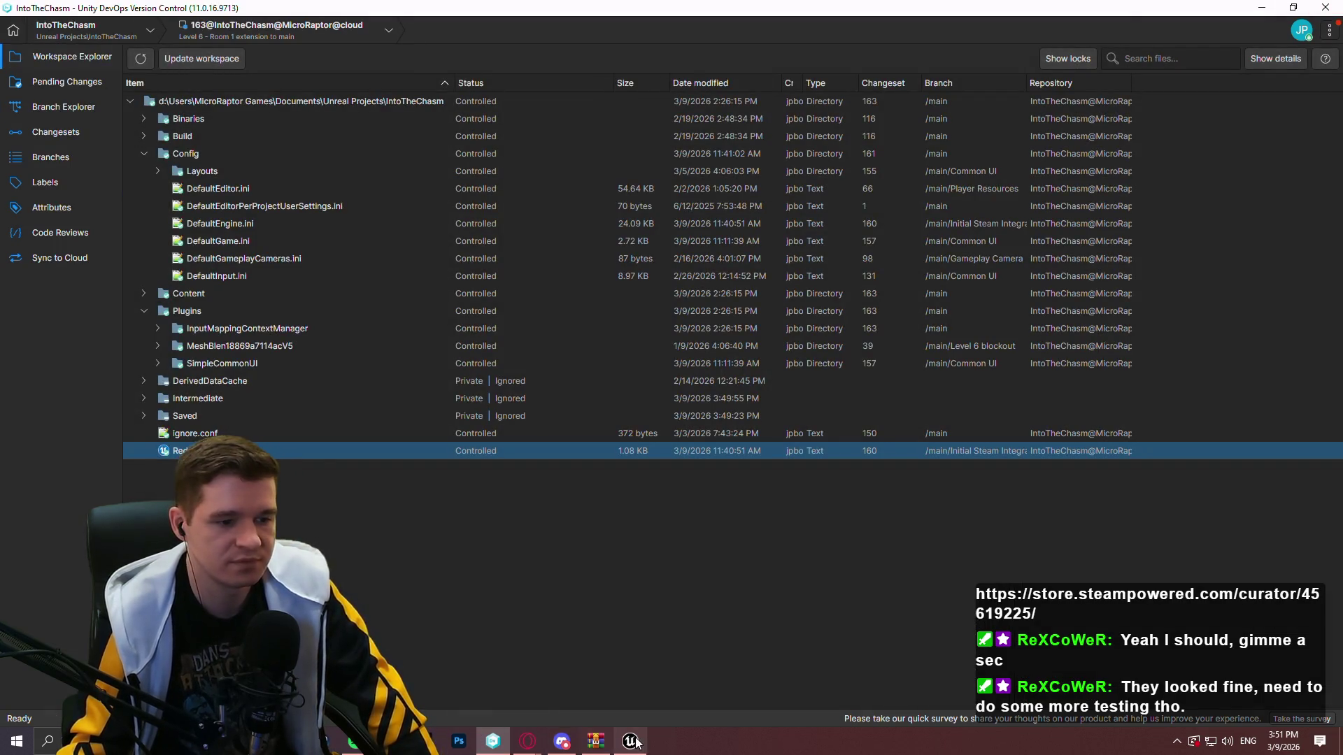
# Close the finished WinRAR archive window and bring the Playtest folder forward
pyautogui.click(606, 747)
pyautogui.click(996, 84)
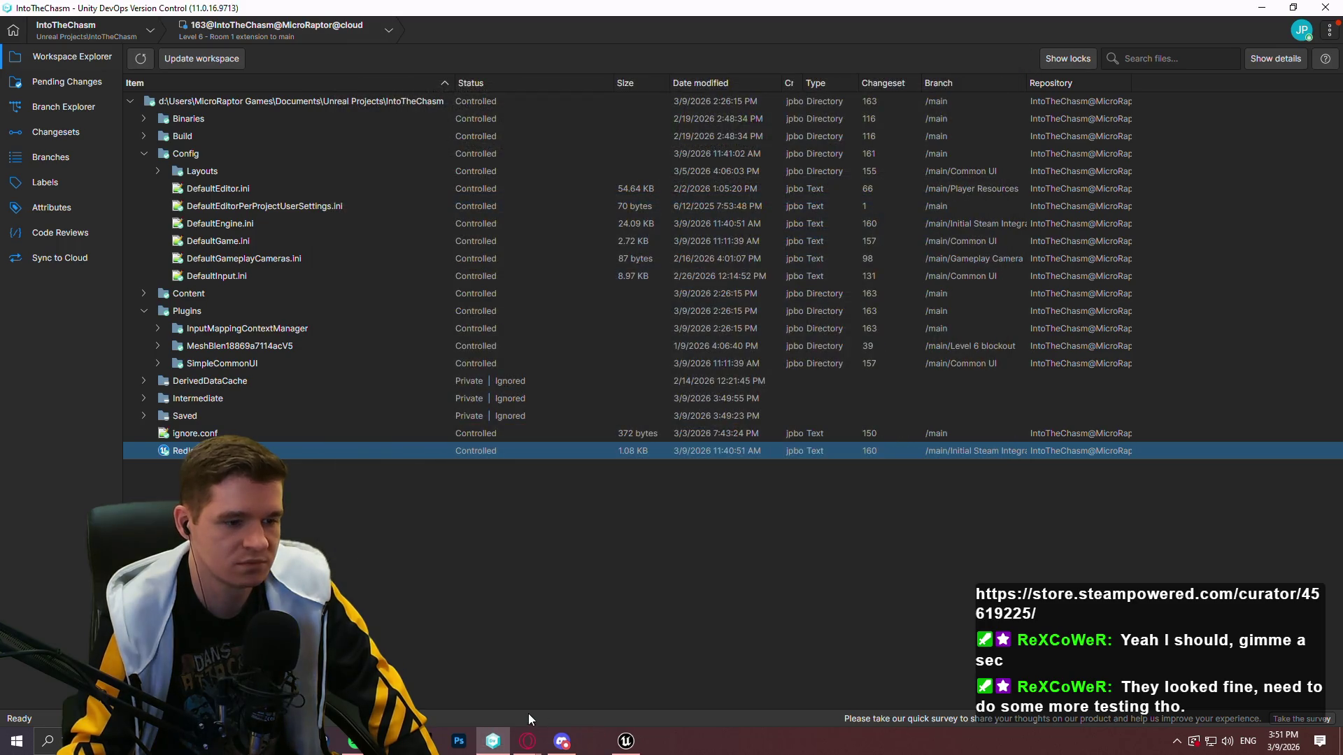
pyautogui.click(425, 741)
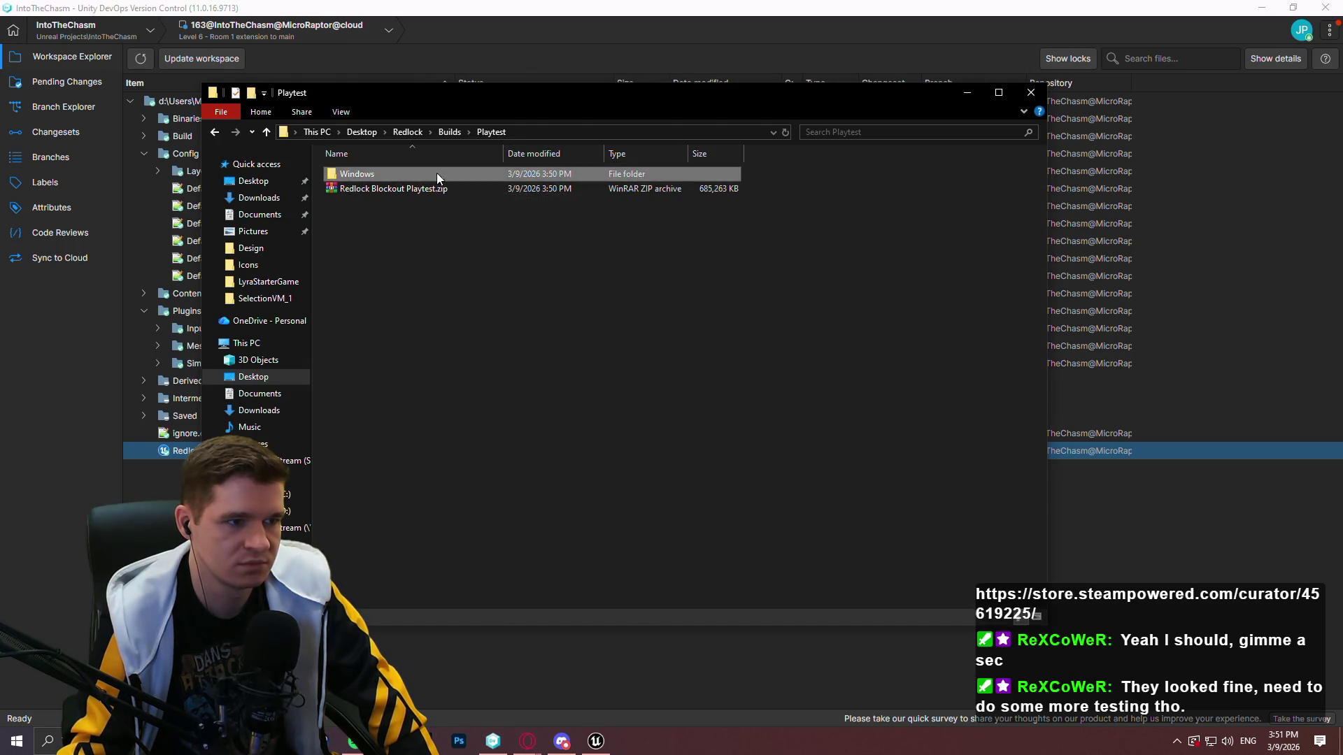
# Launch the packaged Redlock.exe, then close Unity DevOps and the Unreal Editor
pyautogui.doubleClick(375, 247)
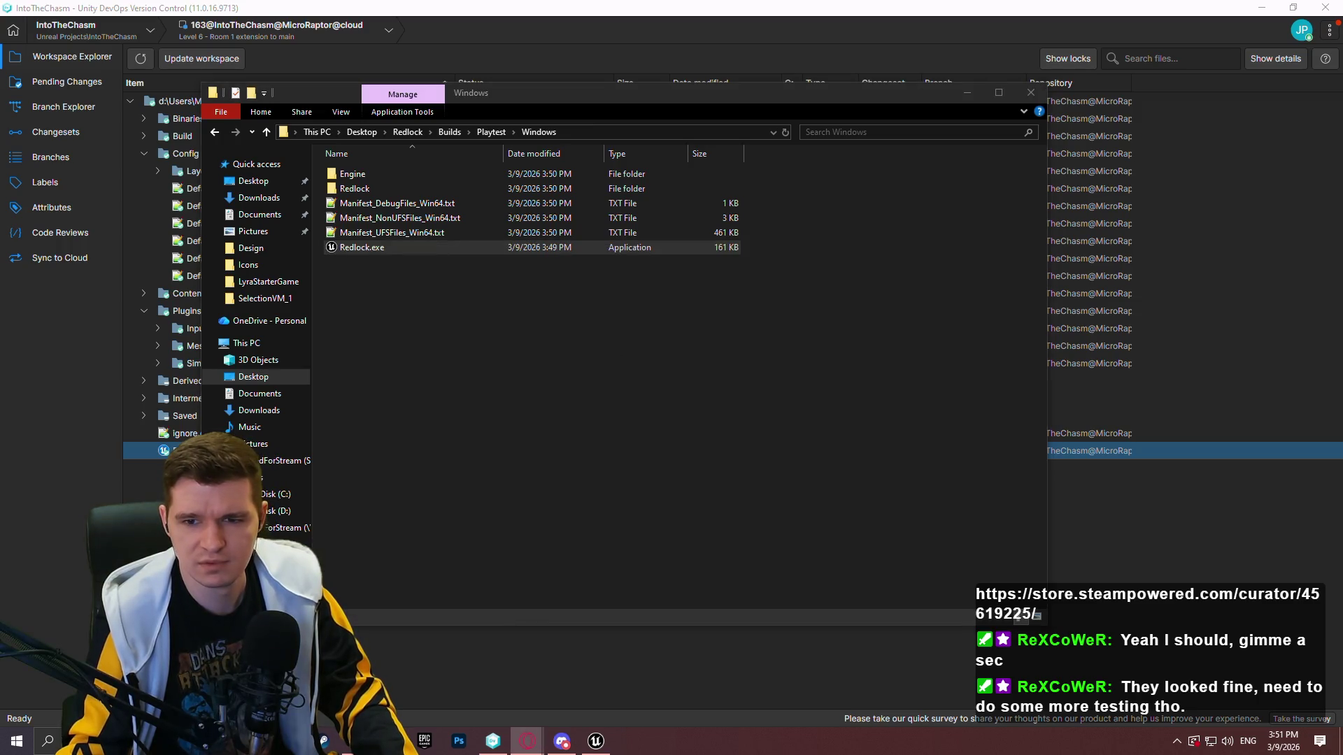
pyautogui.click(511, 336)
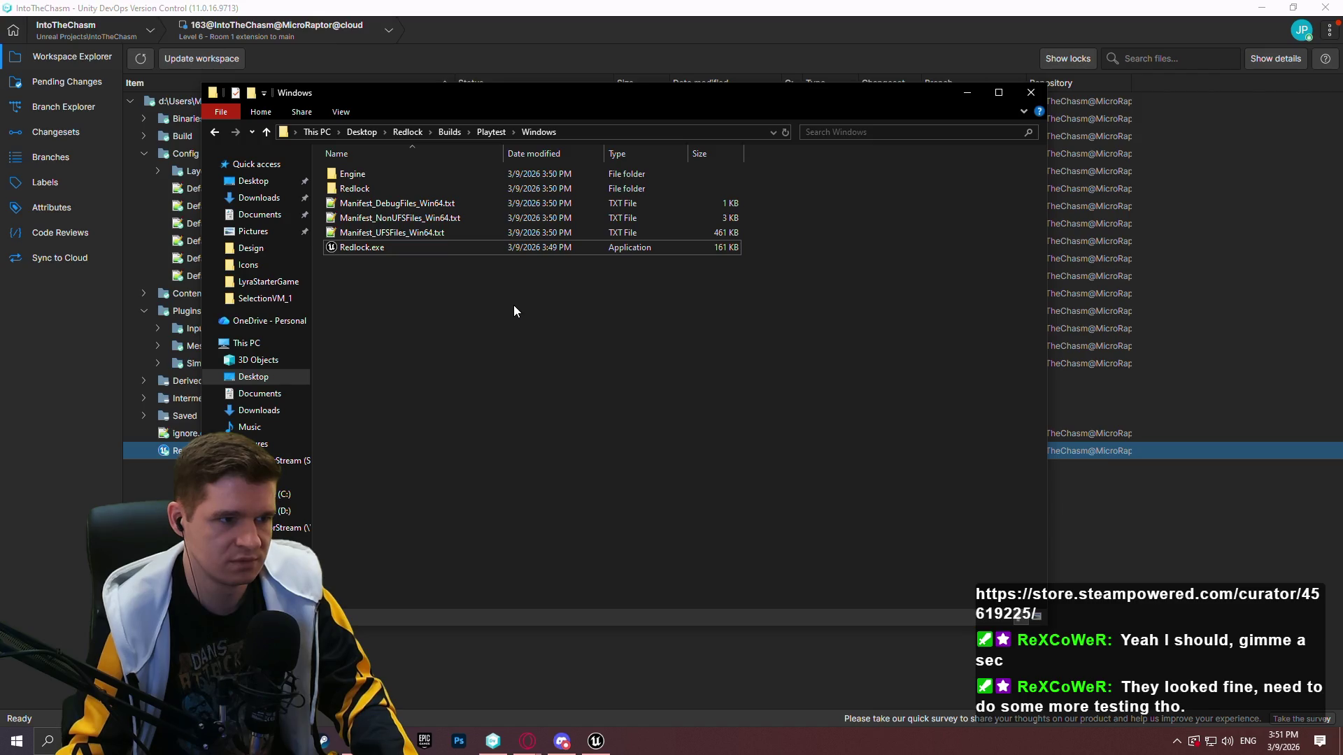
pyautogui.click(1326, 8)
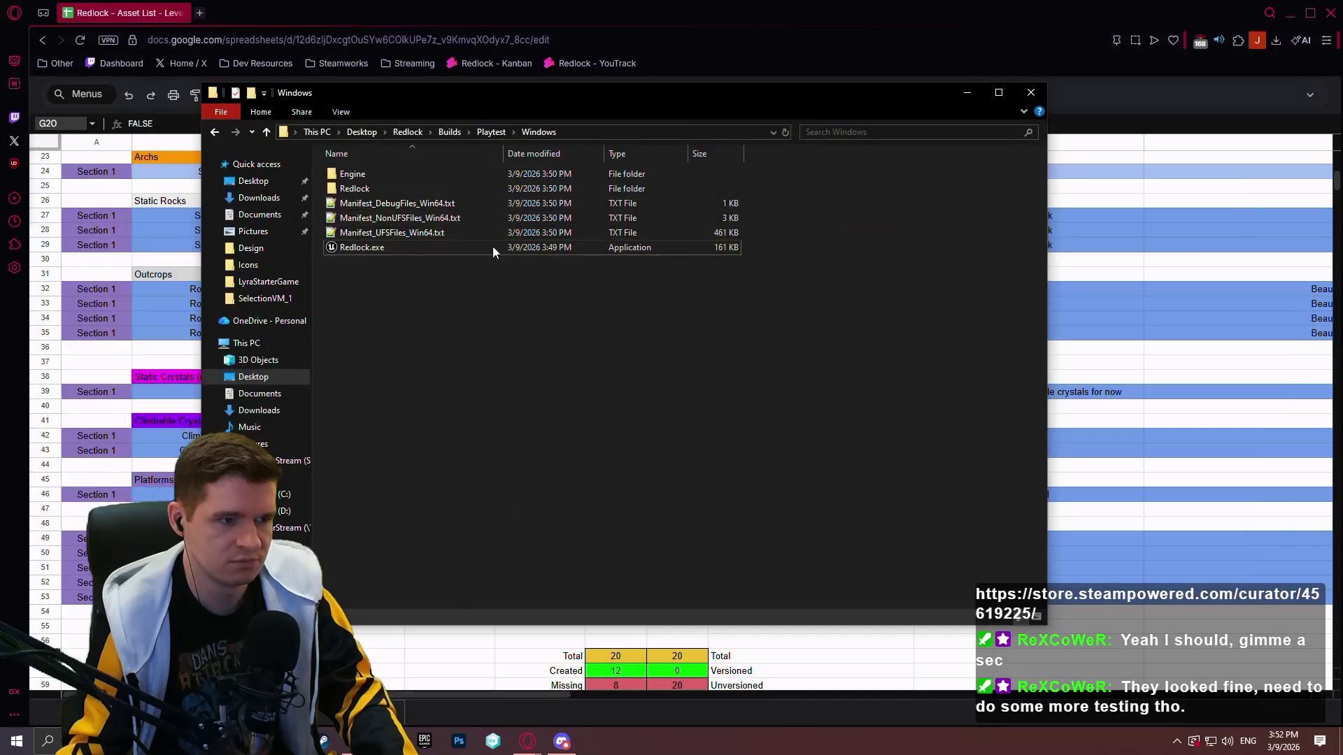
pyautogui.click(375, 248)
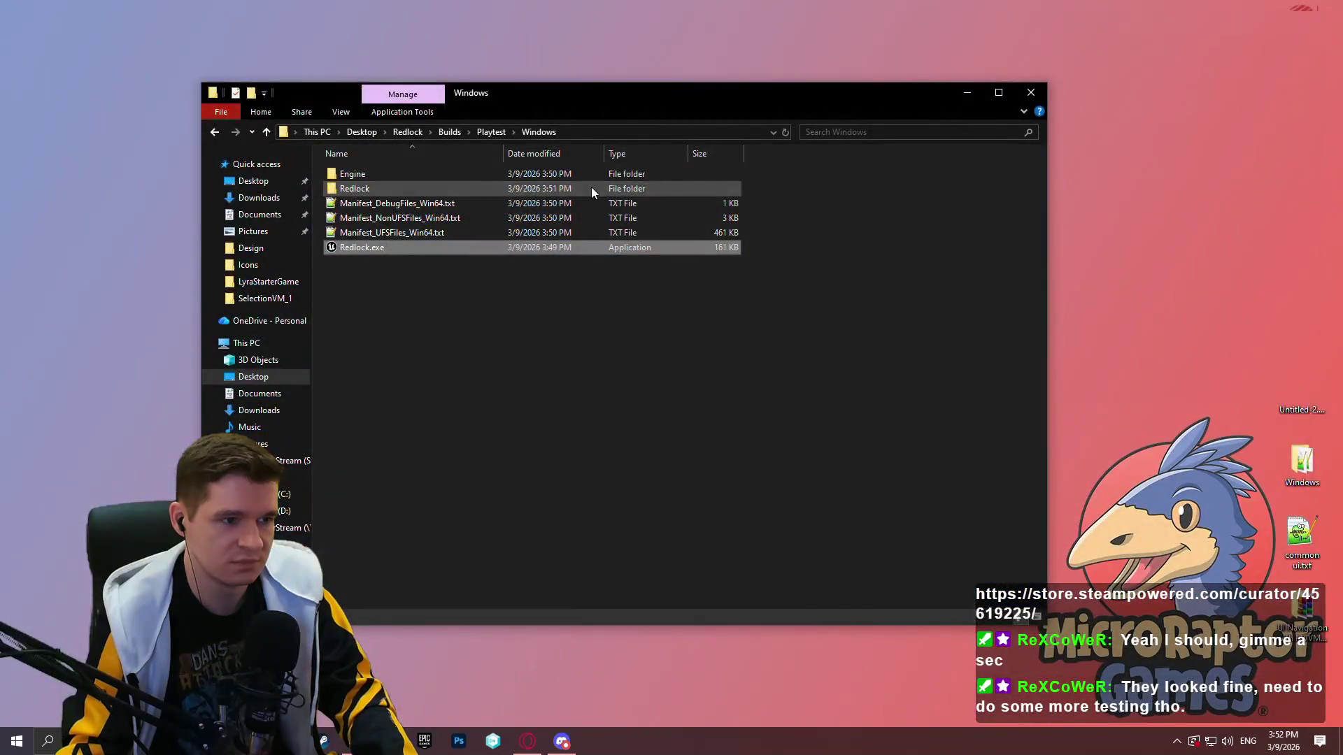
# Start Task Manager from the taskbar, then close it again
pyautogui.rightClick(715, 742)
pyautogui.click(791, 687)
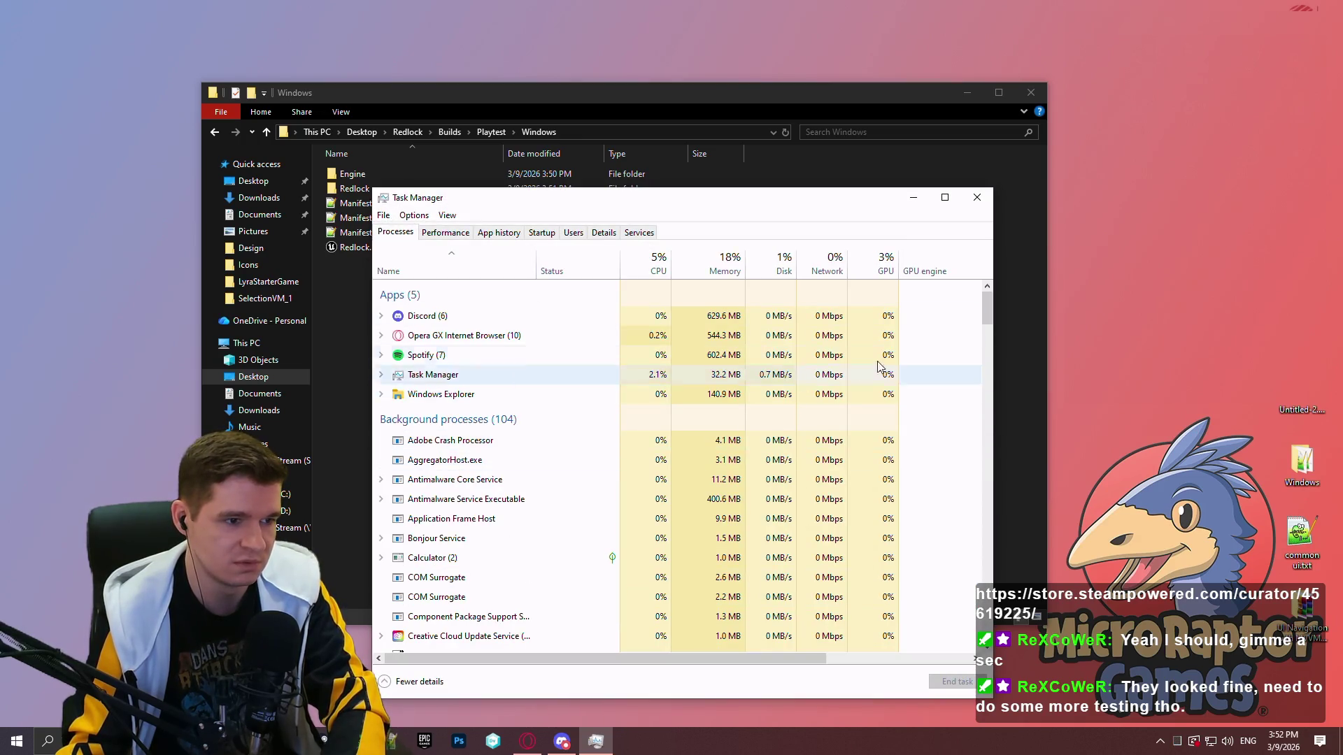
pyautogui.moveTo(989, 308)
pyautogui.mouseDown()
pyautogui.moveTo(965, 636)
pyautogui.moveTo(961, 202)
pyautogui.mouseUp()
pyautogui.click(977, 203)
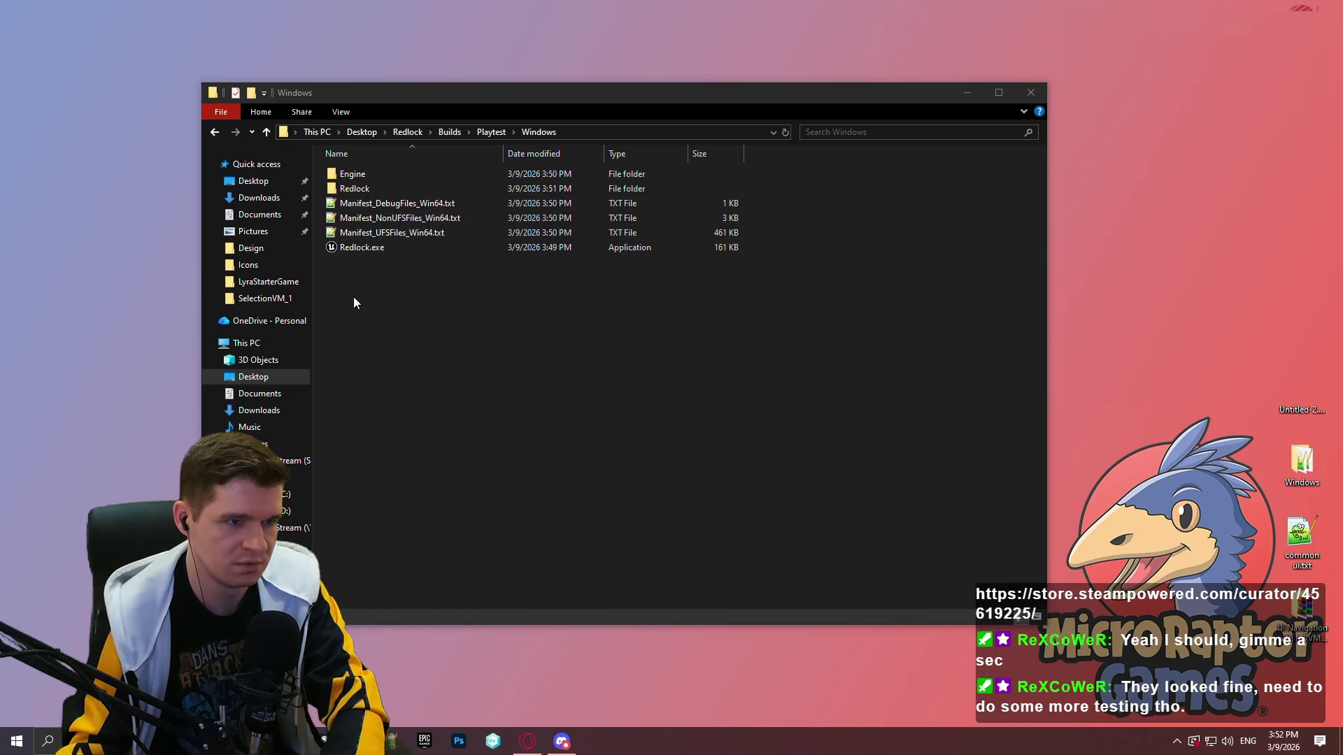
# Browse the build's Engine\Binaries\ThirdParty and Redlock folders, then close the Explorer window
pyautogui.doubleClick(385, 176)
pyautogui.doubleClick(383, 173)
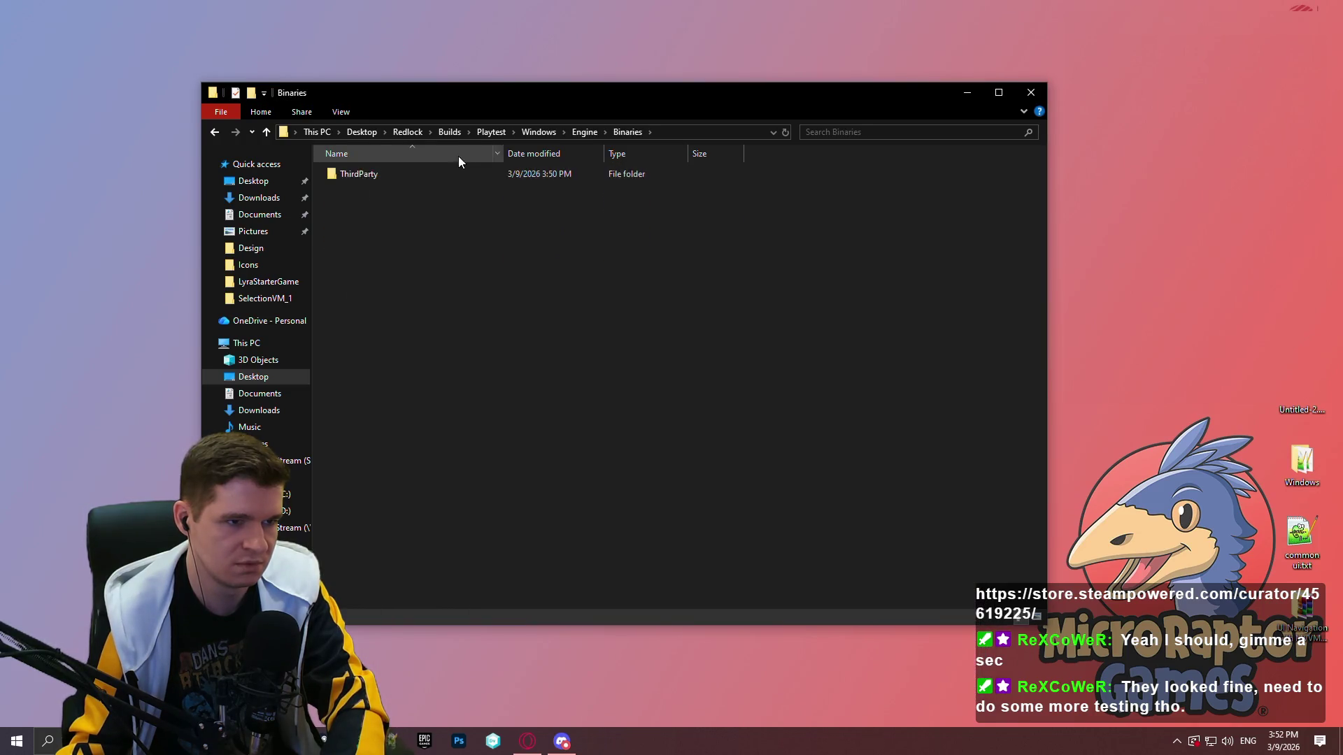
pyautogui.doubleClick(478, 176)
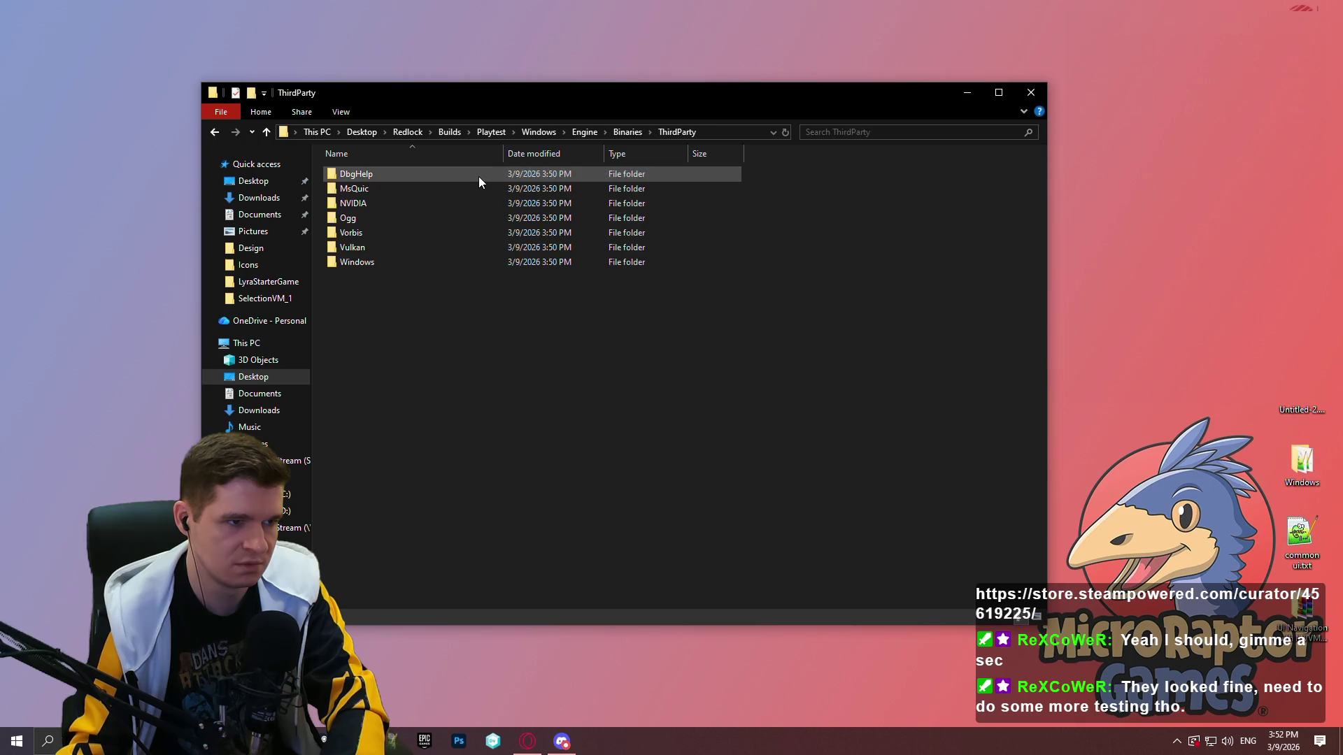
pyautogui.click(574, 132)
pyautogui.click(547, 131)
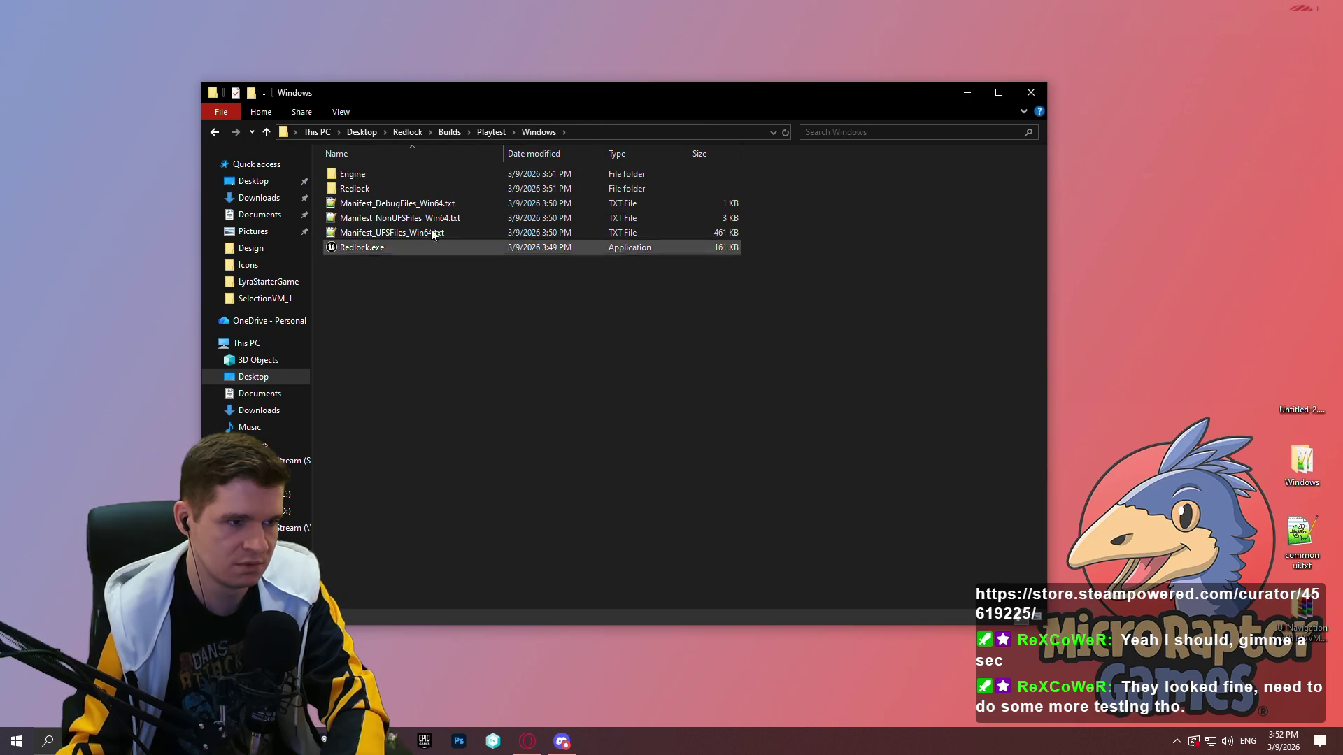
pyautogui.doubleClick(410, 184)
pyautogui.click(1025, 98)
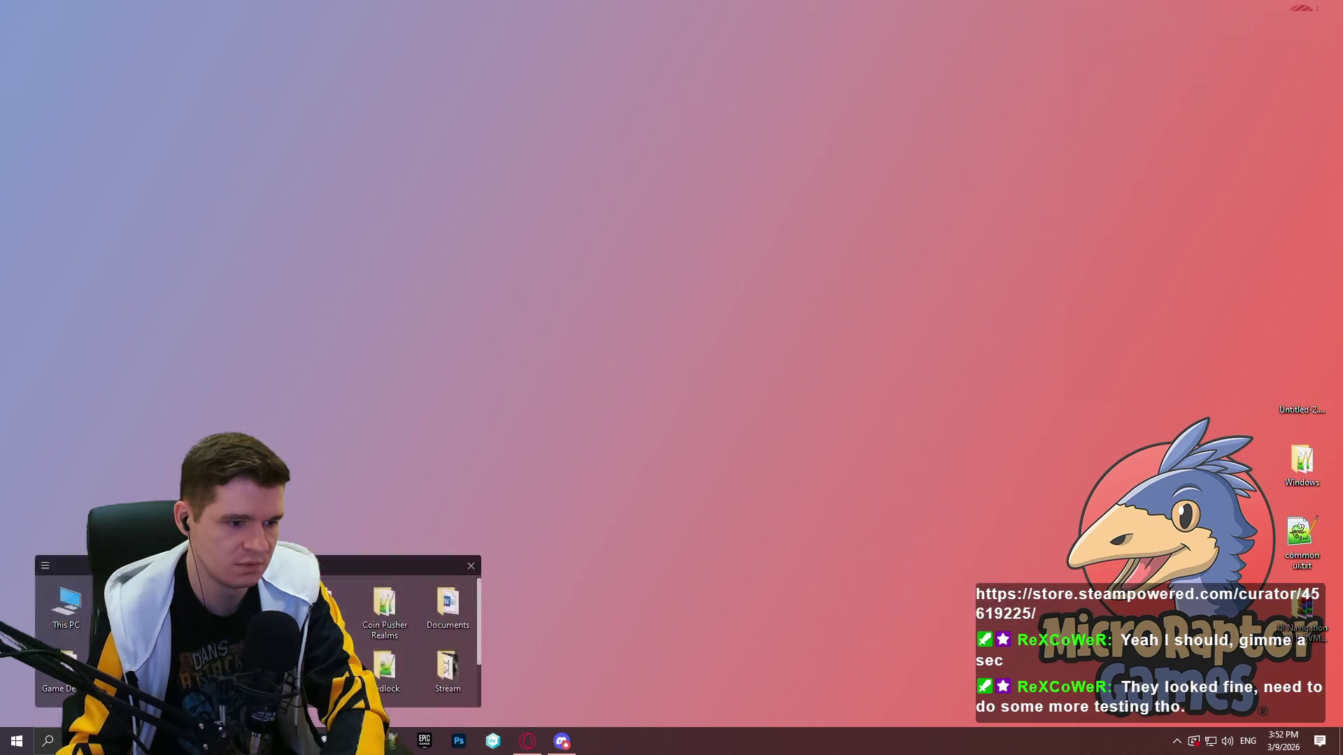
# Delete the Intermediate and Saved folders from disk in the workspace file tree
pyautogui.click(492, 743)
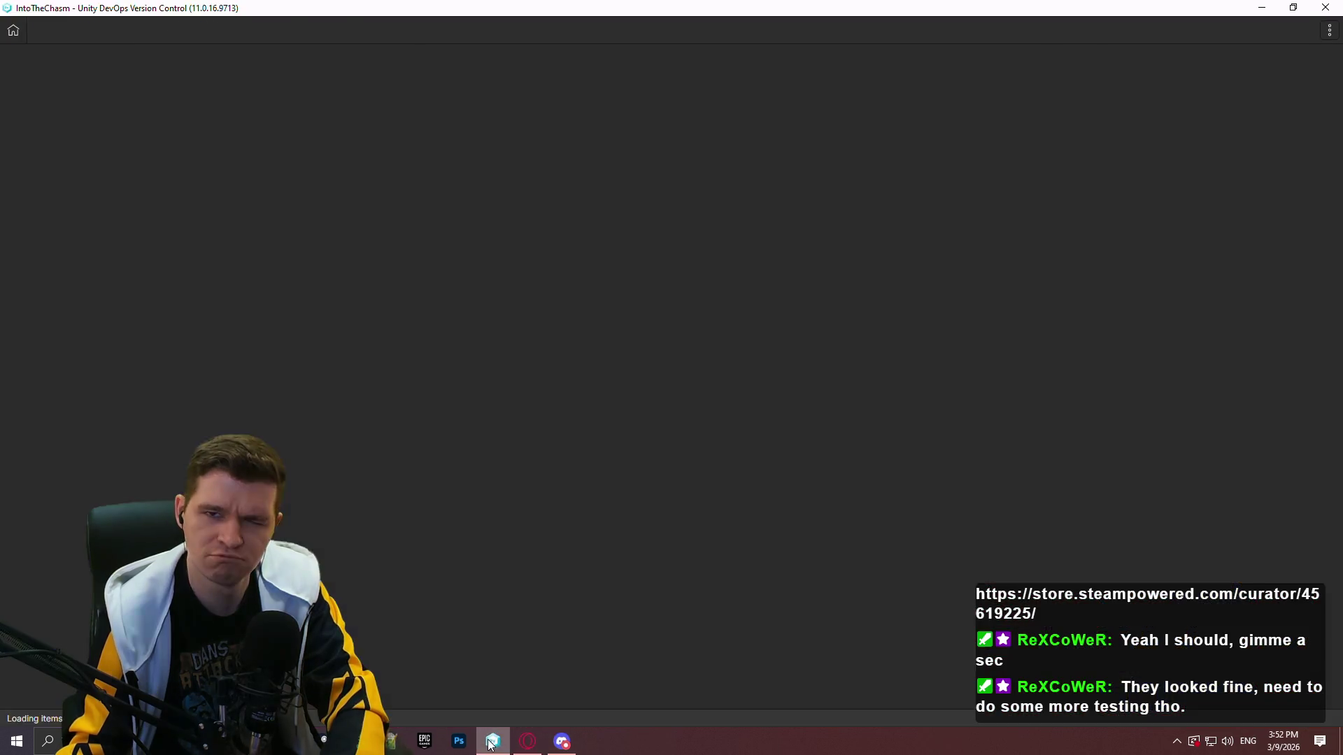
pyautogui.click(66, 82)
pyautogui.click(59, 106)
pyautogui.click(67, 86)
pyautogui.click(63, 108)
pyautogui.click(63, 110)
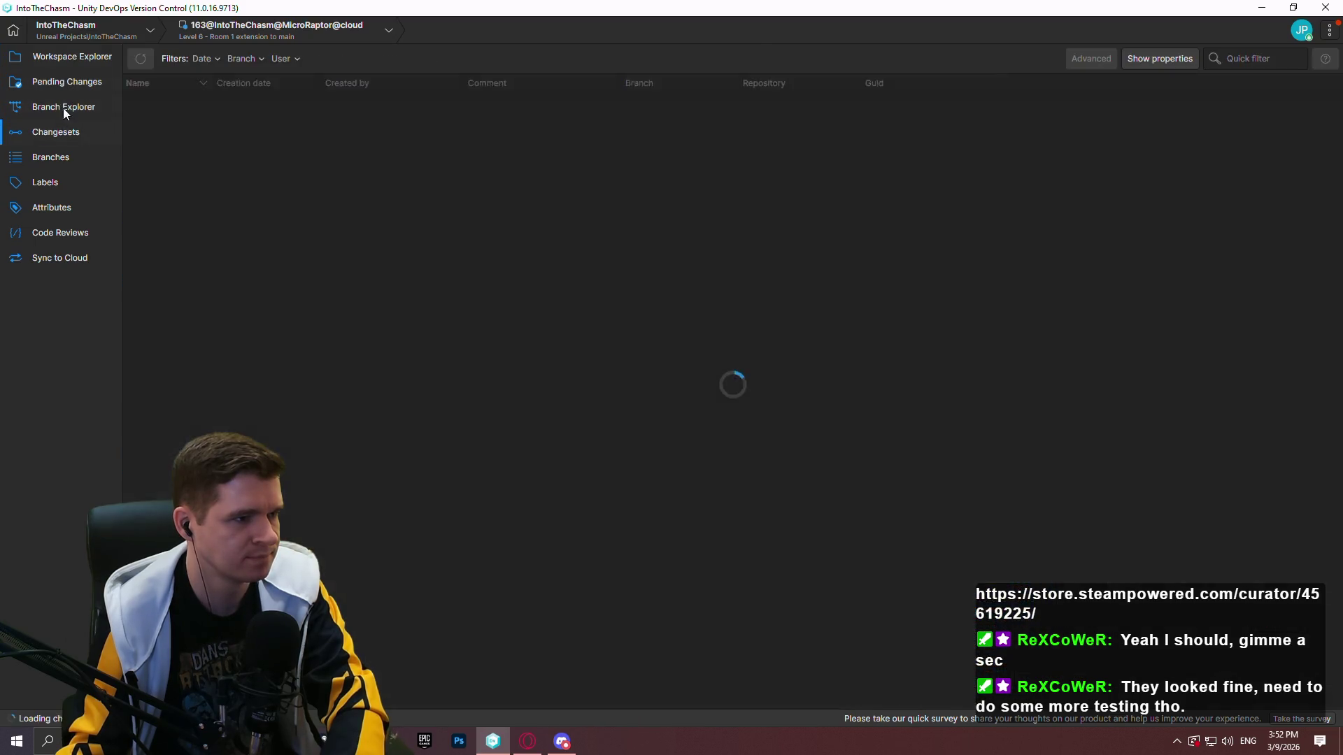
pyautogui.click(72, 56)
pyautogui.click(216, 397)
pyautogui.press('Delete')
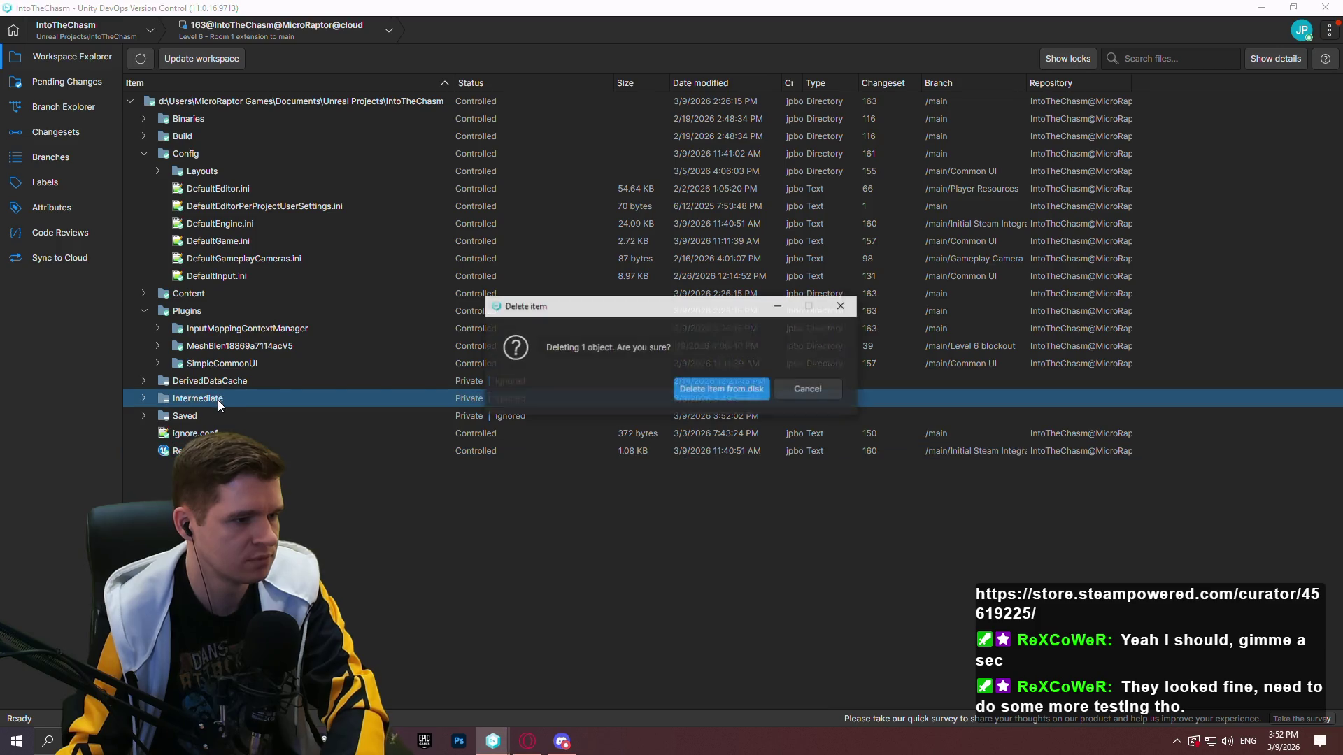
pyautogui.click(687, 389)
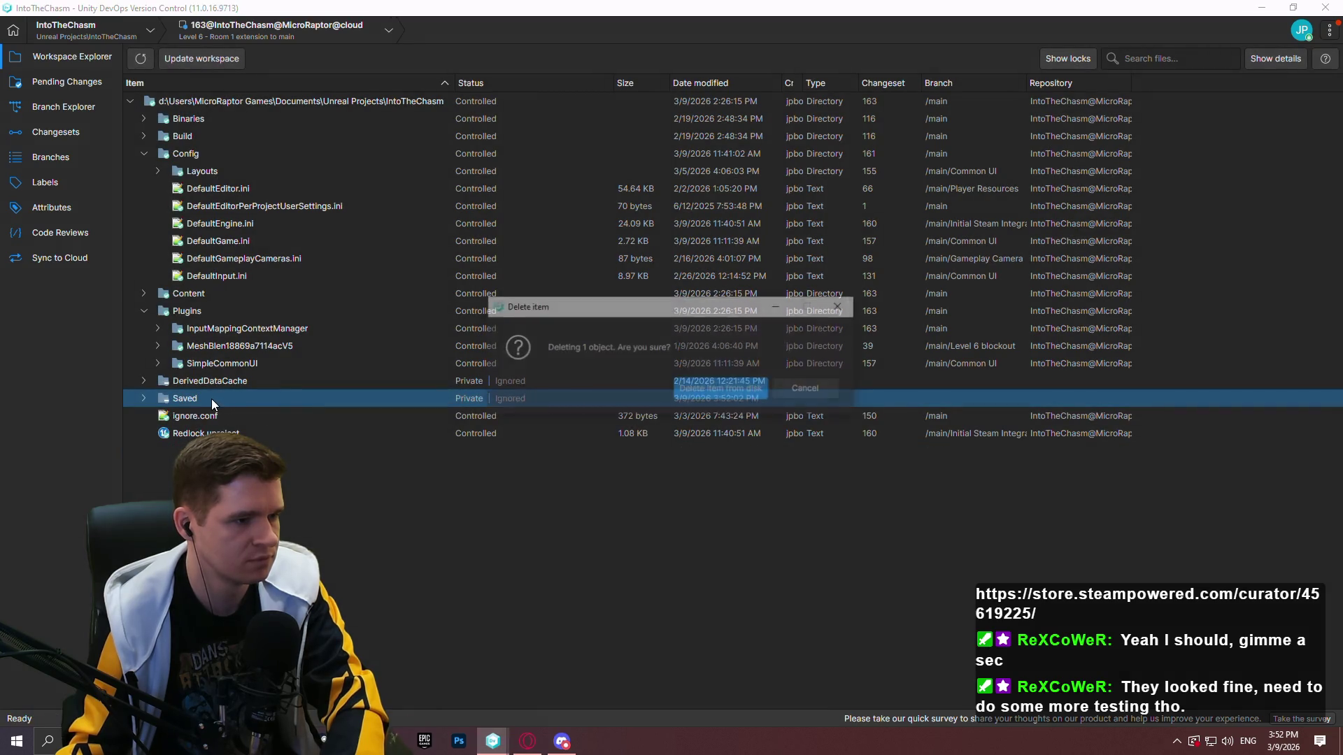
pyautogui.click(754, 388)
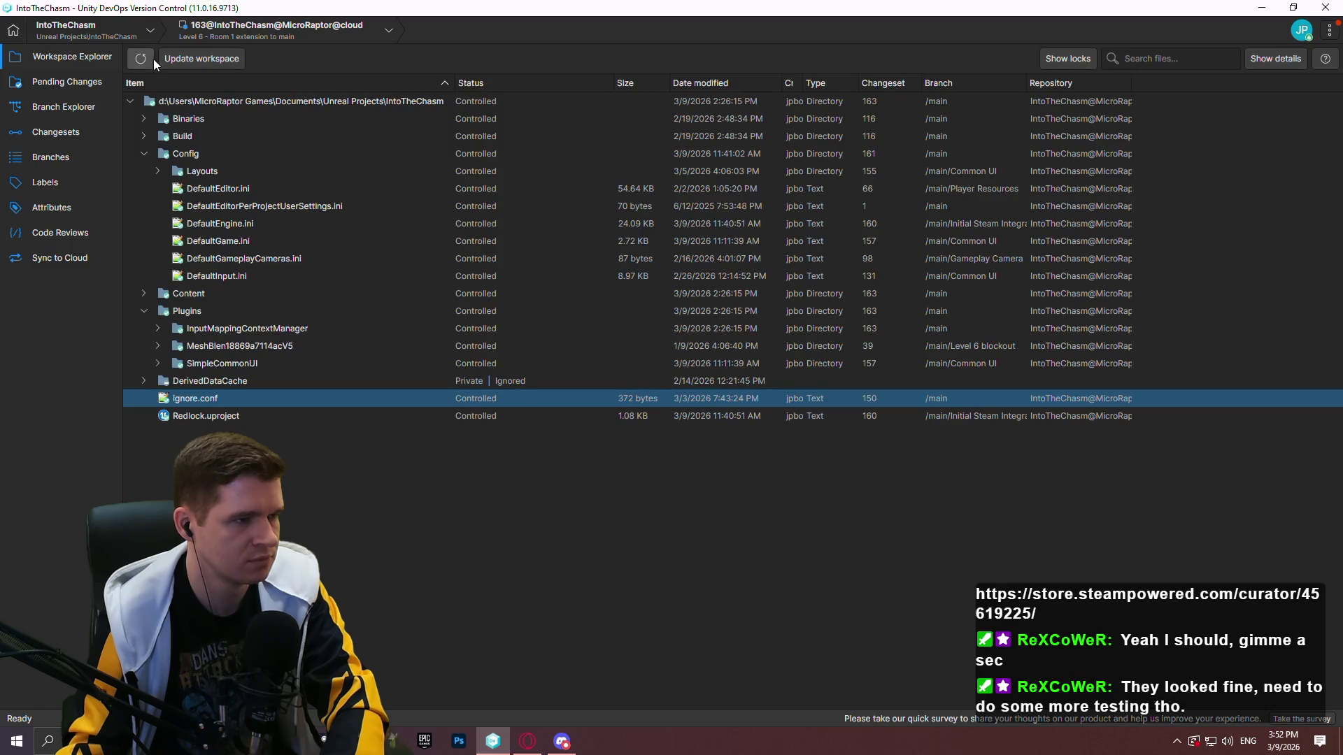
# Open Redlock.uproject from the workspace in Unreal Editor
pyautogui.click(55, 82)
pyautogui.click(58, 108)
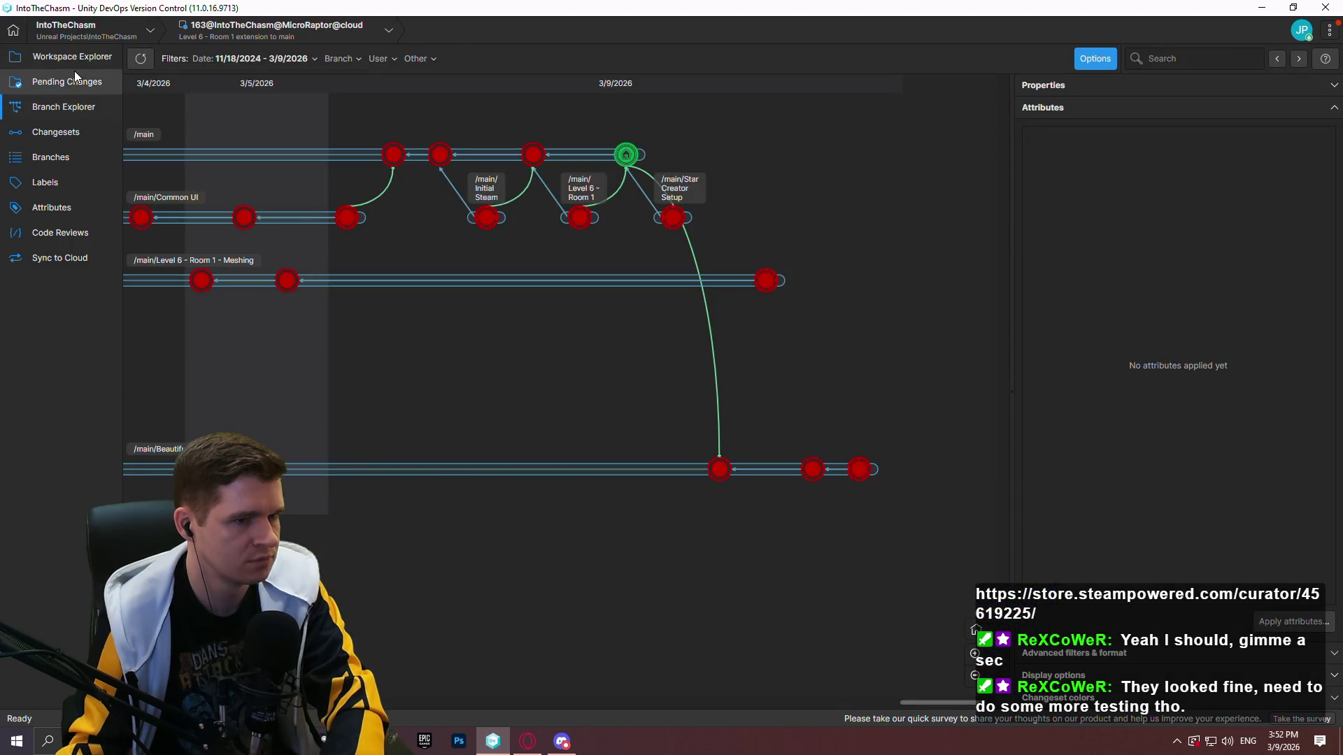
pyautogui.click(73, 57)
pyautogui.click(232, 416)
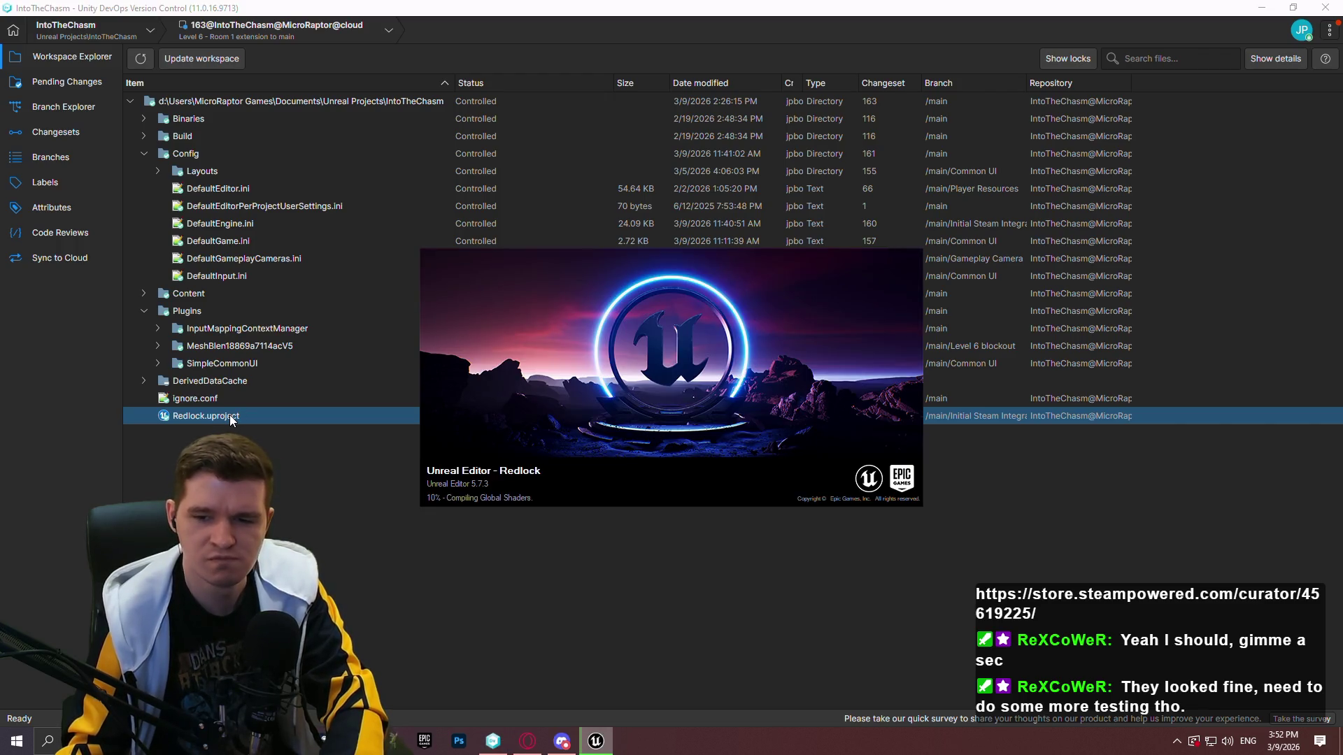
# Open Redlock Blockout Playtest.zip from Desktop\Redlock\Builds\Playtest and enter its Windows folder
pyautogui.press('super+e')
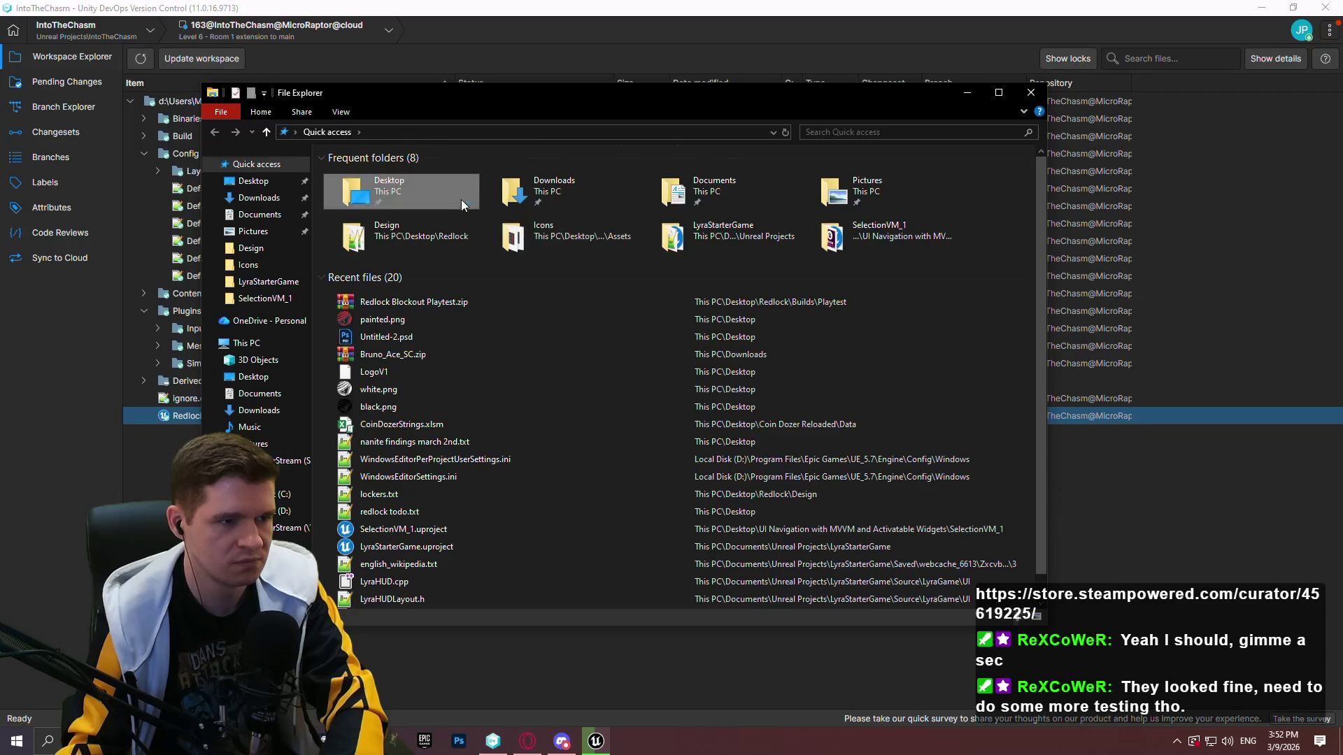
pyautogui.doubleClick(460, 200)
pyautogui.doubleClick(388, 317)
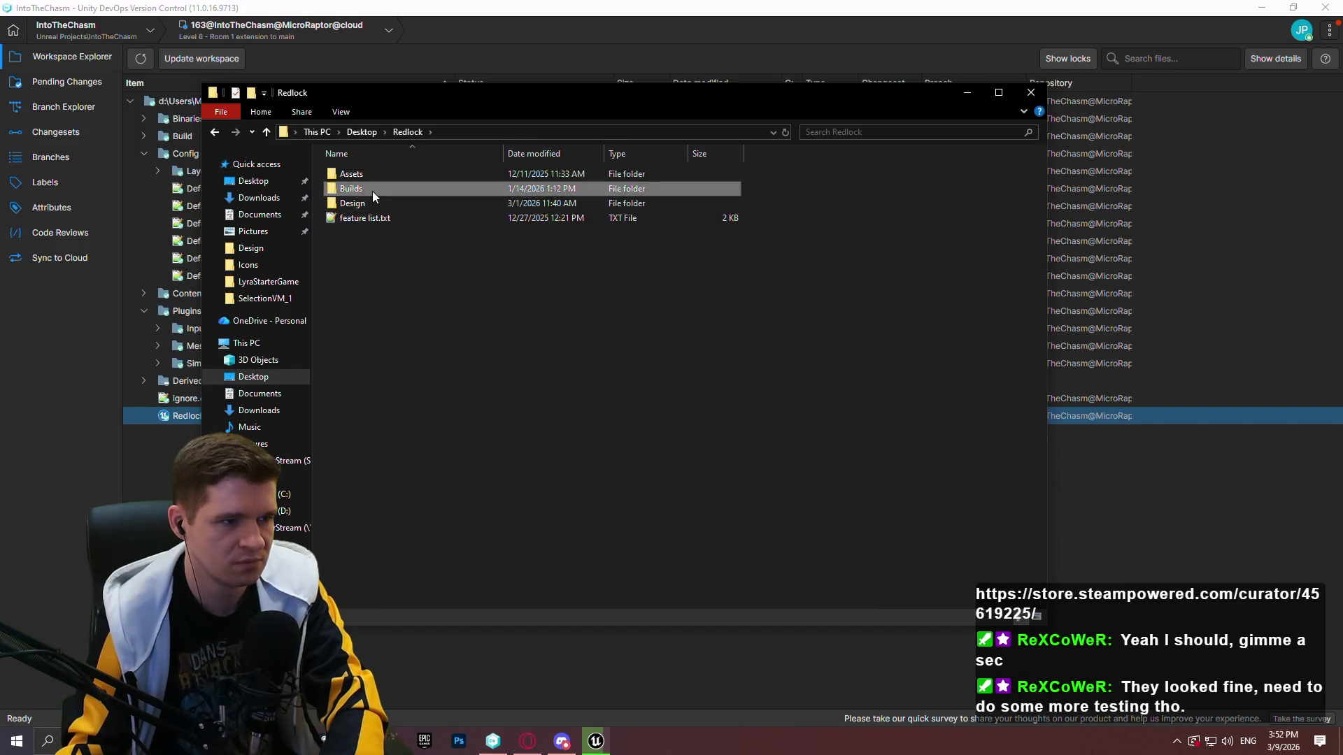
pyautogui.doubleClick(373, 192)
pyautogui.doubleClick(378, 176)
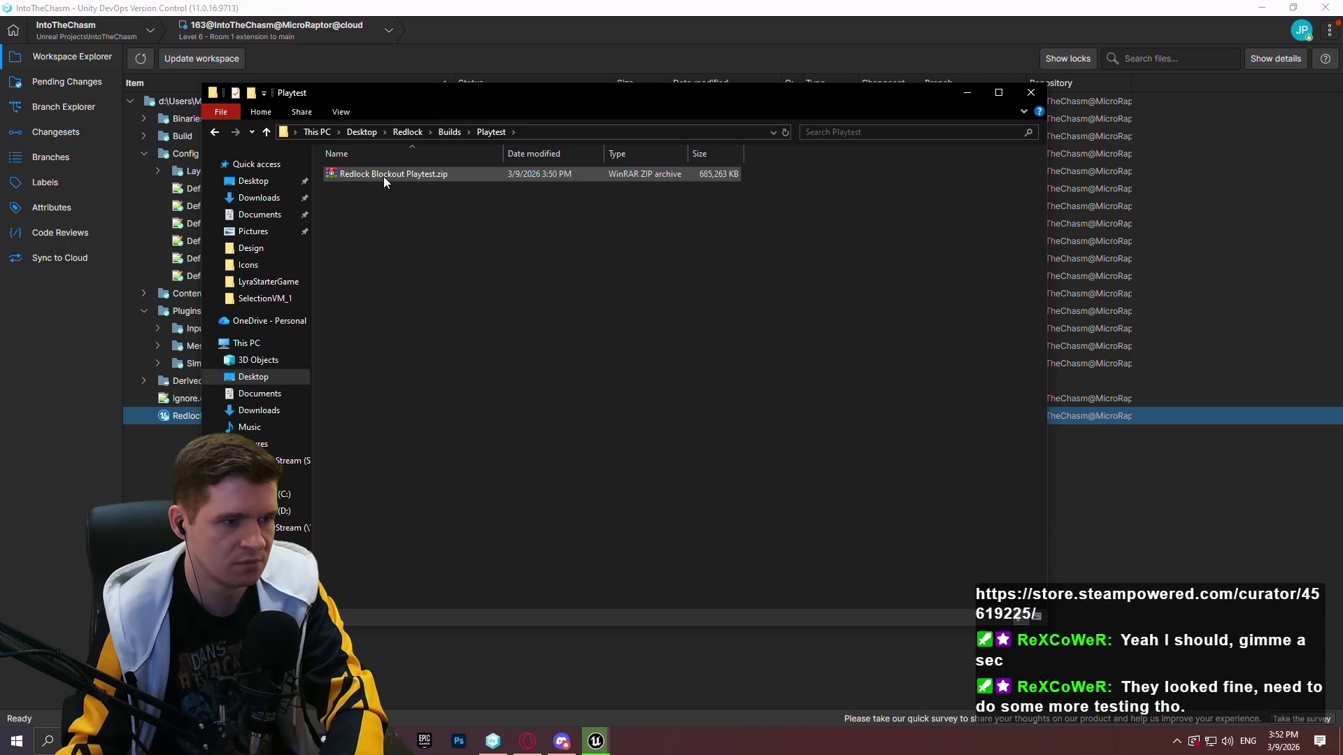
pyautogui.doubleClick(384, 176)
pyautogui.doubleClick(410, 209)
# Delete all six items from the archive's Windows folder, close WinRAR and return to Unreal
pyautogui.moveTo(415, 301); pyautogui.dragTo(380, 209)
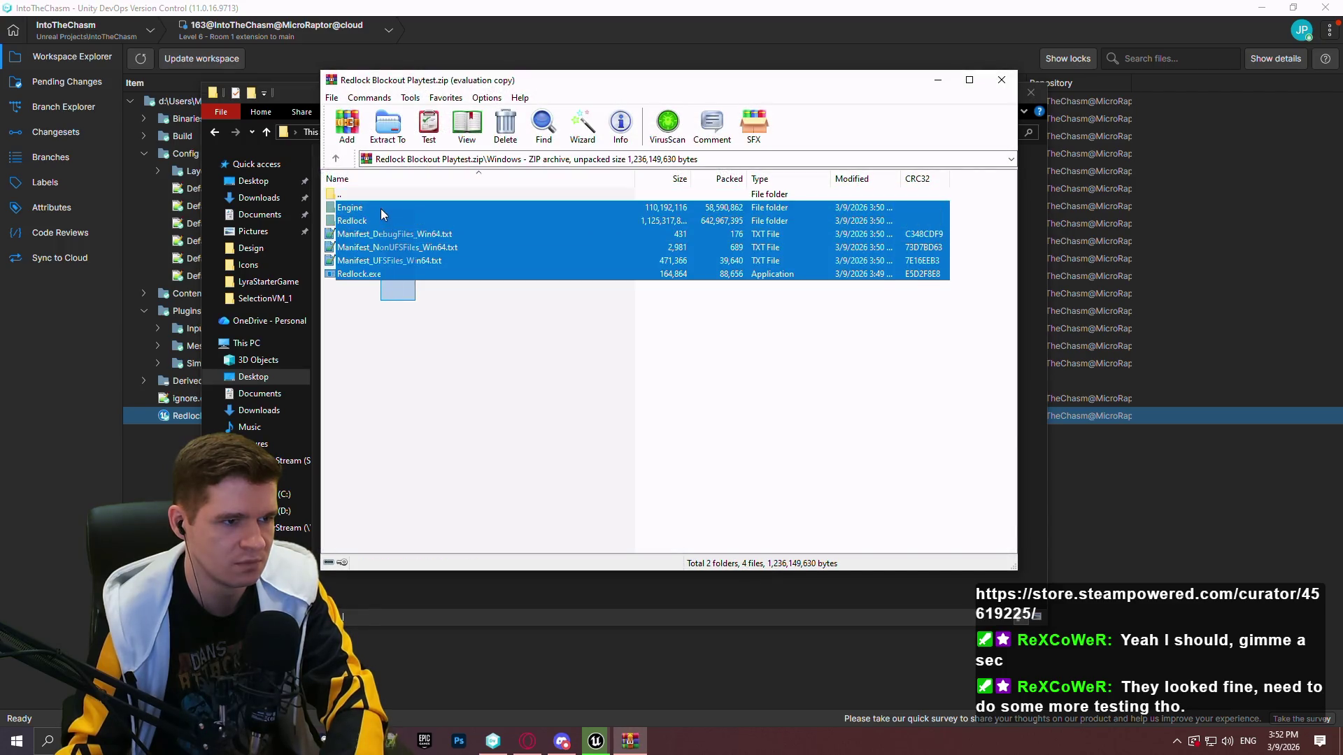
pyautogui.click(740, 397)
pyautogui.click(707, 427)
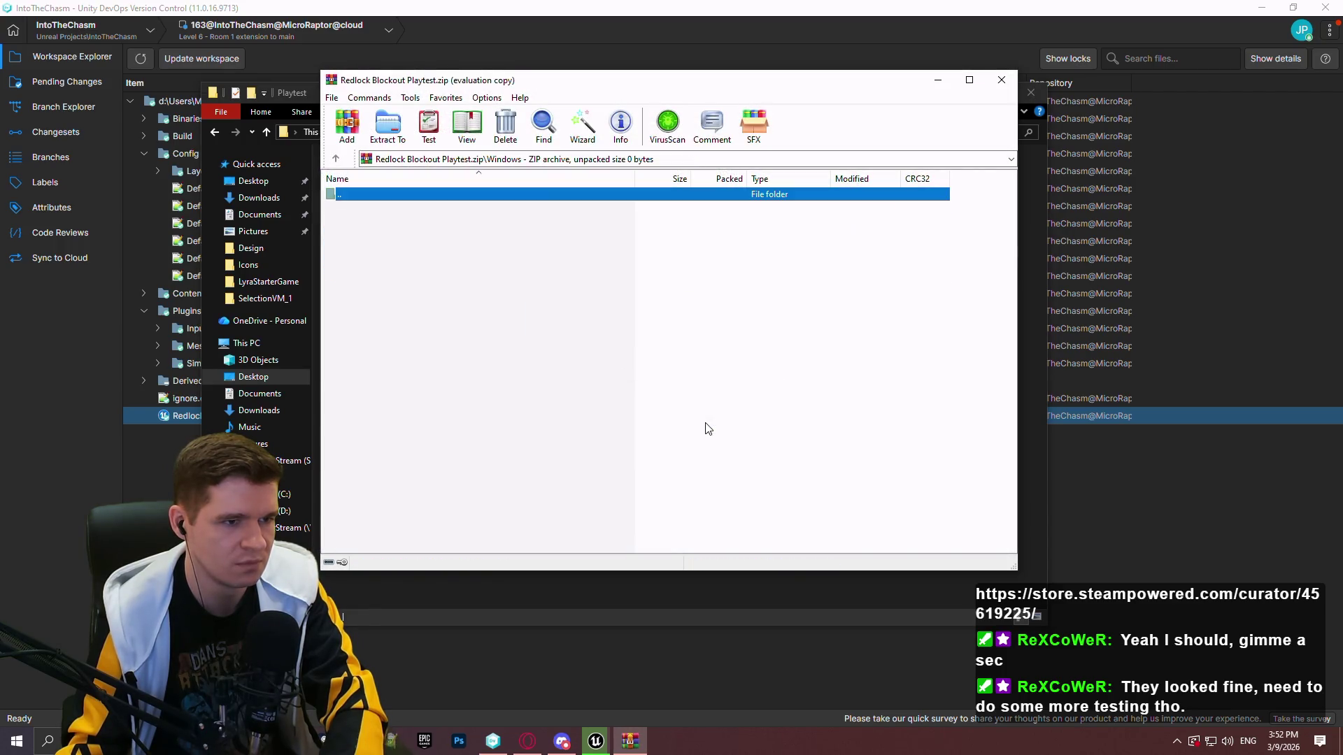
pyautogui.click(1002, 80)
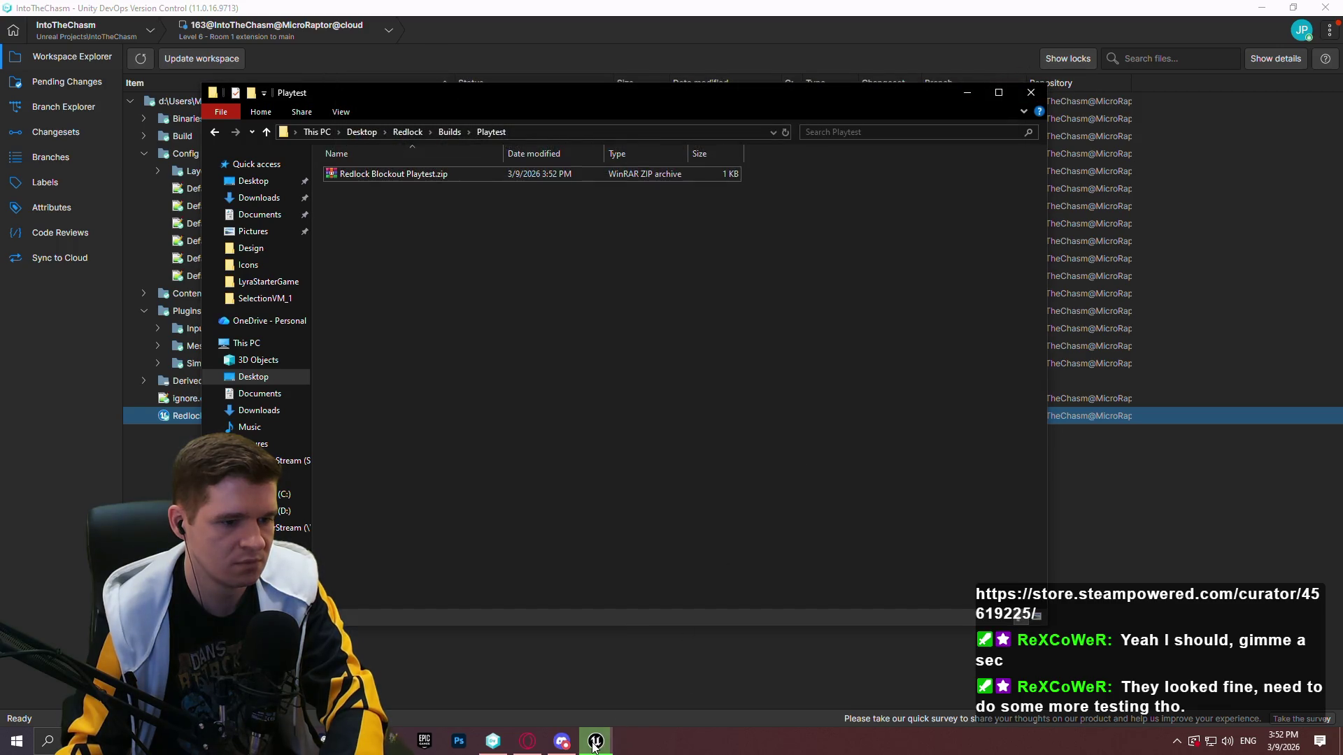
pyautogui.click(593, 746)
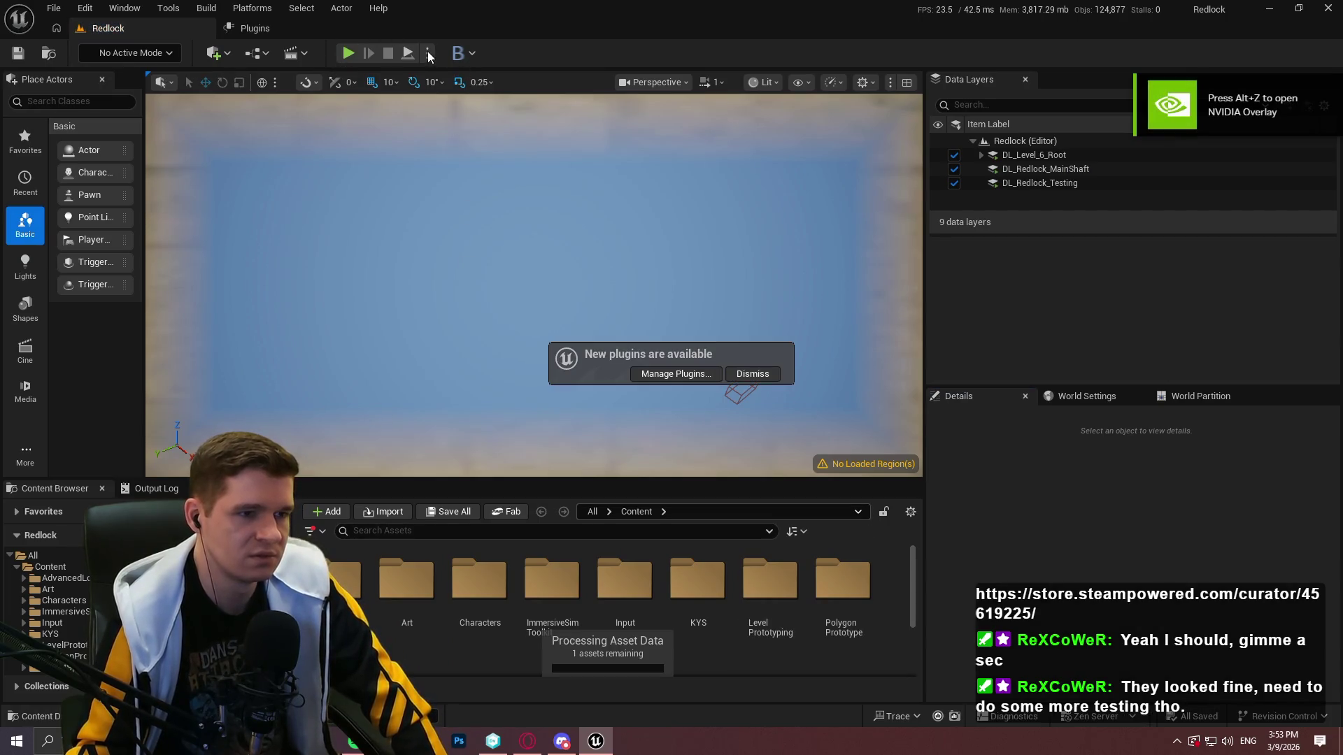
pyautogui.click(1289, 598)
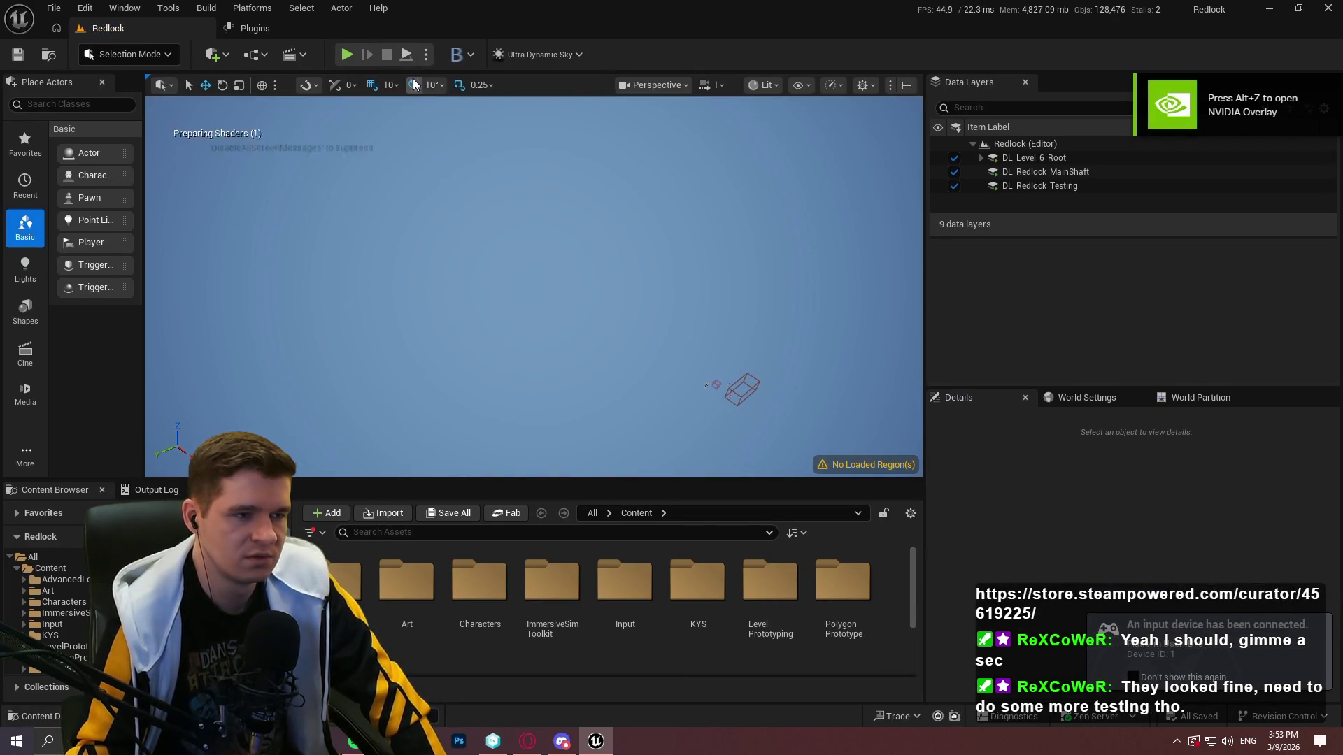
pyautogui.click(426, 55)
pyautogui.click(529, 130)
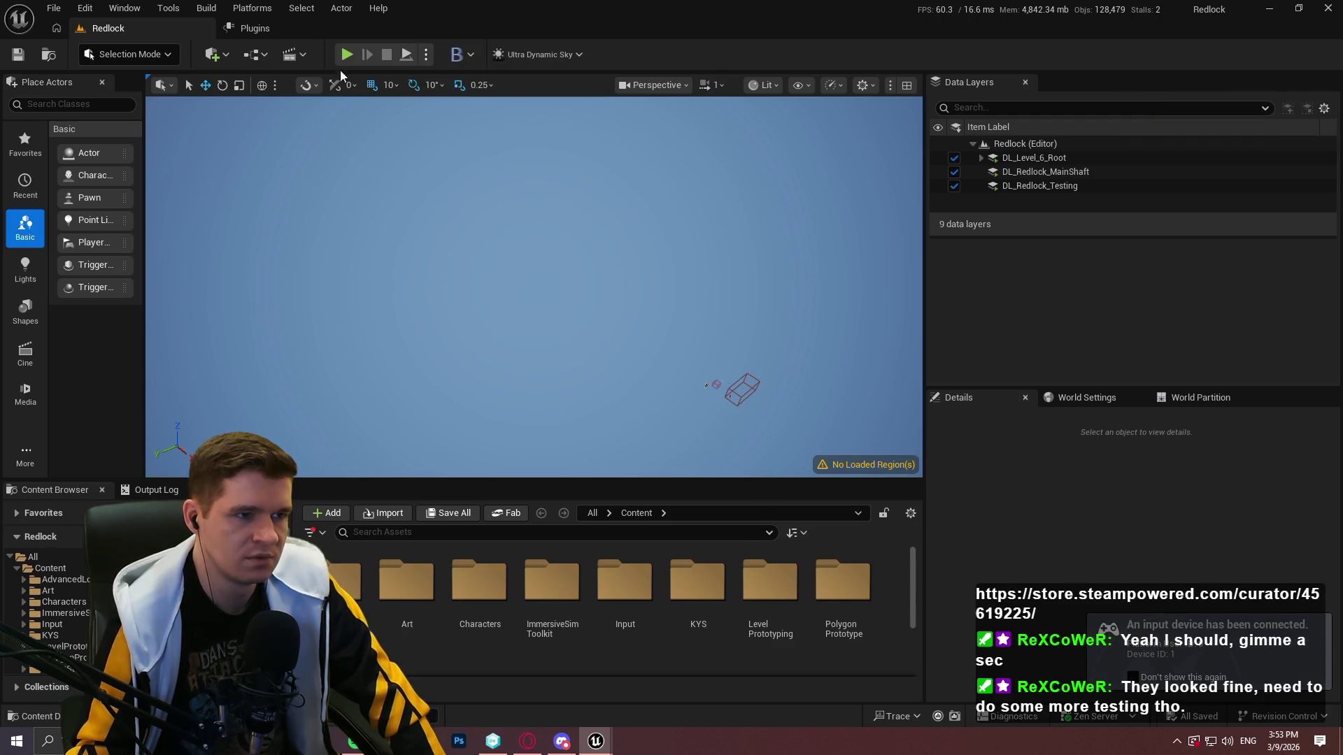
pyautogui.moveTo(591, 741)
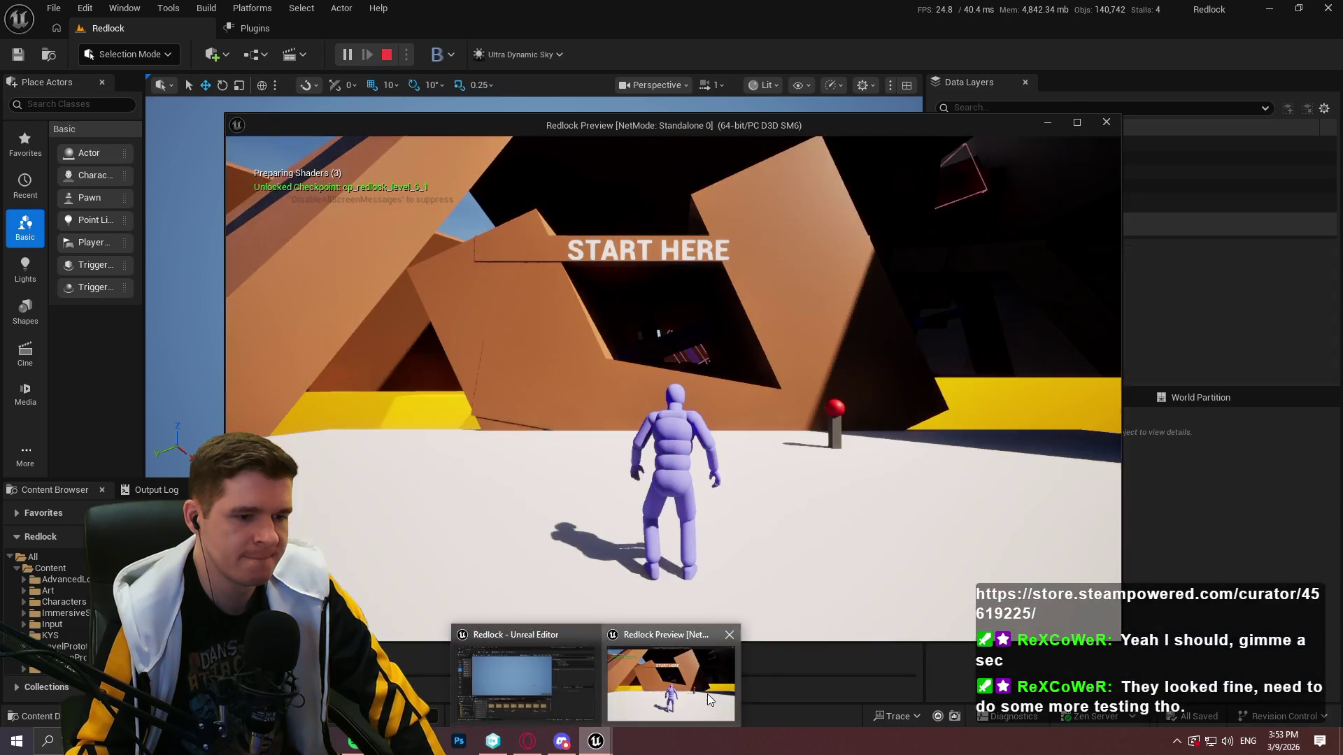
pyautogui.click(707, 694)
pyautogui.click(676, 556)
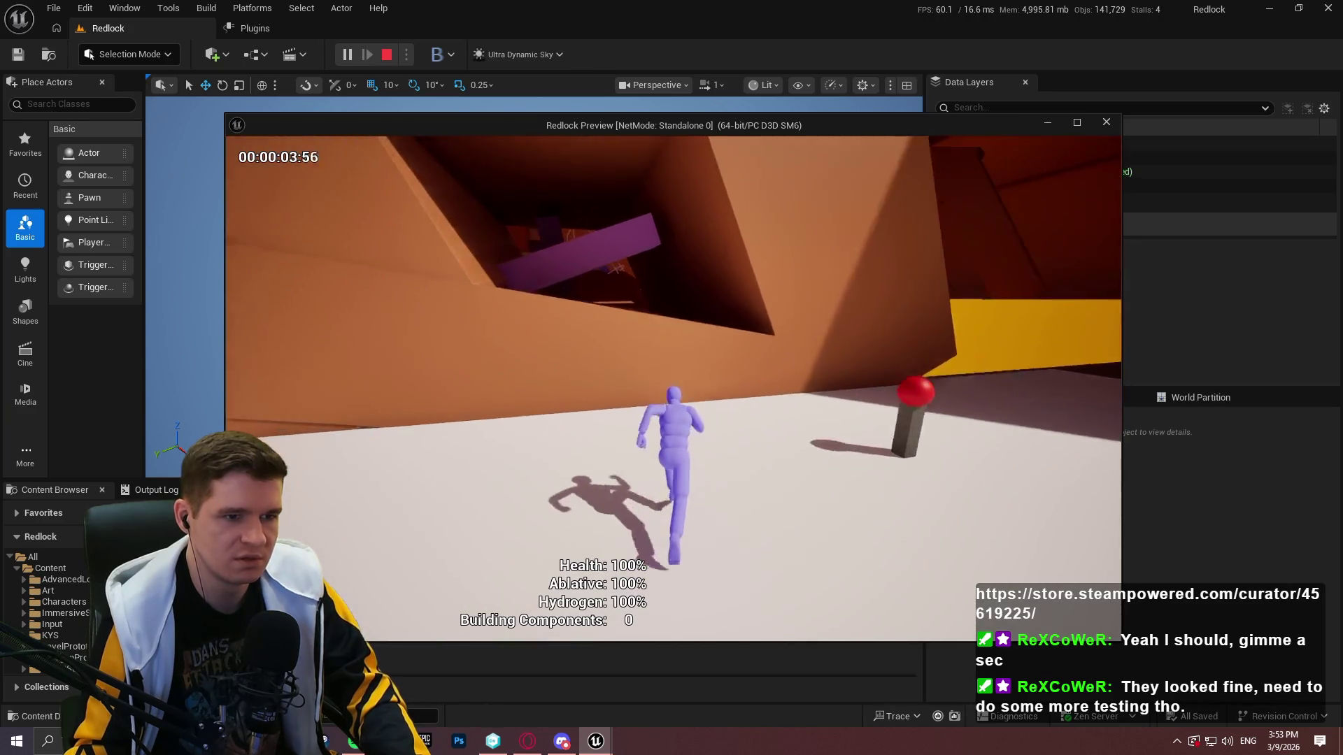
pyautogui.press('space')
pyautogui.press('w')
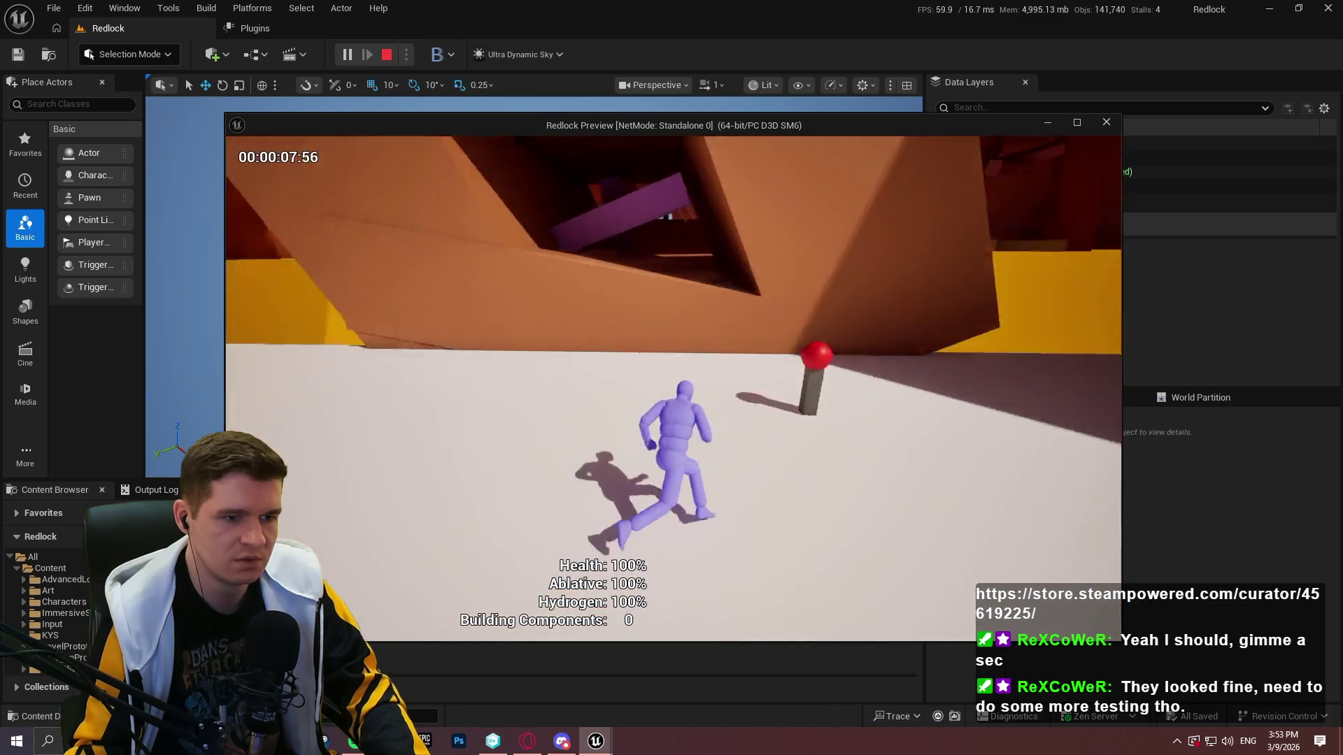
pyautogui.press('Escape')
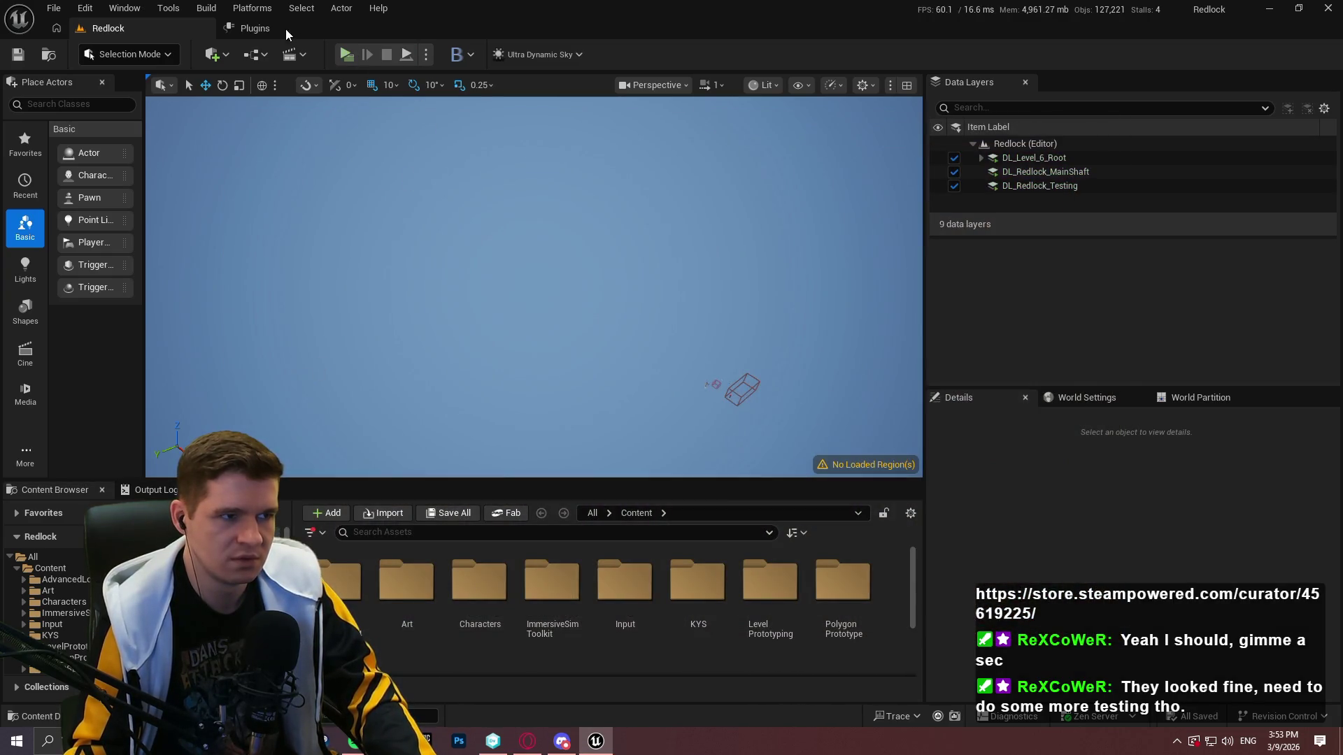
# Package the project for Windows with Desktop\Redlock\Builds\Playtest as the output folder
pyautogui.click(237, 10)
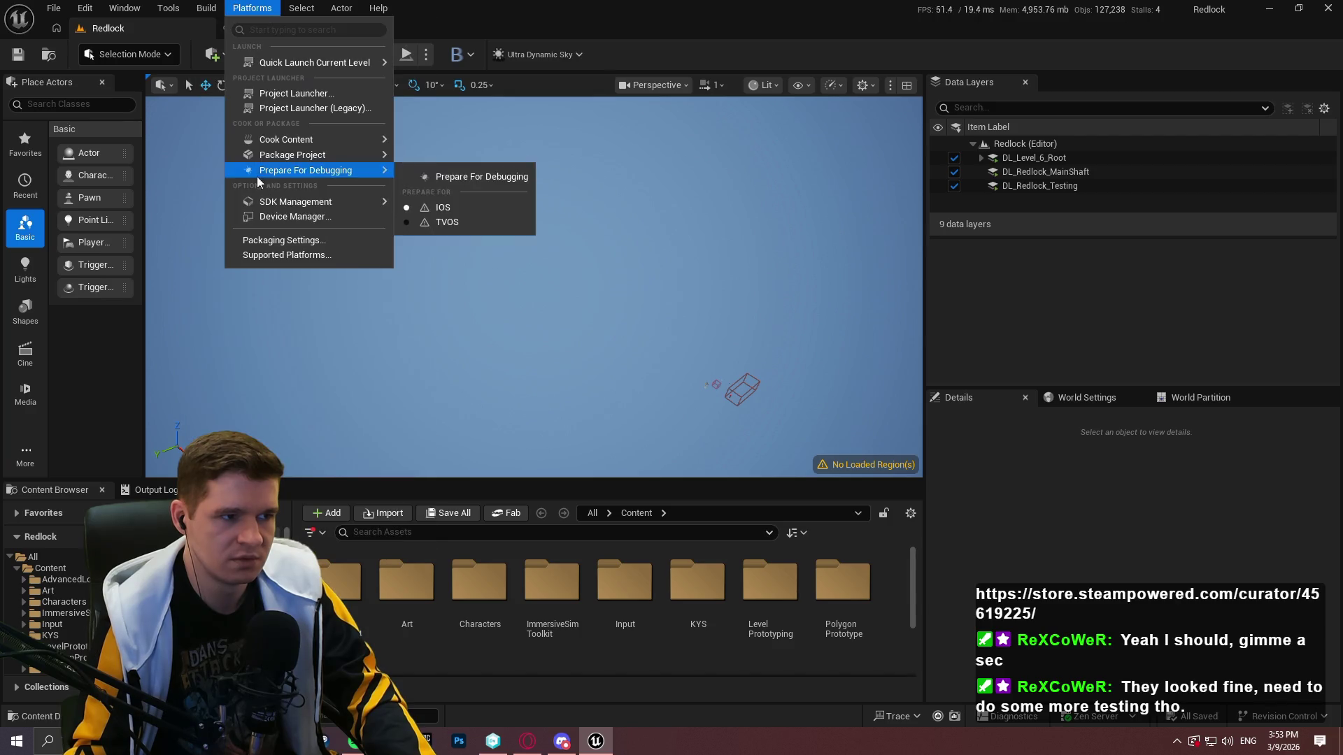
pyautogui.moveTo(349, 170)
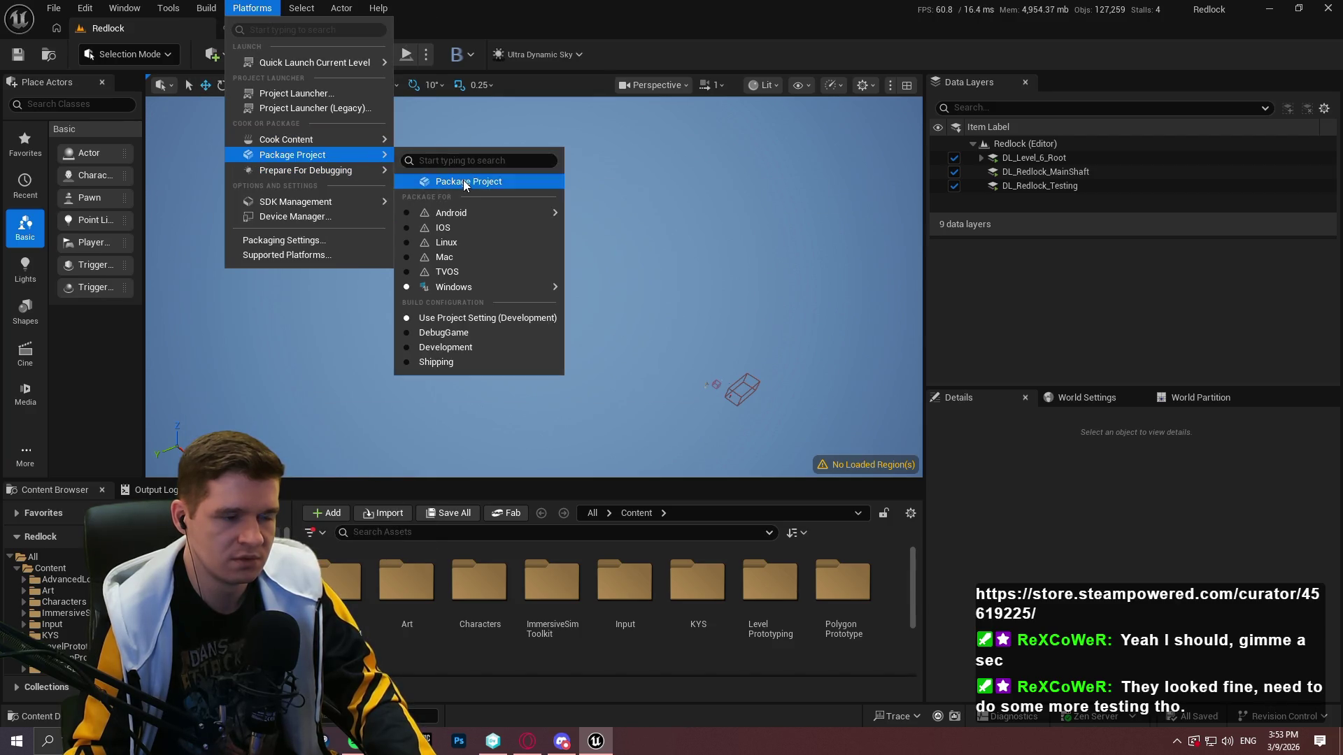
pyautogui.click(465, 182)
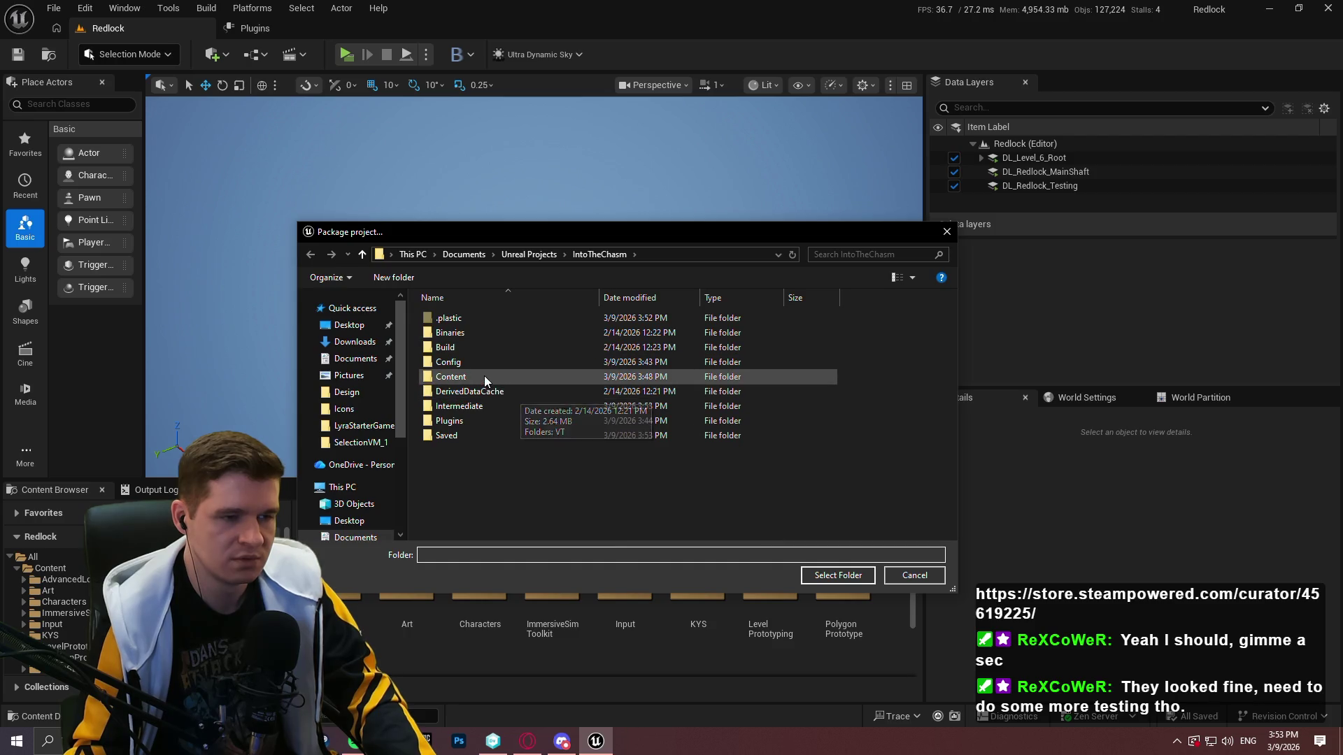
pyautogui.click(349, 325)
pyautogui.scroll(-2, 657, 402)
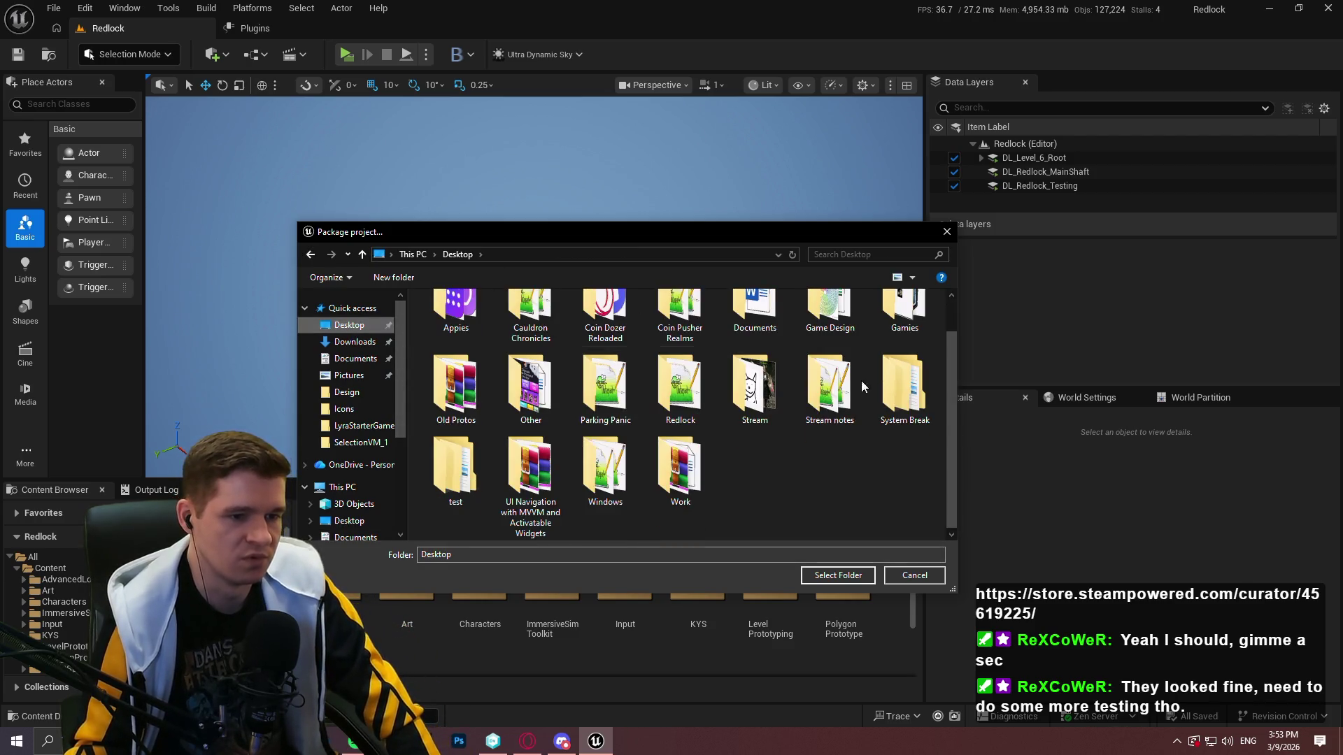
pyautogui.doubleClick(655, 402)
pyautogui.doubleClick(479, 333)
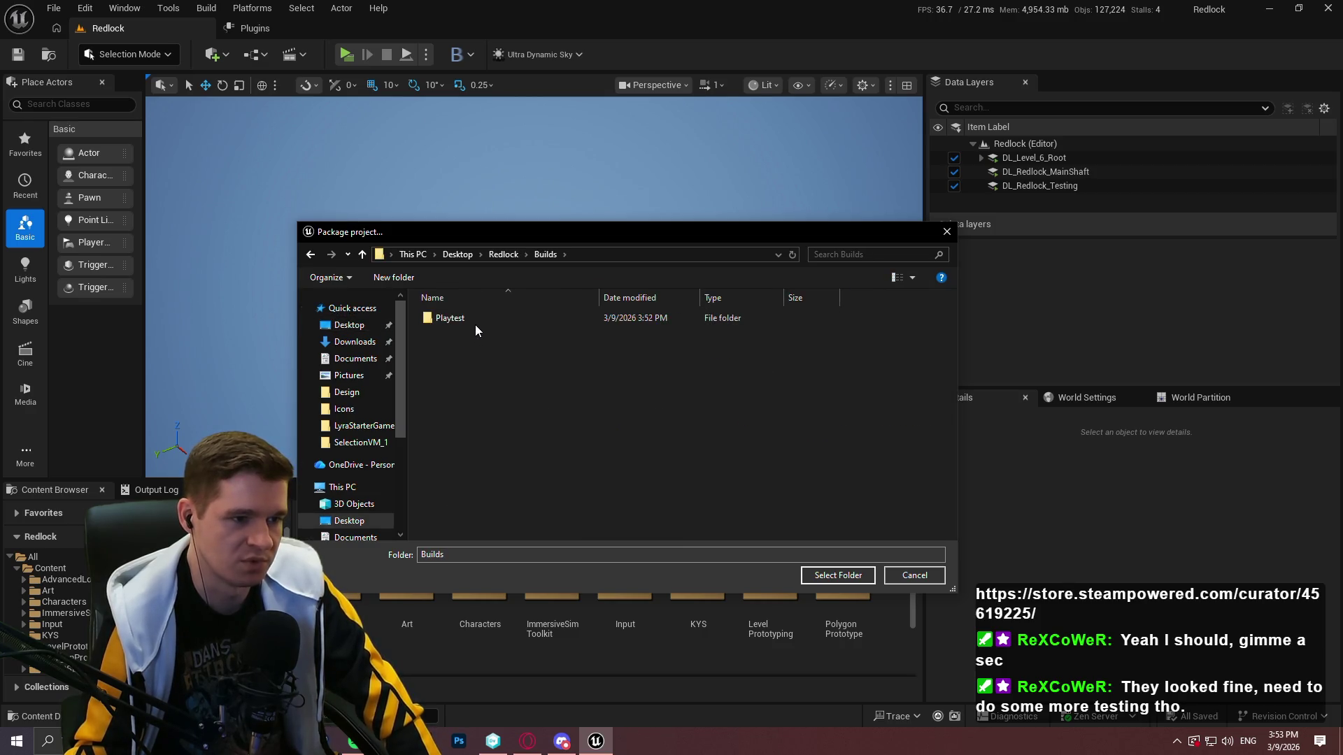
pyautogui.doubleClick(487, 323)
pyautogui.click(838, 575)
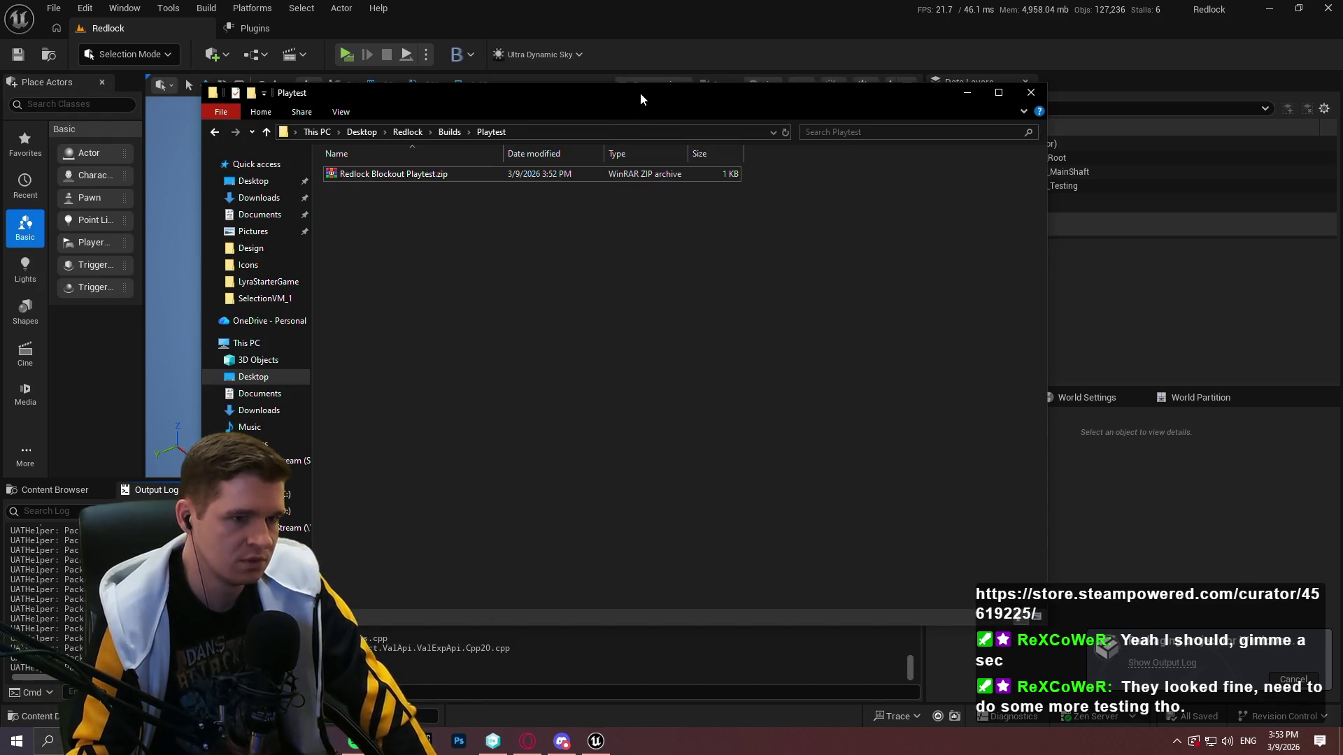
# Run Redlock.exe from the freshly packaged Windows folder in Playtest
pyautogui.moveTo(641, 92); pyautogui.dragTo(701, 127)
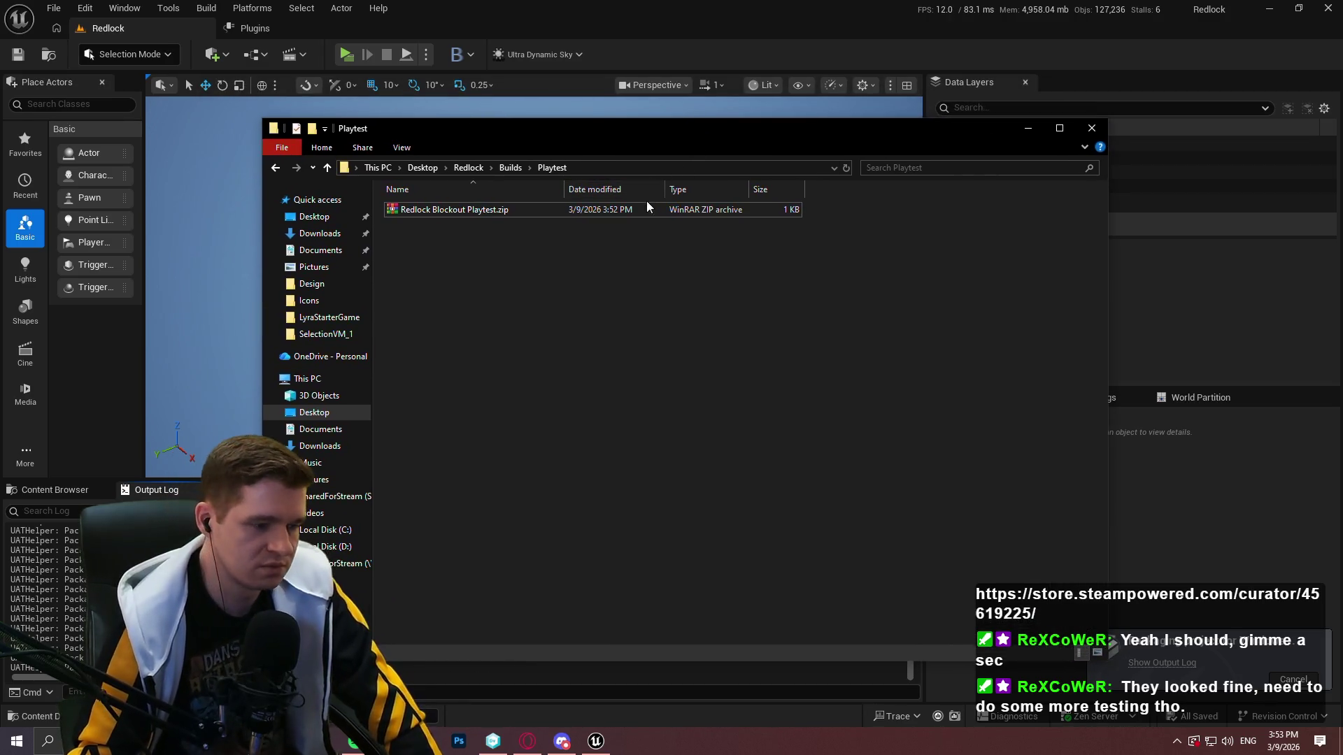
pyautogui.moveTo(570, 125)
pyautogui.mouseDown()
pyautogui.moveTo(665, 44)
pyautogui.moveTo(632, 48)
pyautogui.mouseUp()
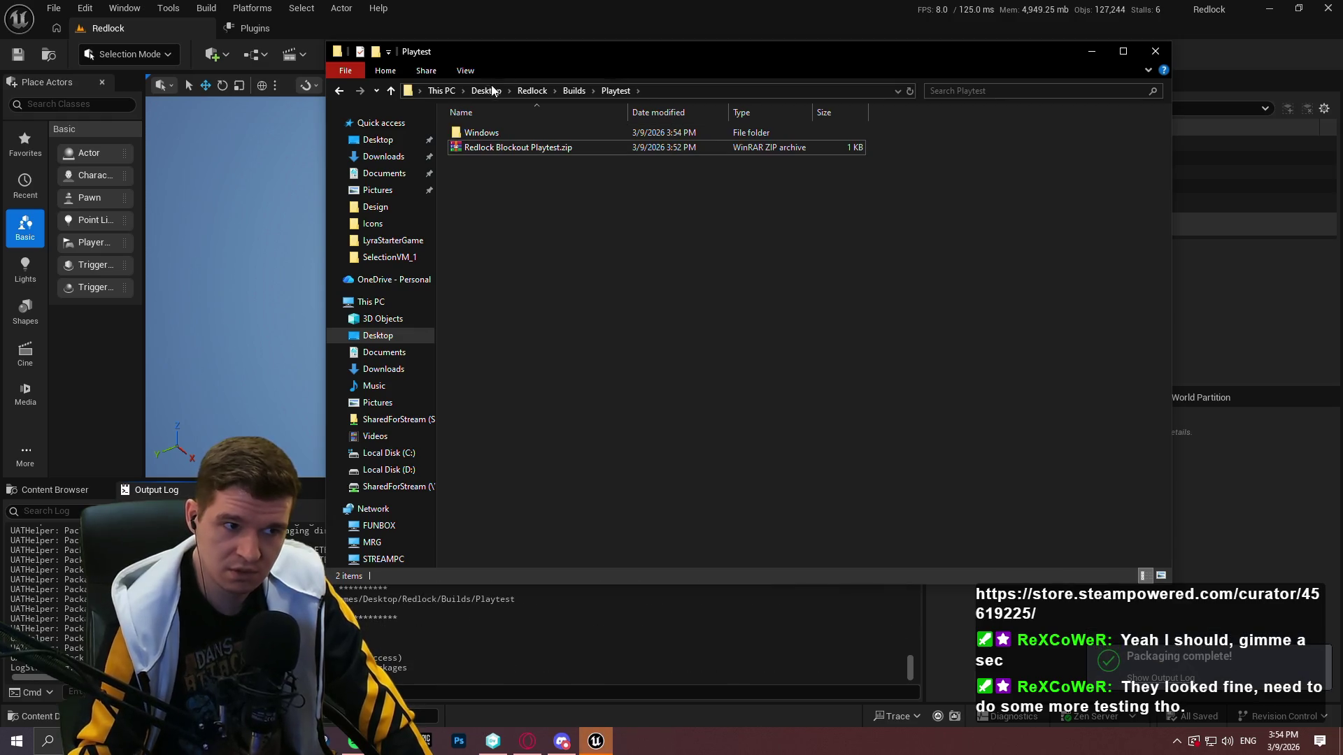
pyautogui.doubleClick(482, 133)
pyautogui.doubleClick(490, 210)
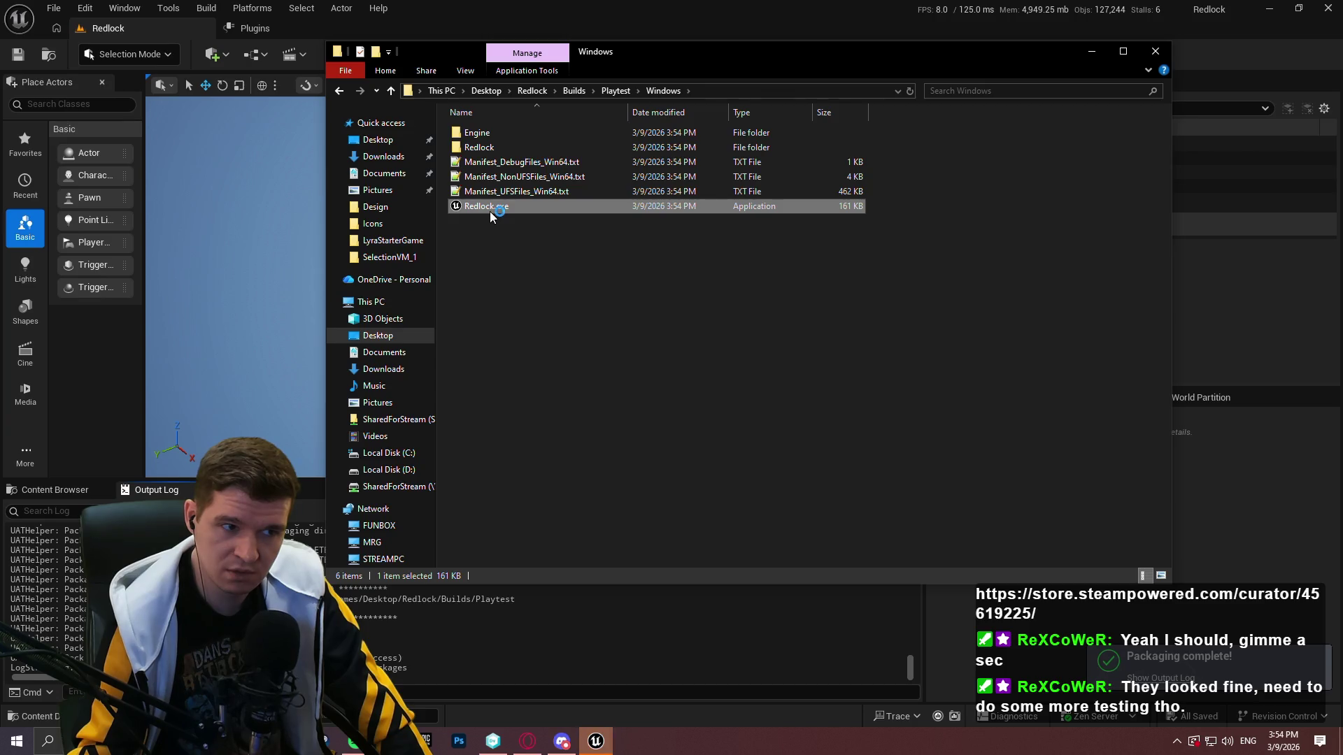
pyautogui.click(719, 292)
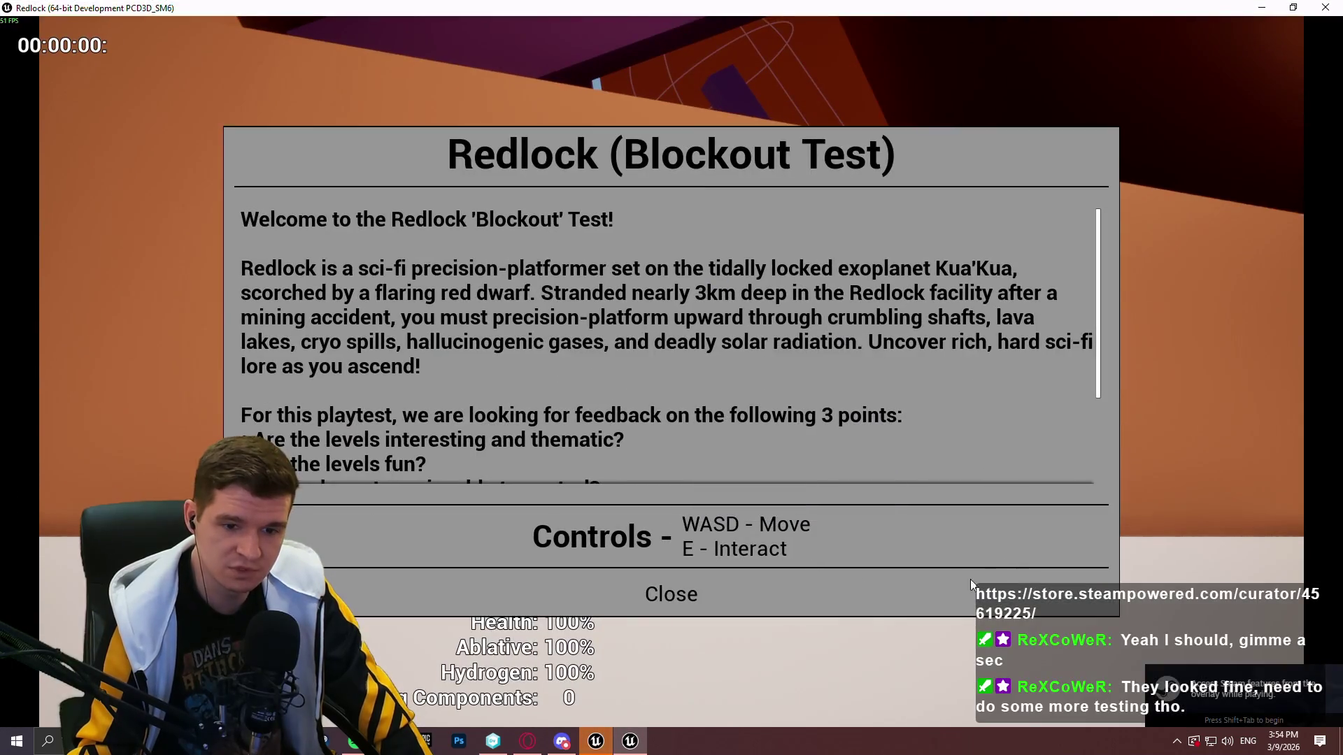
# Dismiss the welcome message and play from the START HERE opening into the lit corridor
pyautogui.hotkey('shift', 'Tab')
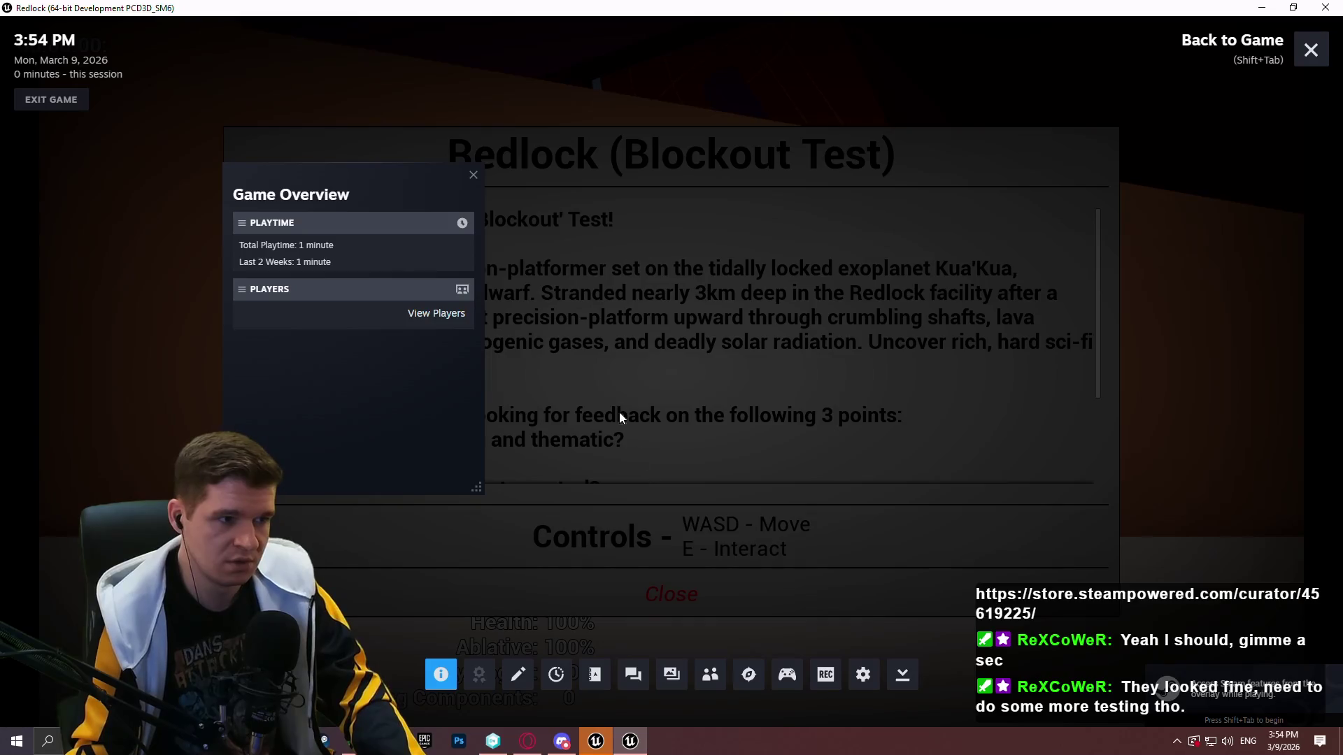
pyautogui.hotkey('shift', 'Tab')
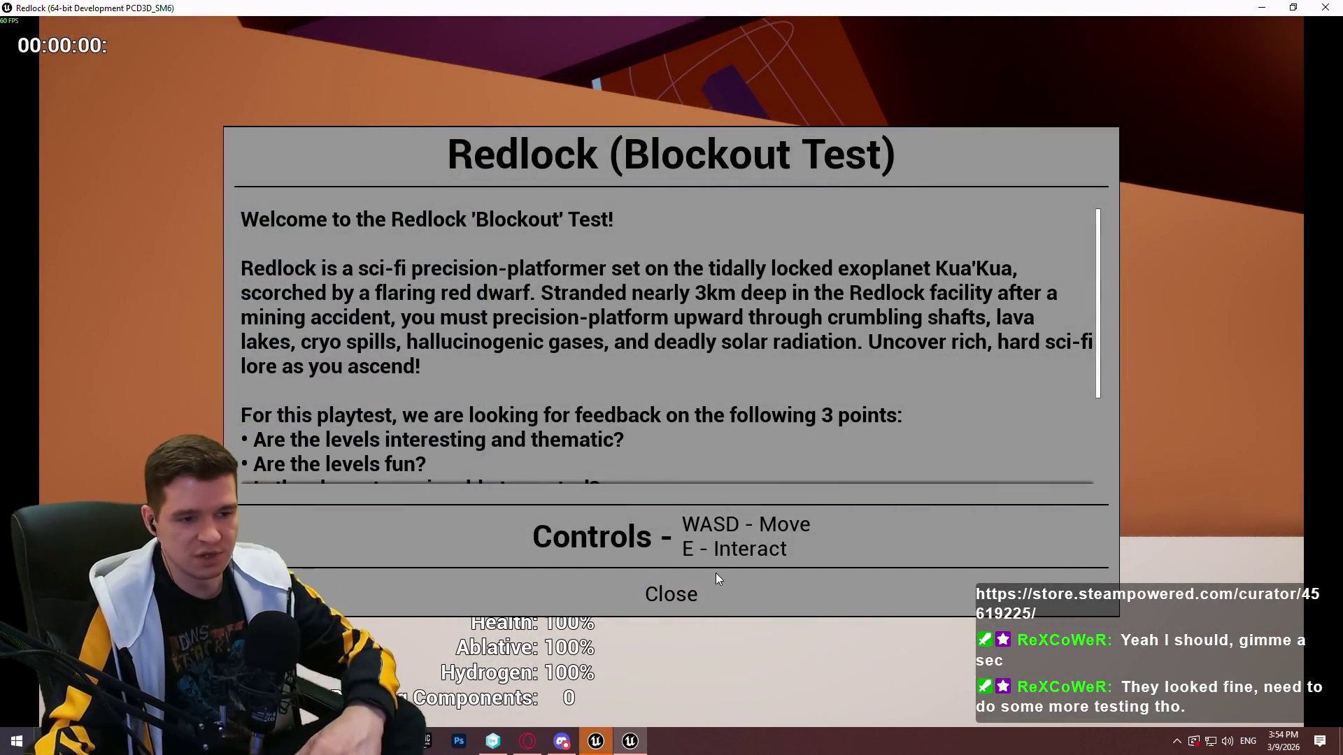
pyautogui.click(657, 592)
pyautogui.press('w')
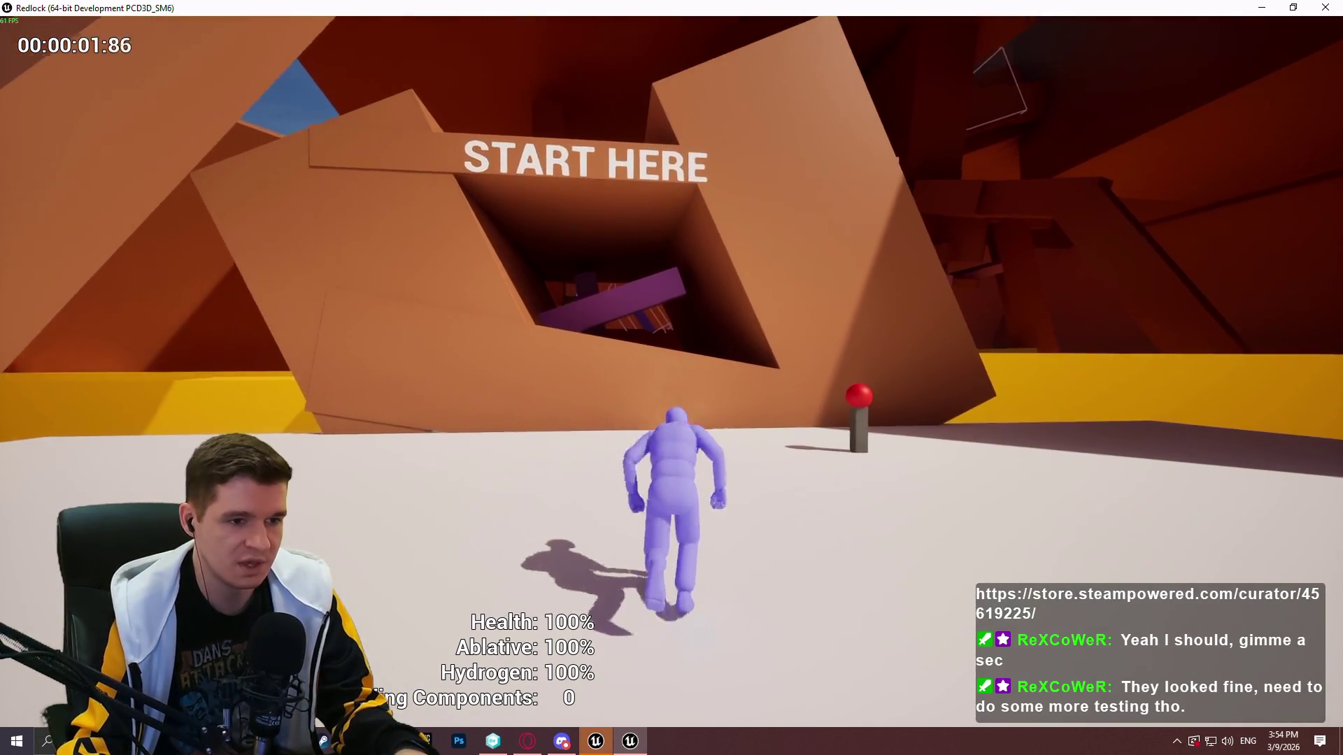
pyautogui.press('space')
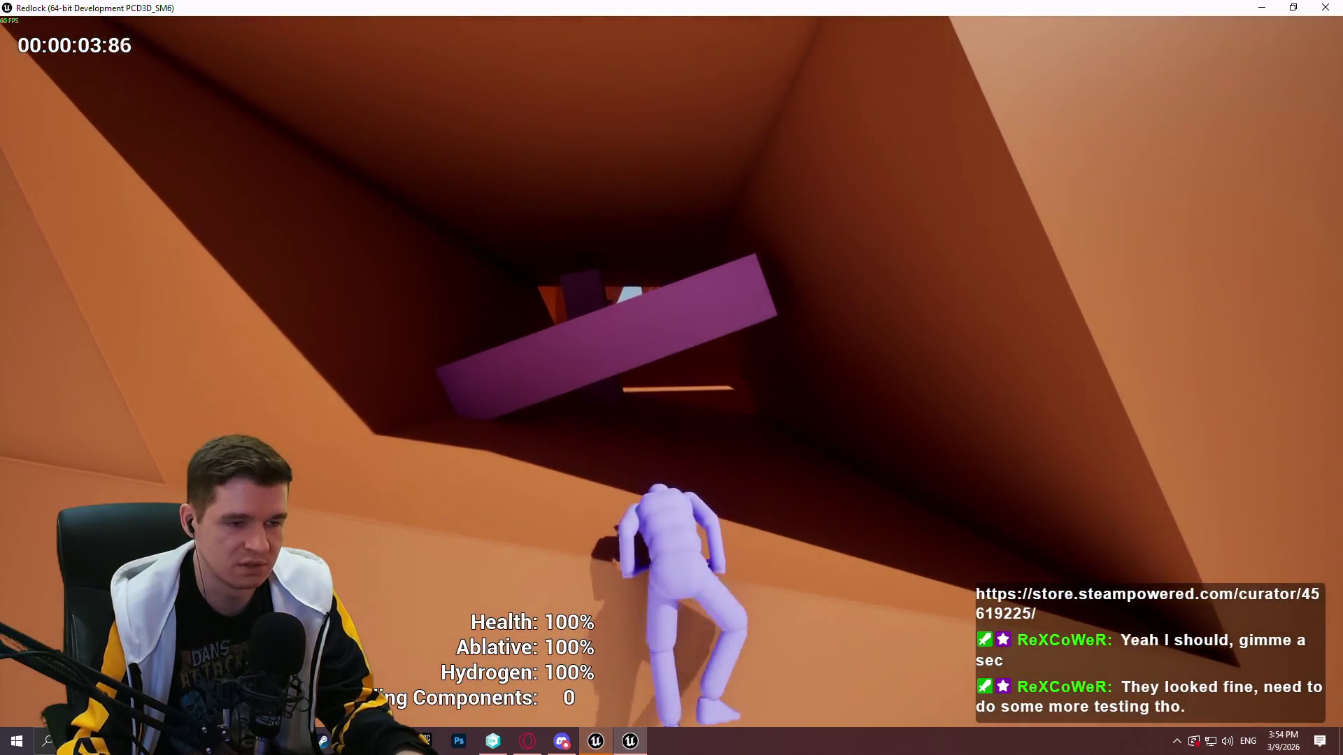
pyautogui.press('w')
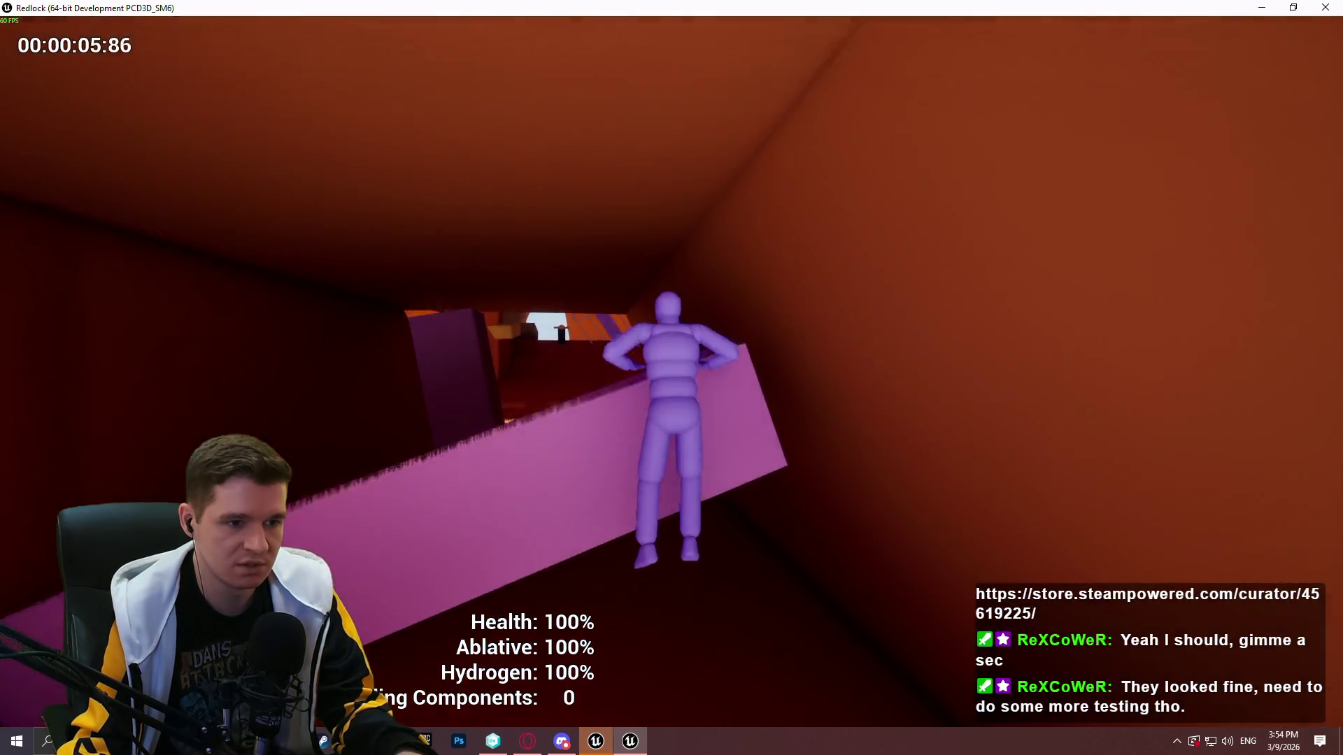
pyautogui.press('s')
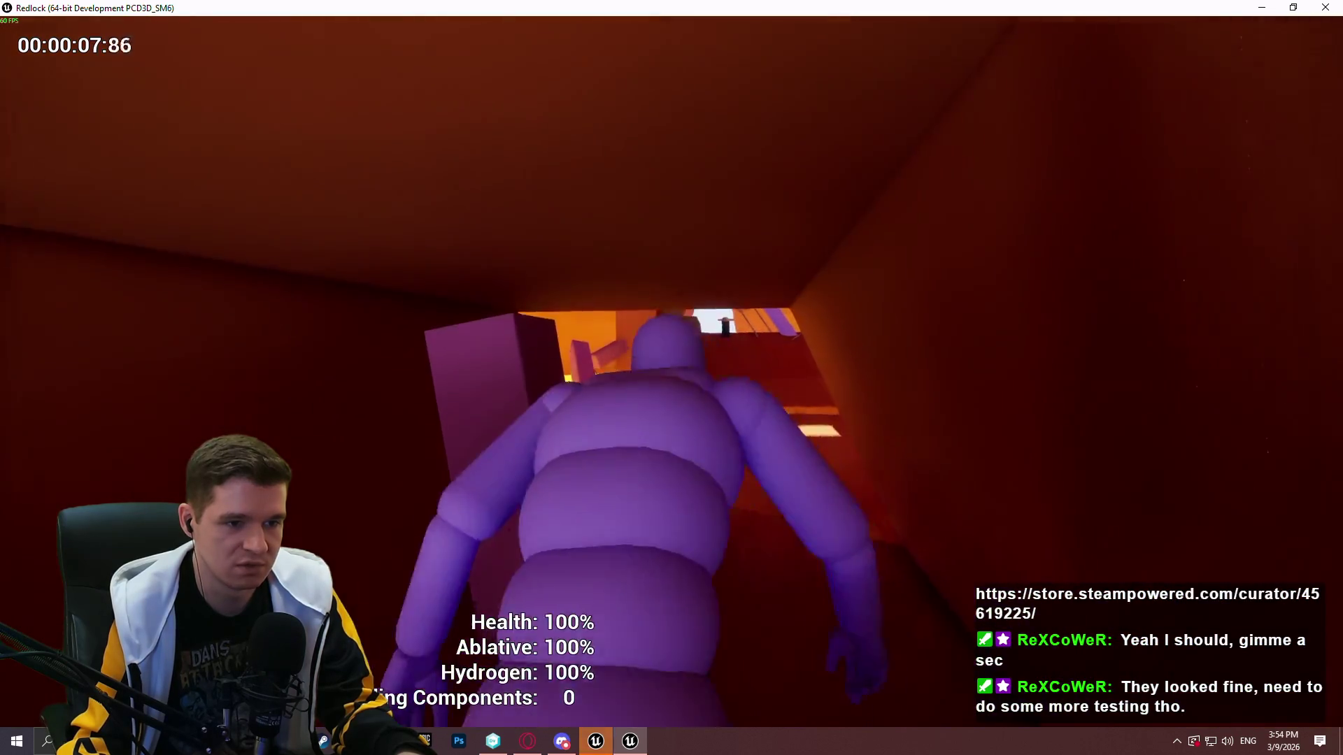
pyautogui.press('w')
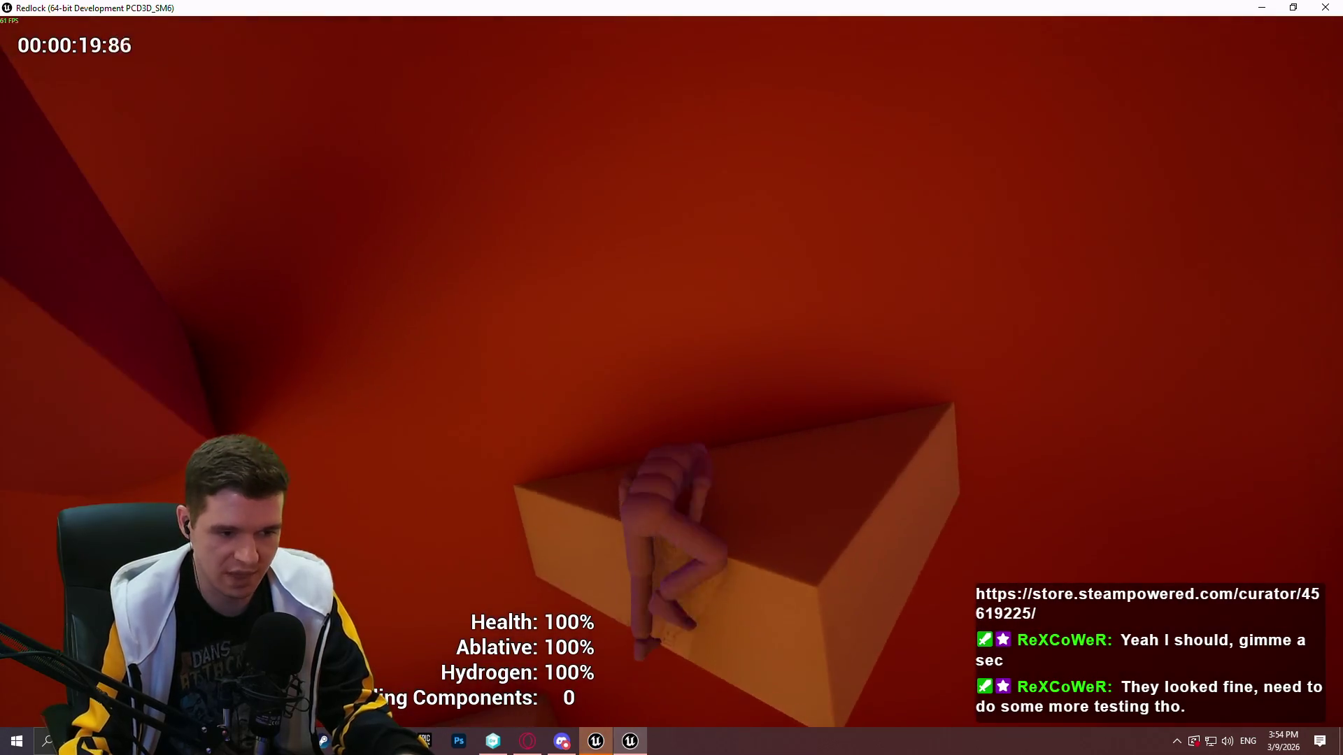
# Restart the game from the pause menu, then resume play
pyautogui.press('Escape')
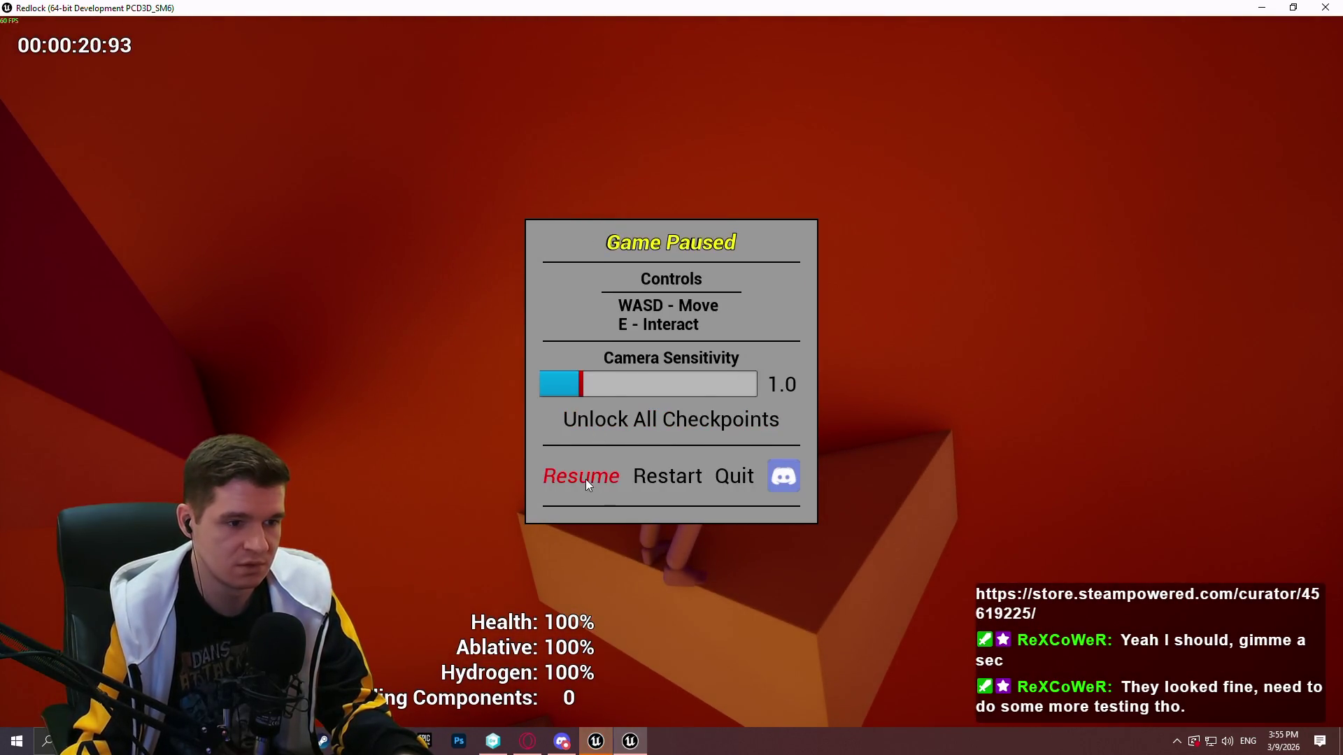
pyautogui.click(670, 479)
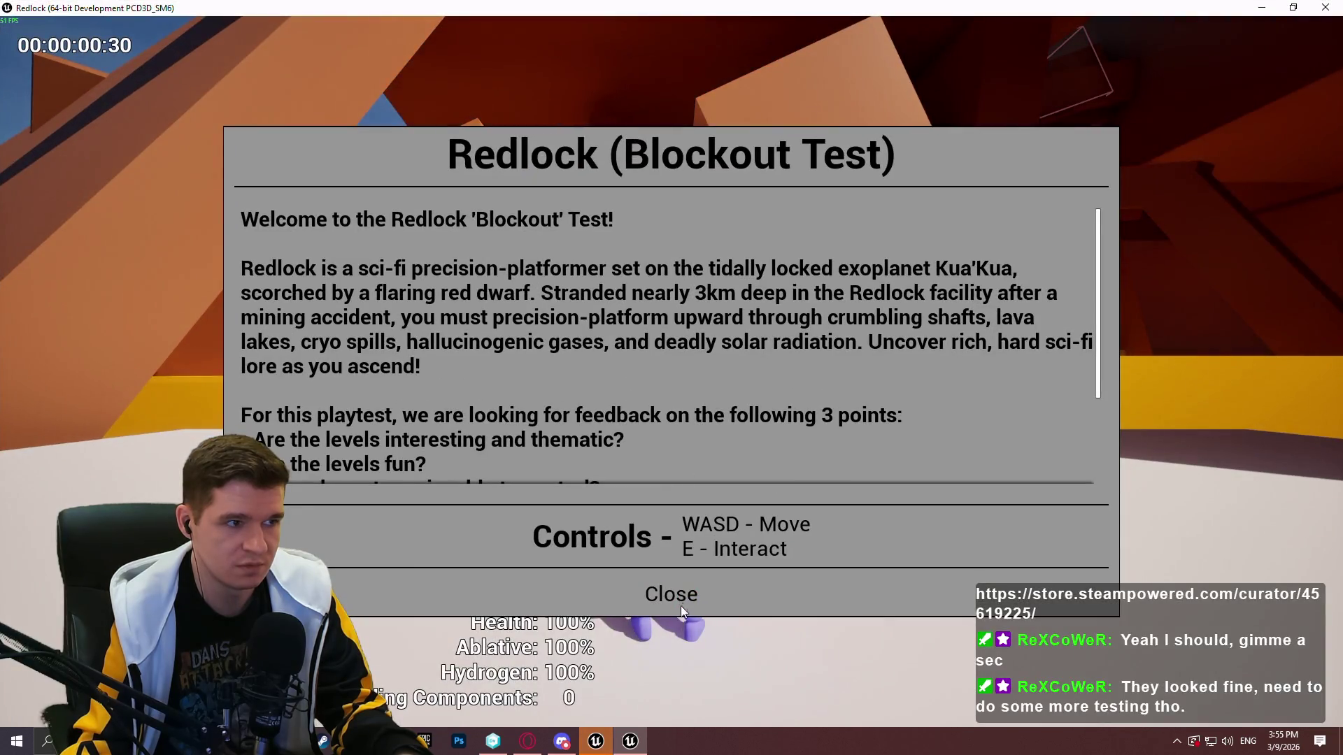
pyautogui.click(681, 606)
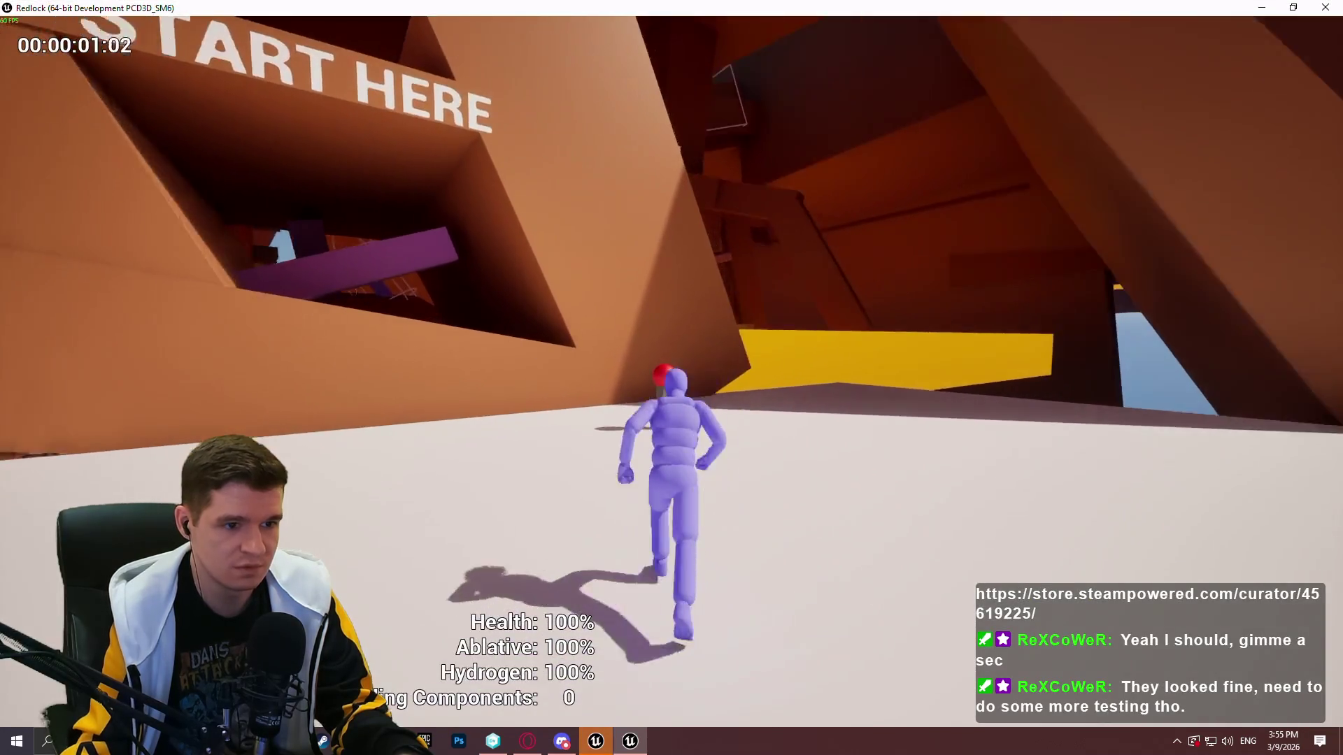
pyautogui.press('Escape')
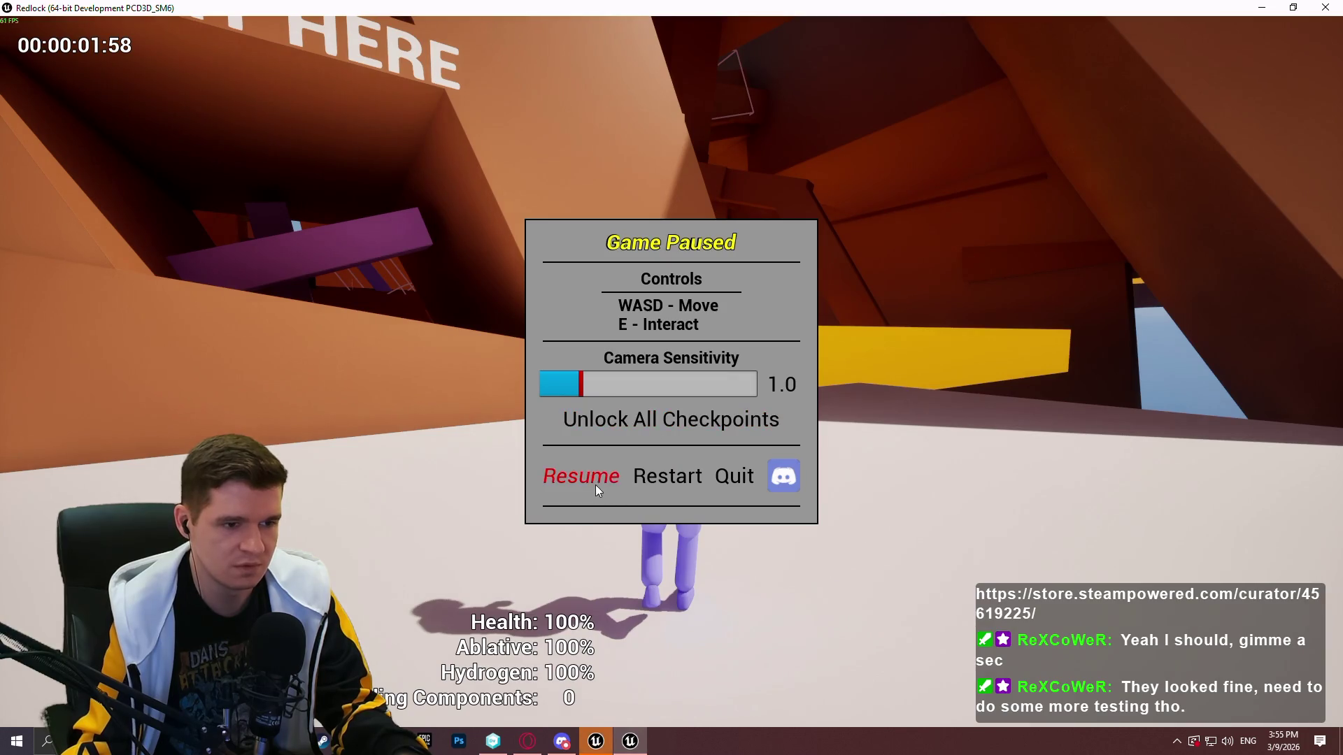
pyautogui.click(595, 485)
# Teleport to the small lava room checkpoint and play through the red room to the grey room
pyautogui.press('e')
pyautogui.scroll(-1, 979, 363)
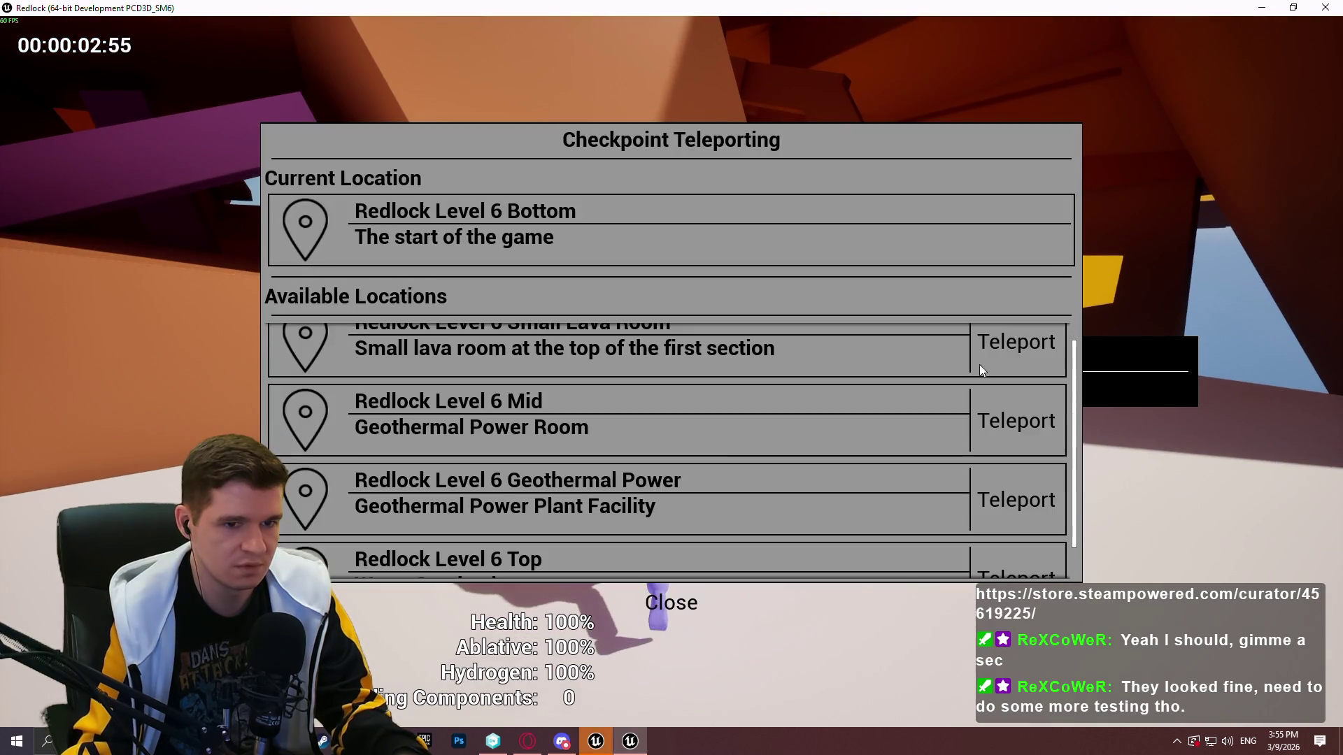
pyautogui.click(1013, 344)
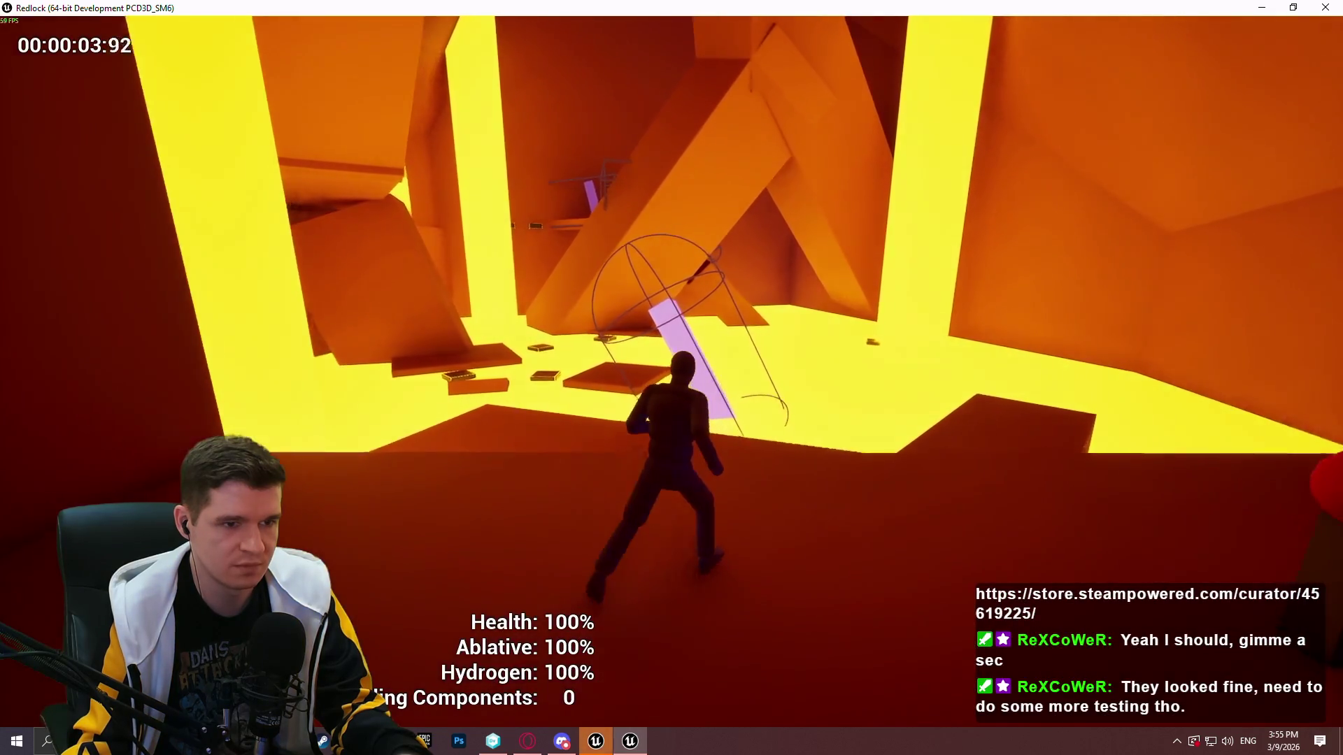
pyautogui.press('space')
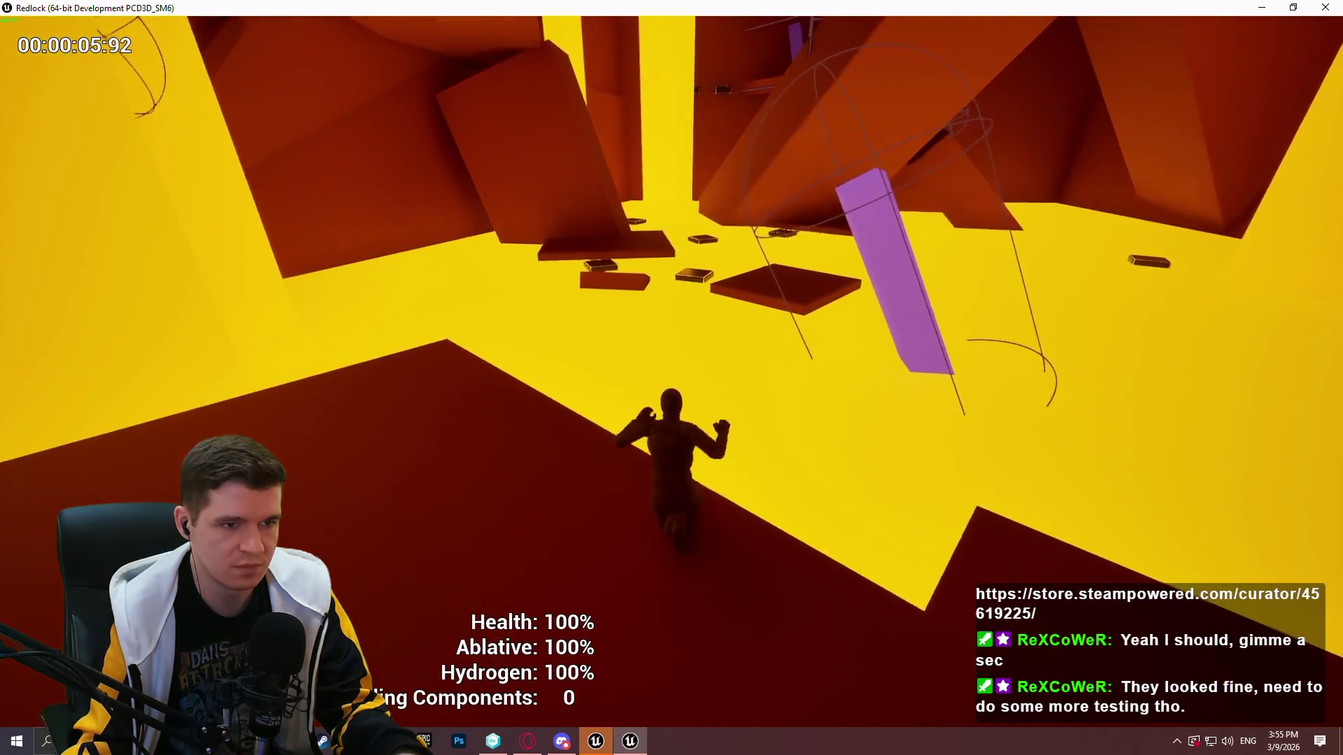
pyautogui.press('w')
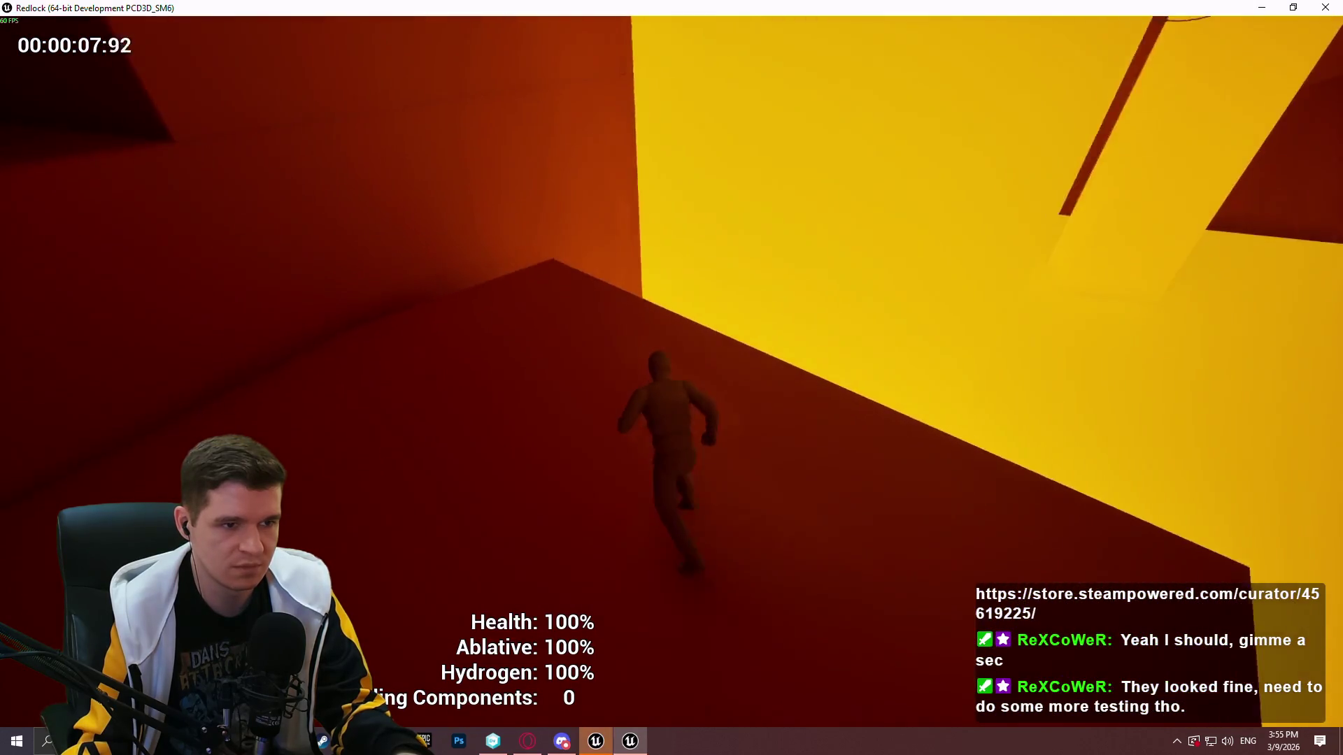
pyautogui.press('space')
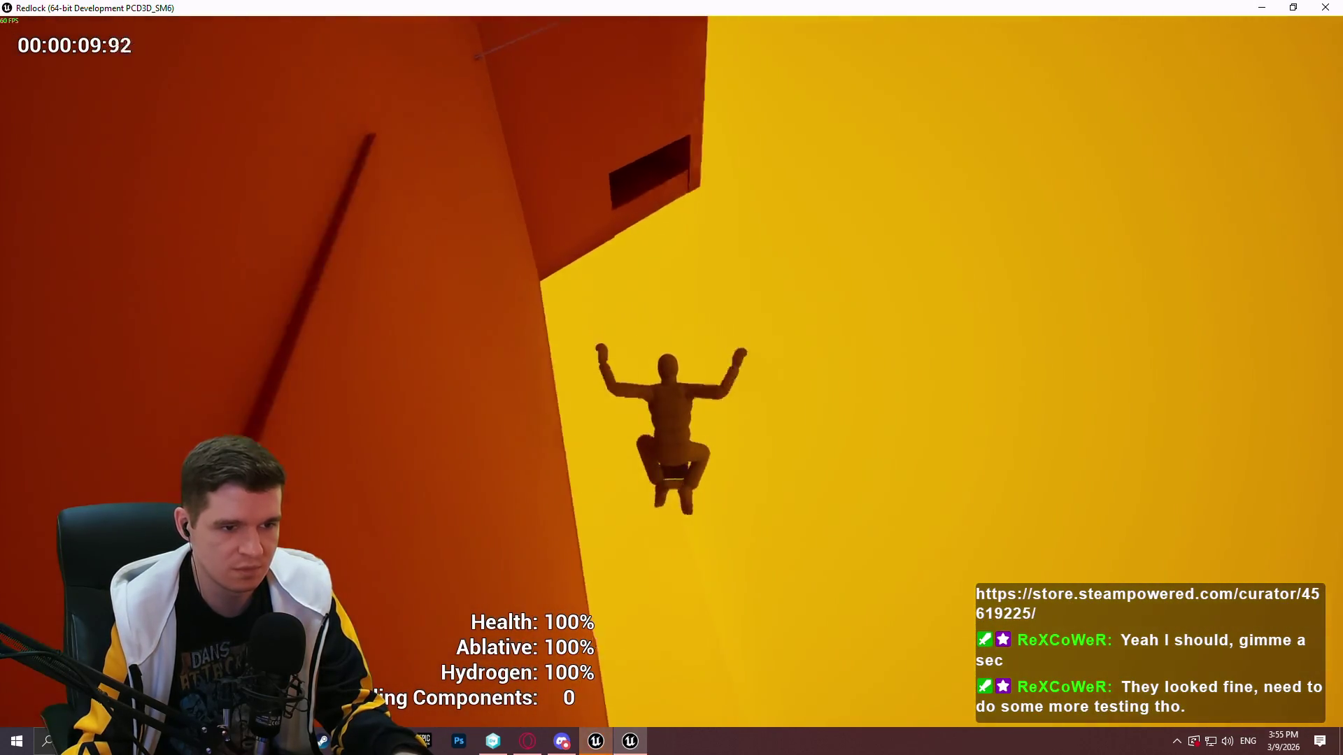
pyautogui.press('space')
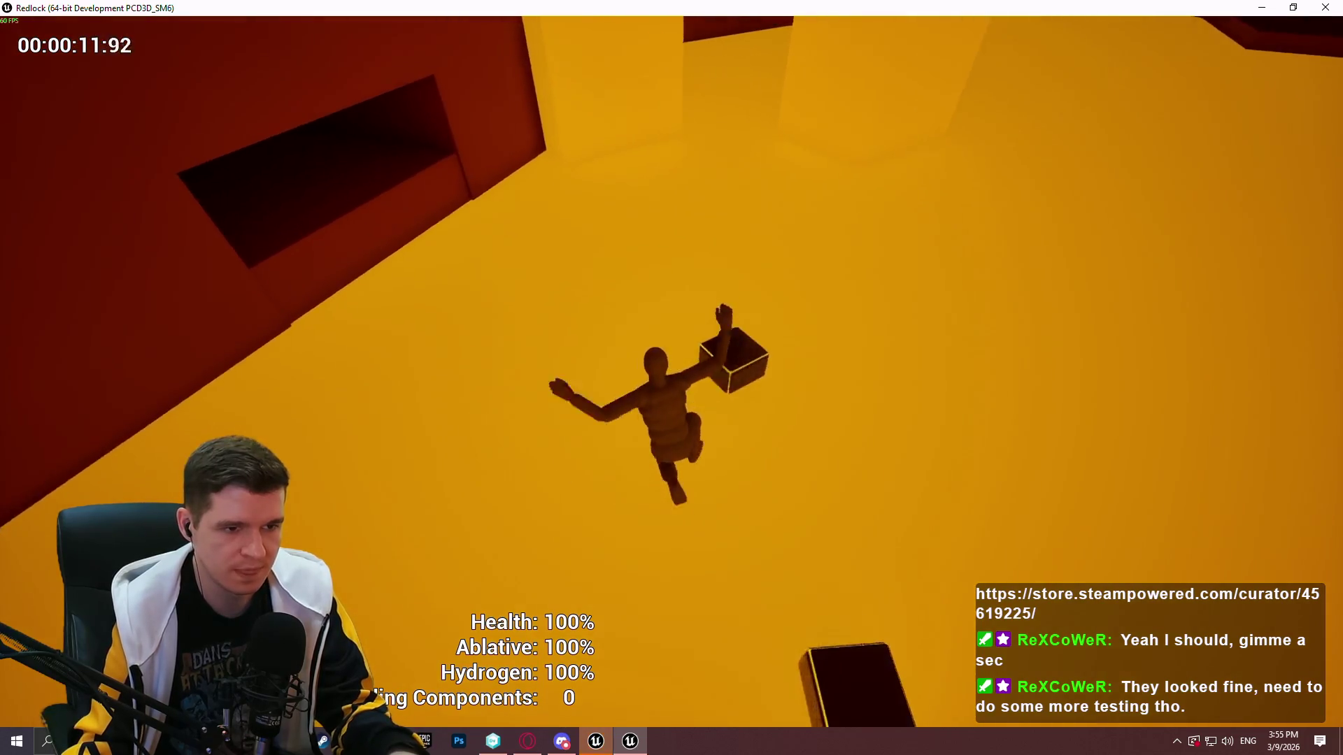
pyautogui.press('w')
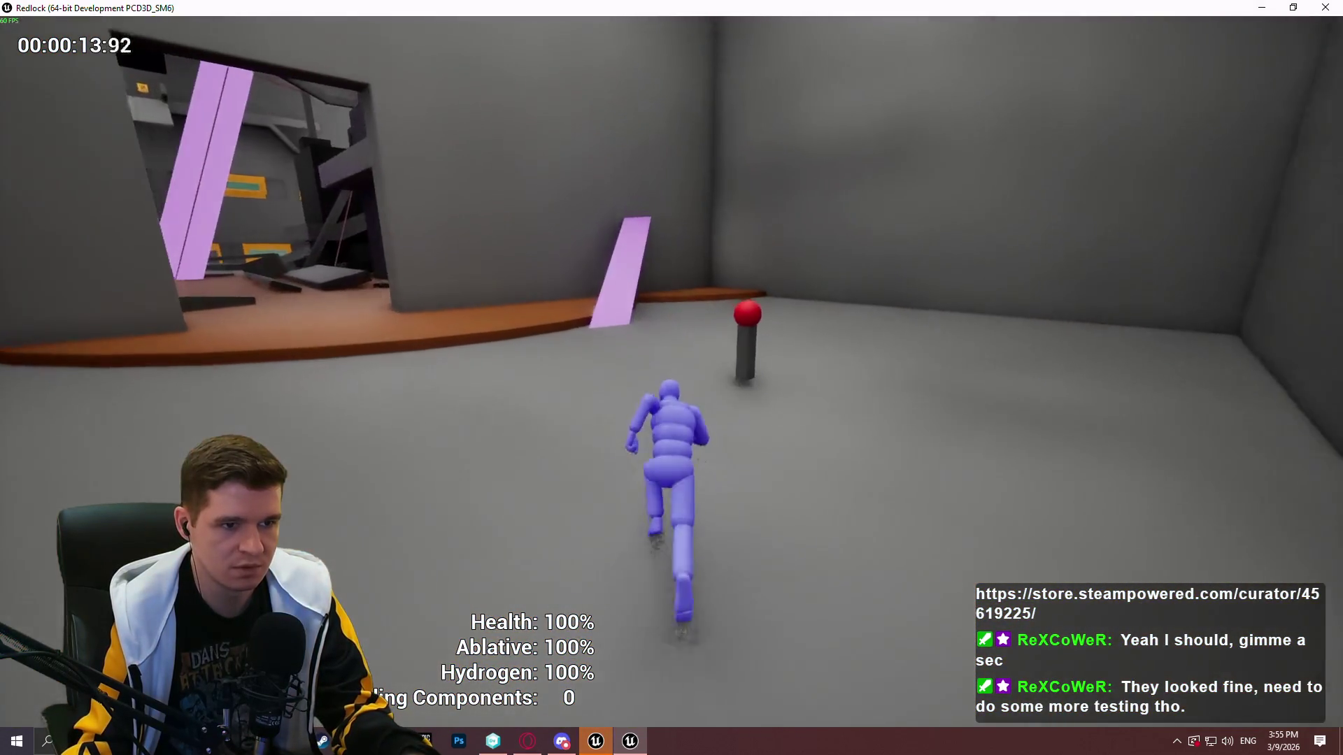
# Quit the game from the pause menu, returning to the Playtest folder
pyautogui.press('Escape')
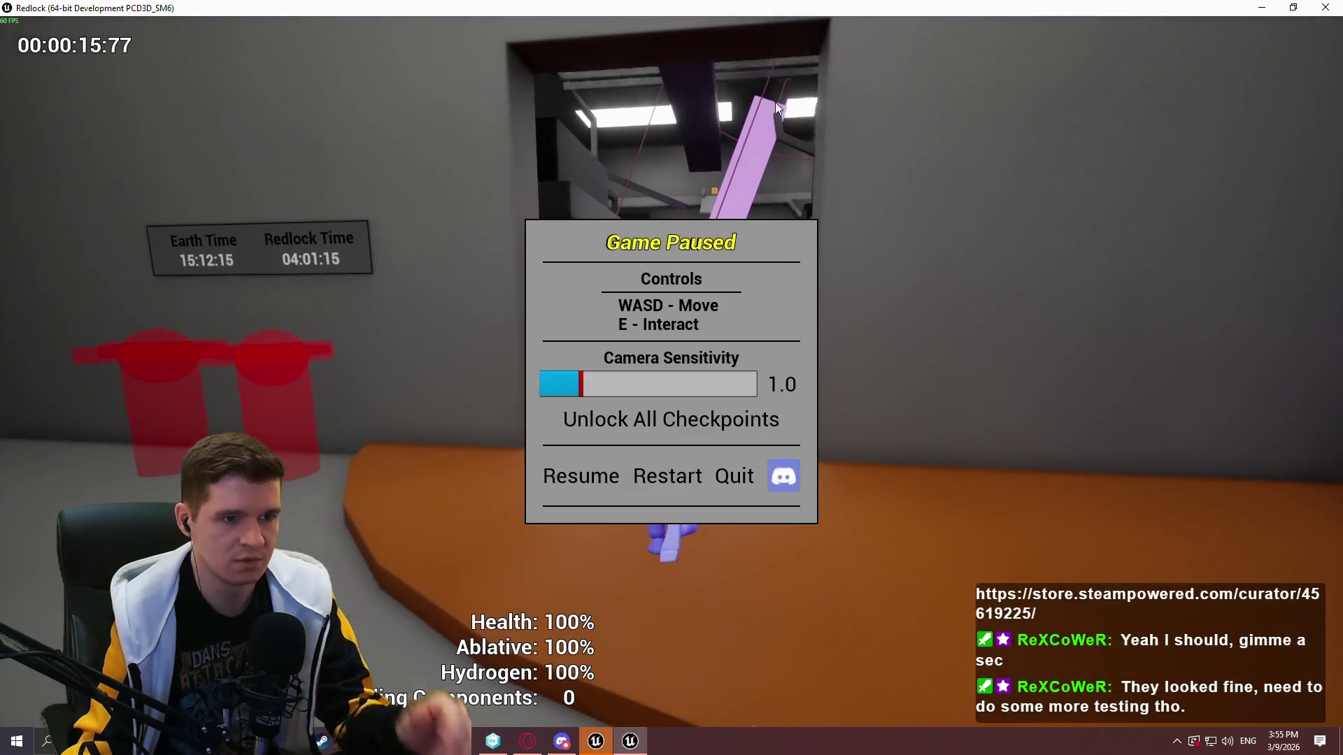
pyautogui.click(734, 479)
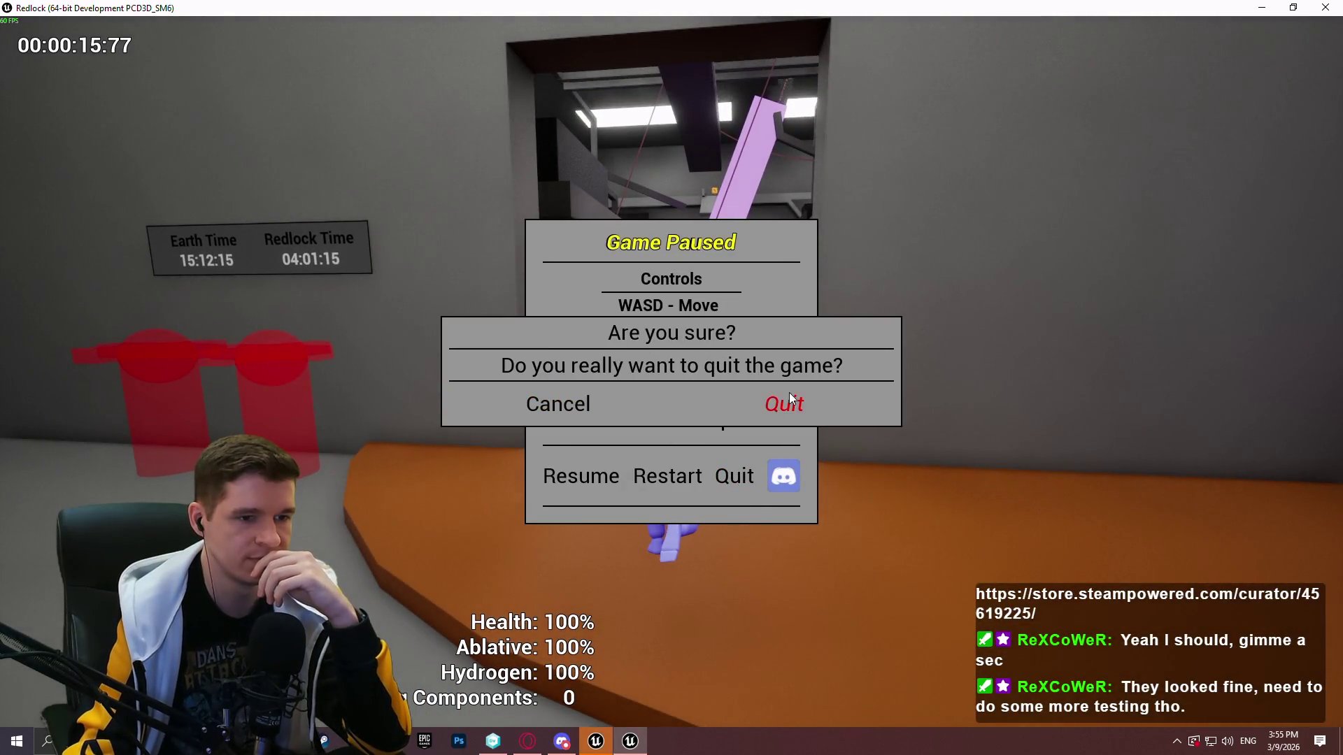
pyautogui.click(791, 398)
pyautogui.click(615, 90)
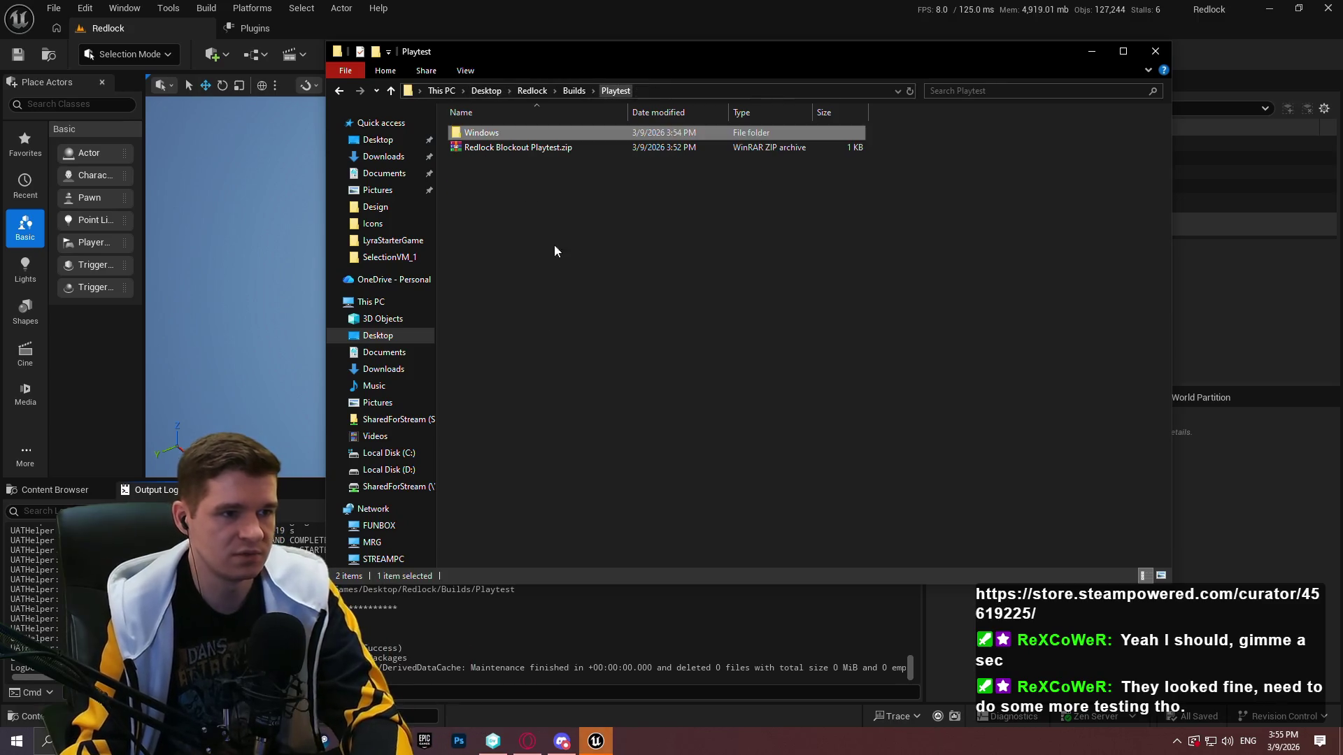
# Delete the Windows build folder from Playtest, then bring up the Unity DevOps workspace
pyautogui.press('Delete')
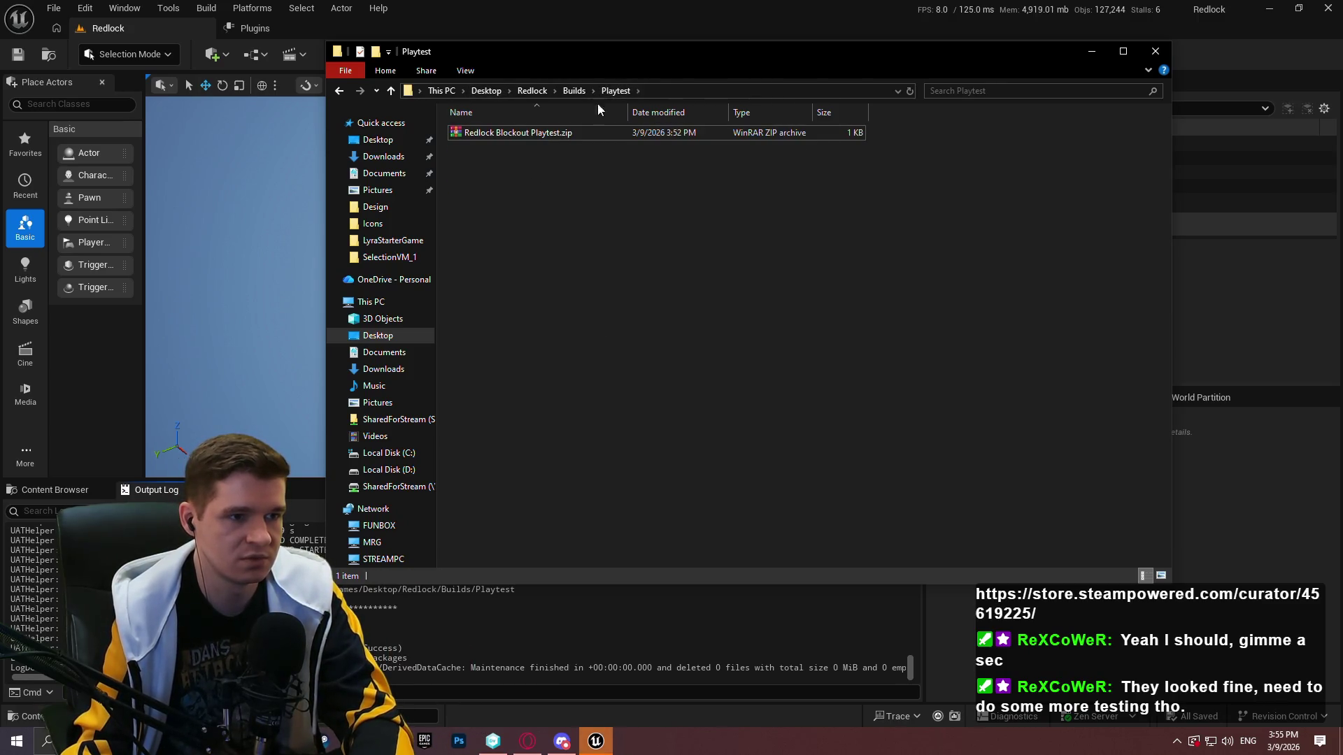
pyautogui.click(105, 495)
pyautogui.hotkey('alt', 'Tab')
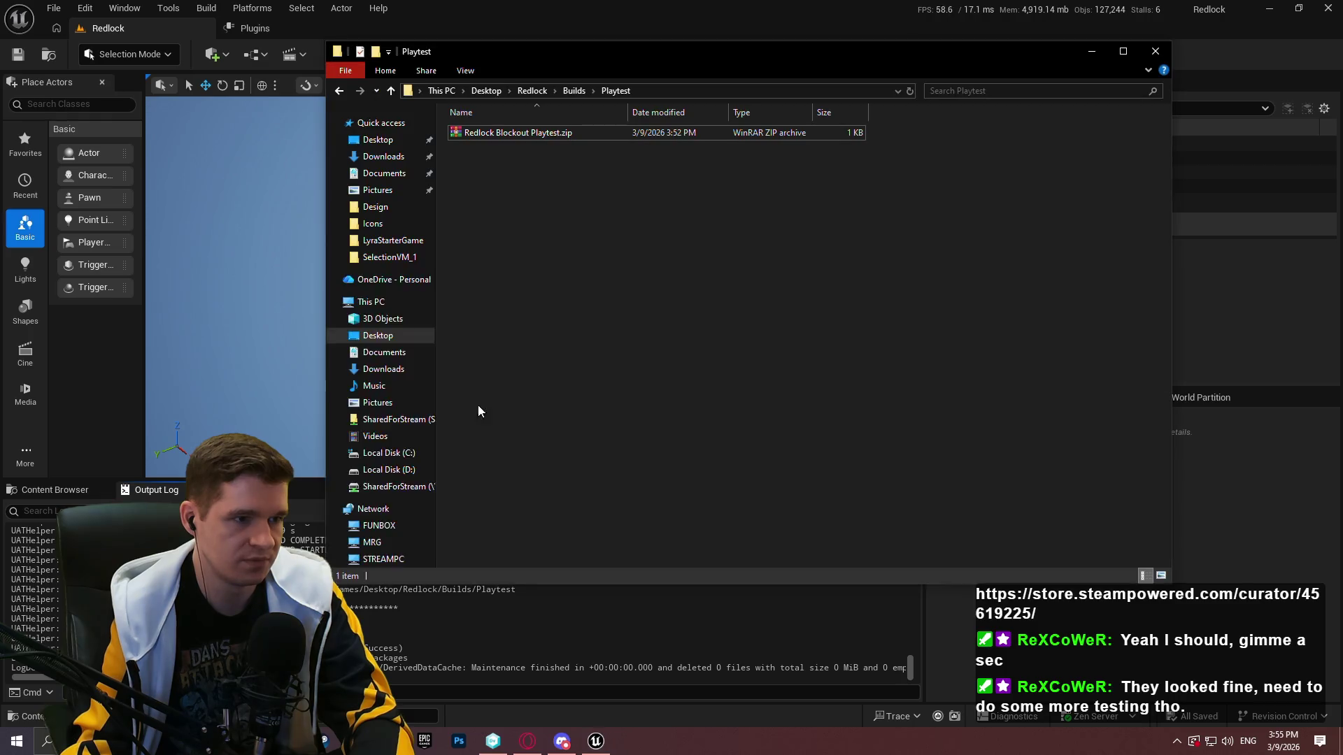
pyautogui.click(1222, 458)
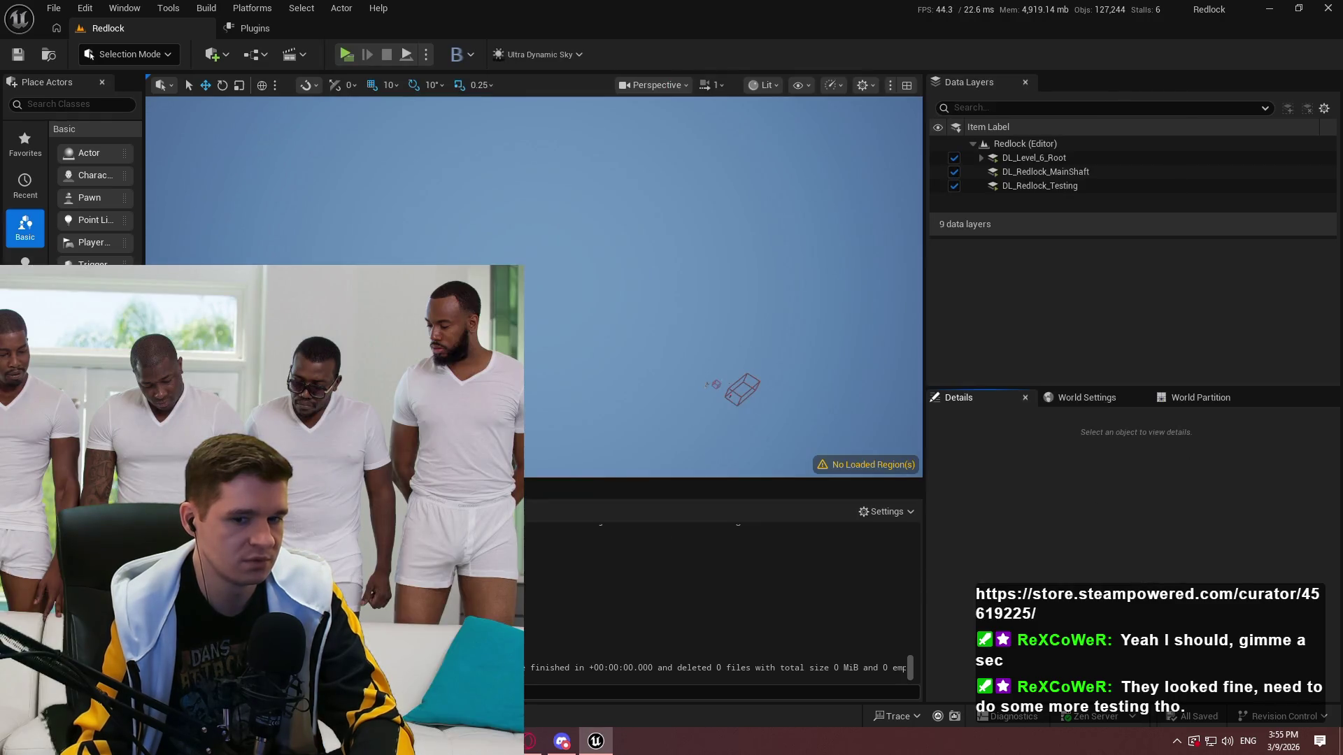
pyautogui.click(502, 743)
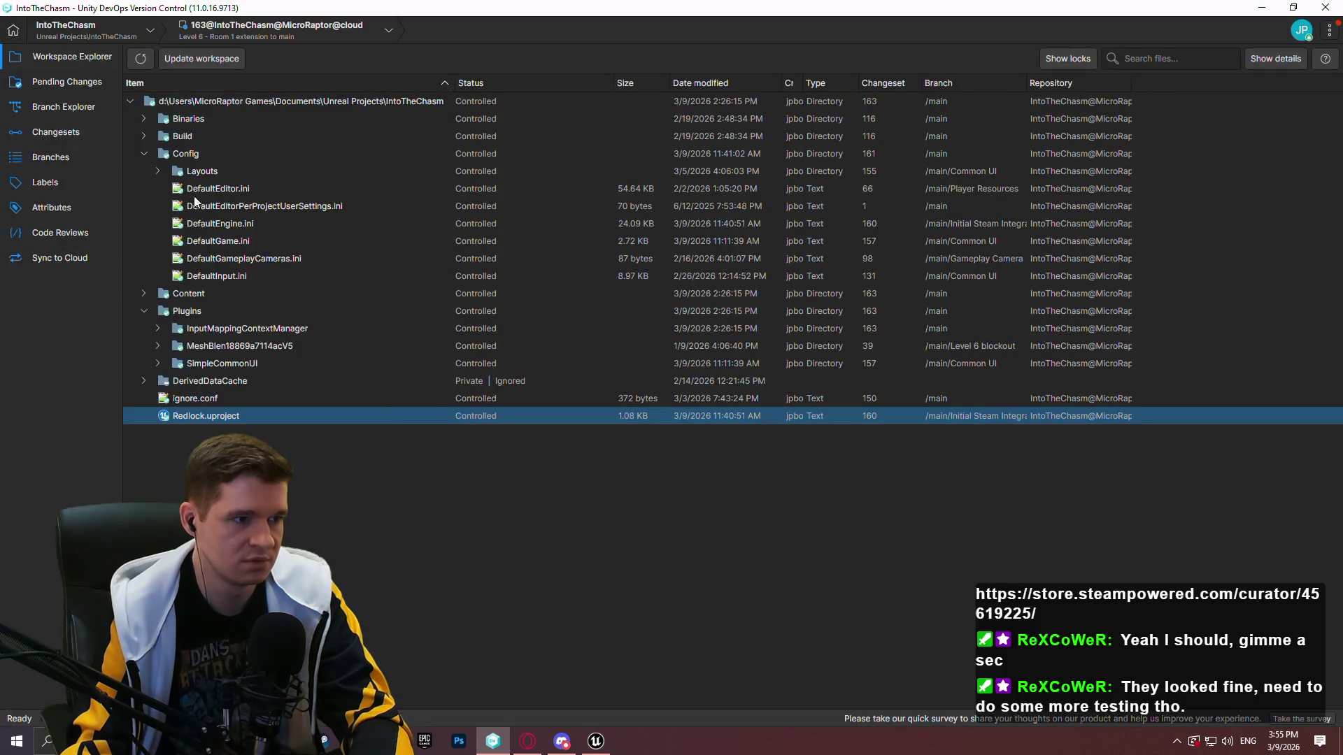
# In DefaultEngine.ini, set bEnabled=false under [OnlineSubsystemSteam], save, and return to Unreal
pyautogui.click(243, 189)
pyautogui.doubleClick(242, 223)
pyautogui.moveTo(1264, 140); pyautogui.dragTo(1249, 546)
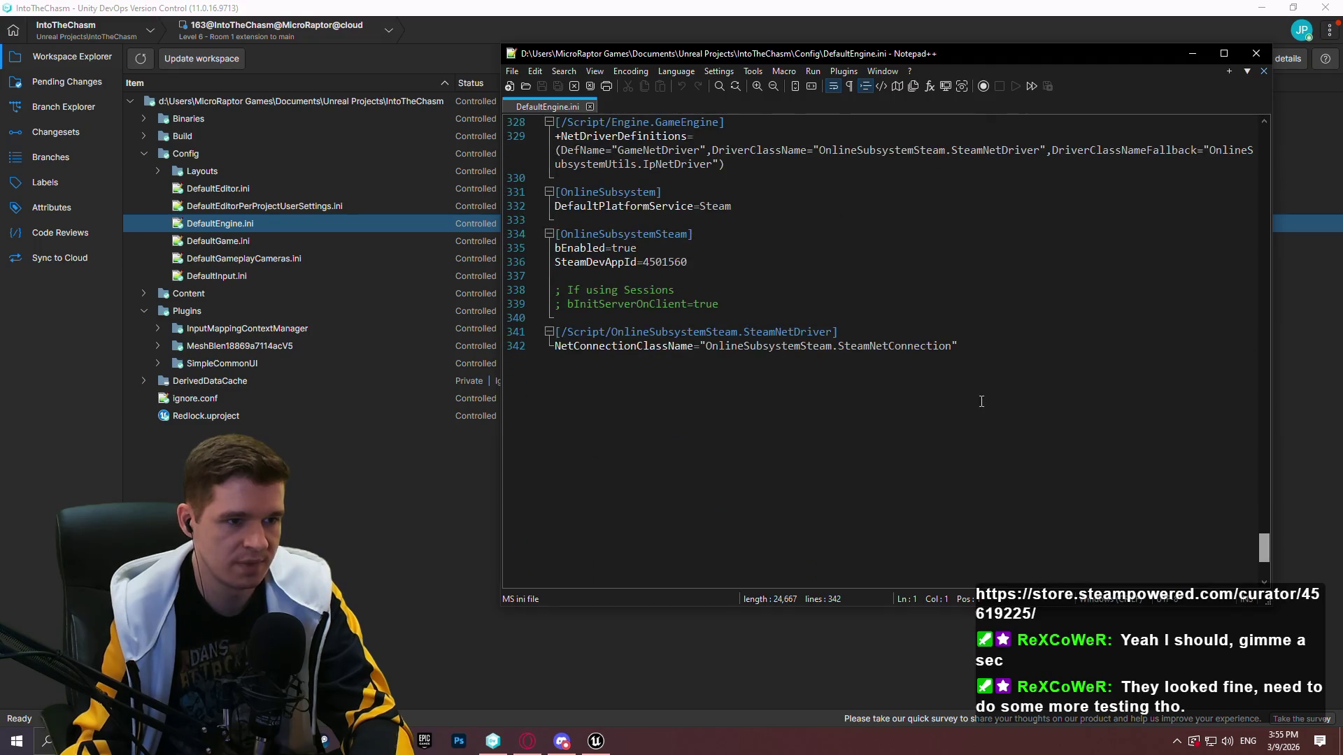
pyautogui.scroll(3, 745, 317)
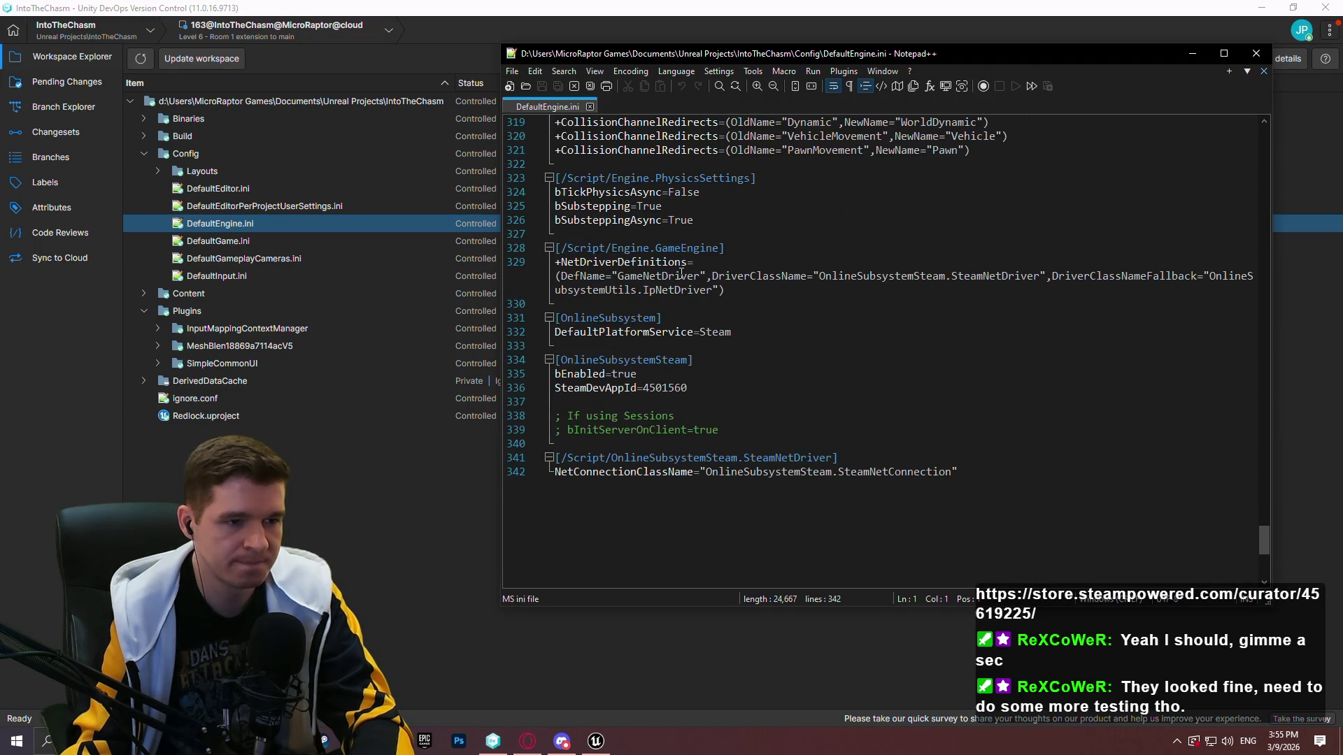
pyautogui.doubleClick(619, 373)
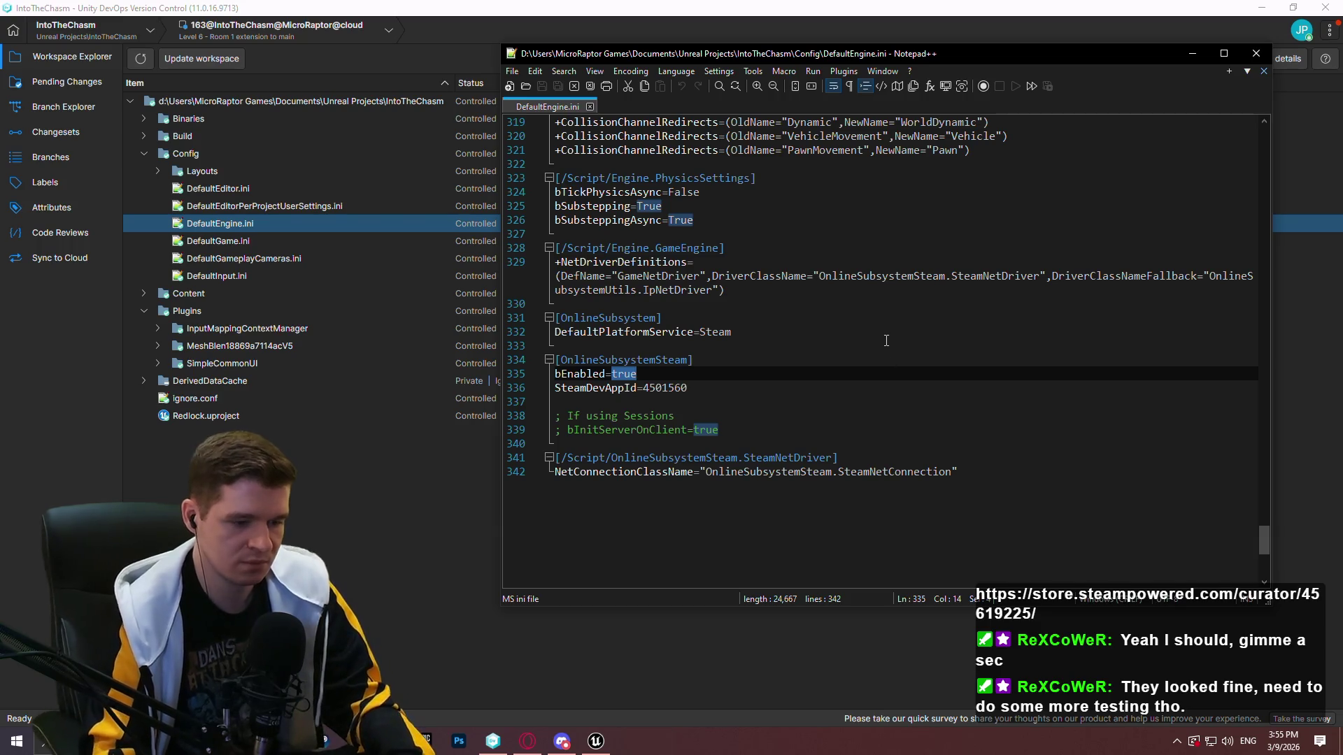
pyautogui.write('false')
pyautogui.hotkey('ctrl', 's')
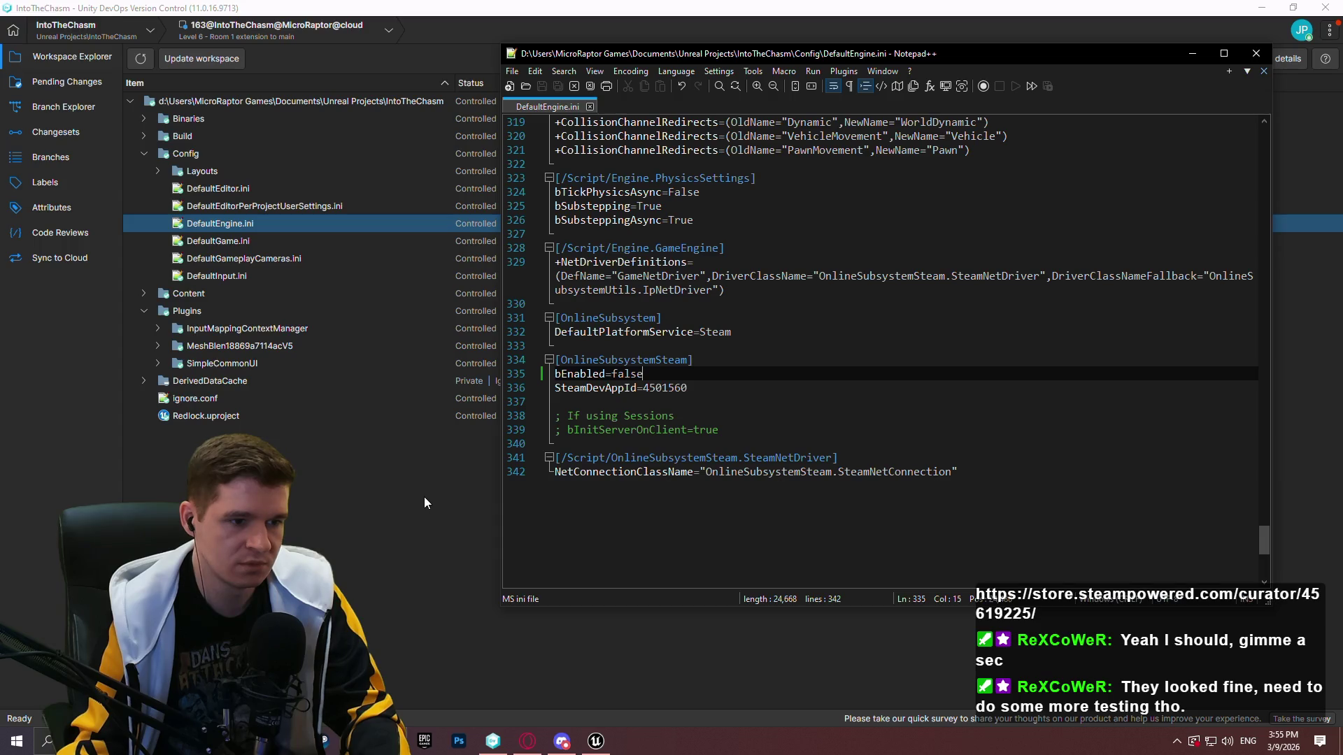
pyautogui.click(380, 494)
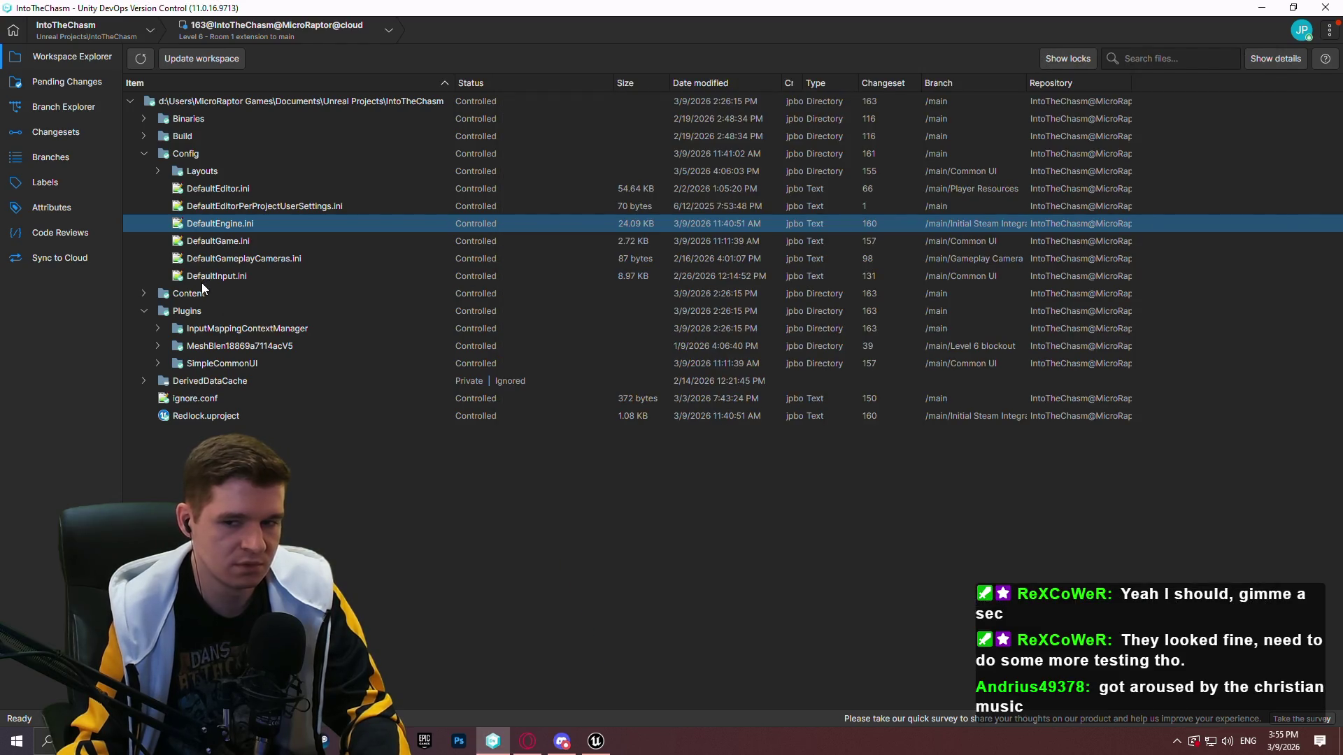
pyautogui.click(606, 744)
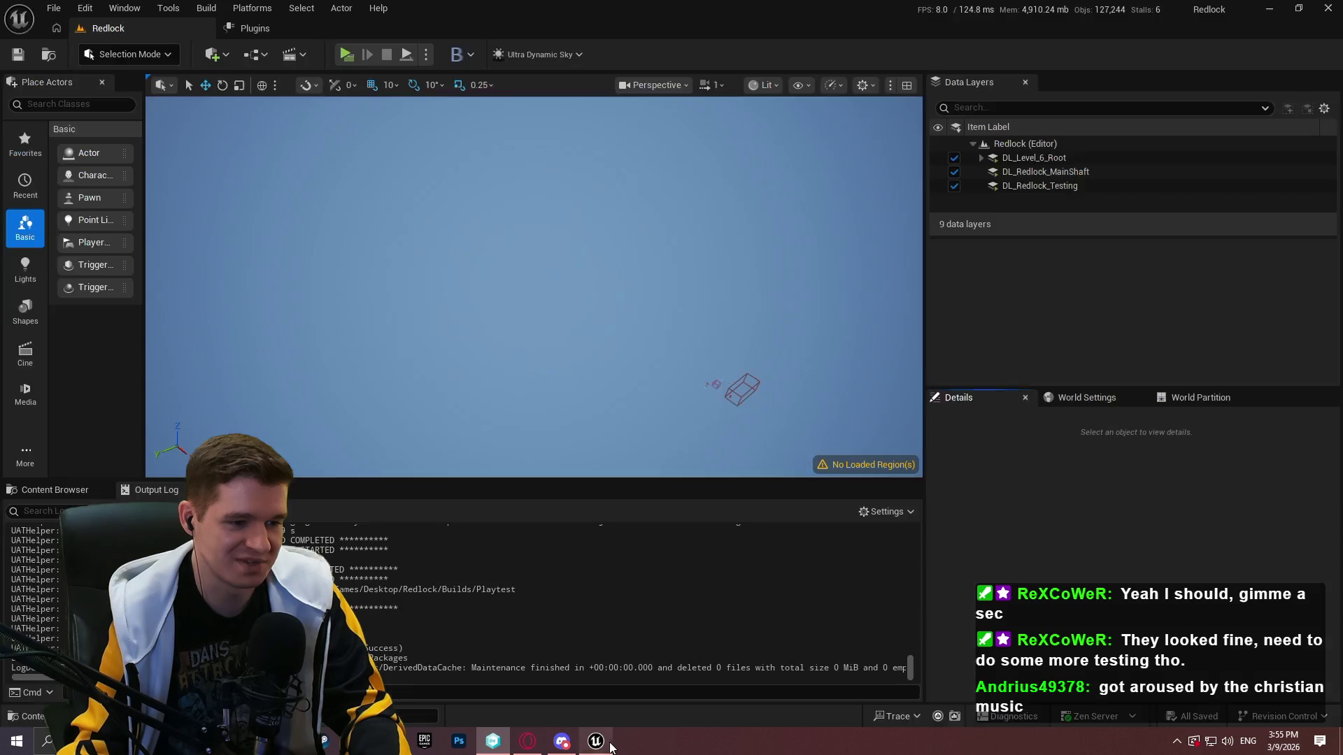
# Package the project for Windows into Desktop\Redlock\Builds\Playtest and bring up that folder
pyautogui.click(426, 54)
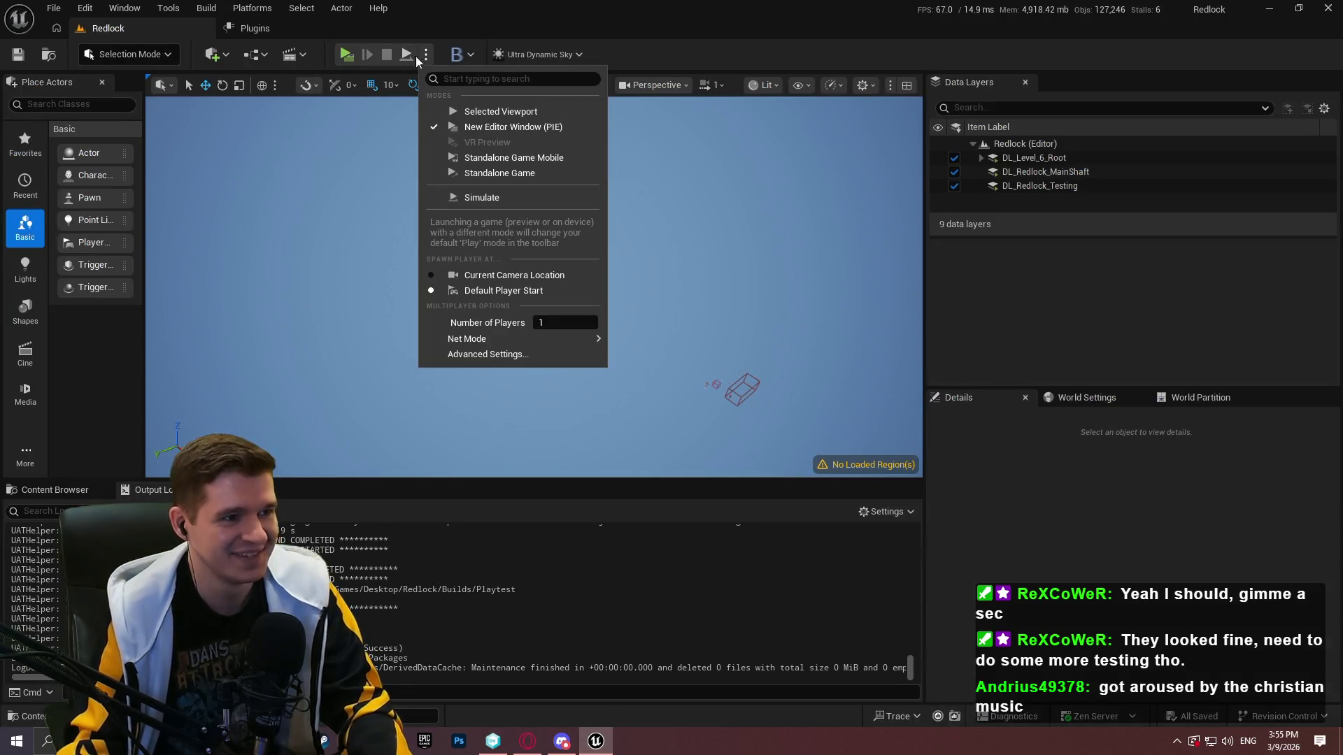
pyautogui.click(252, 8)
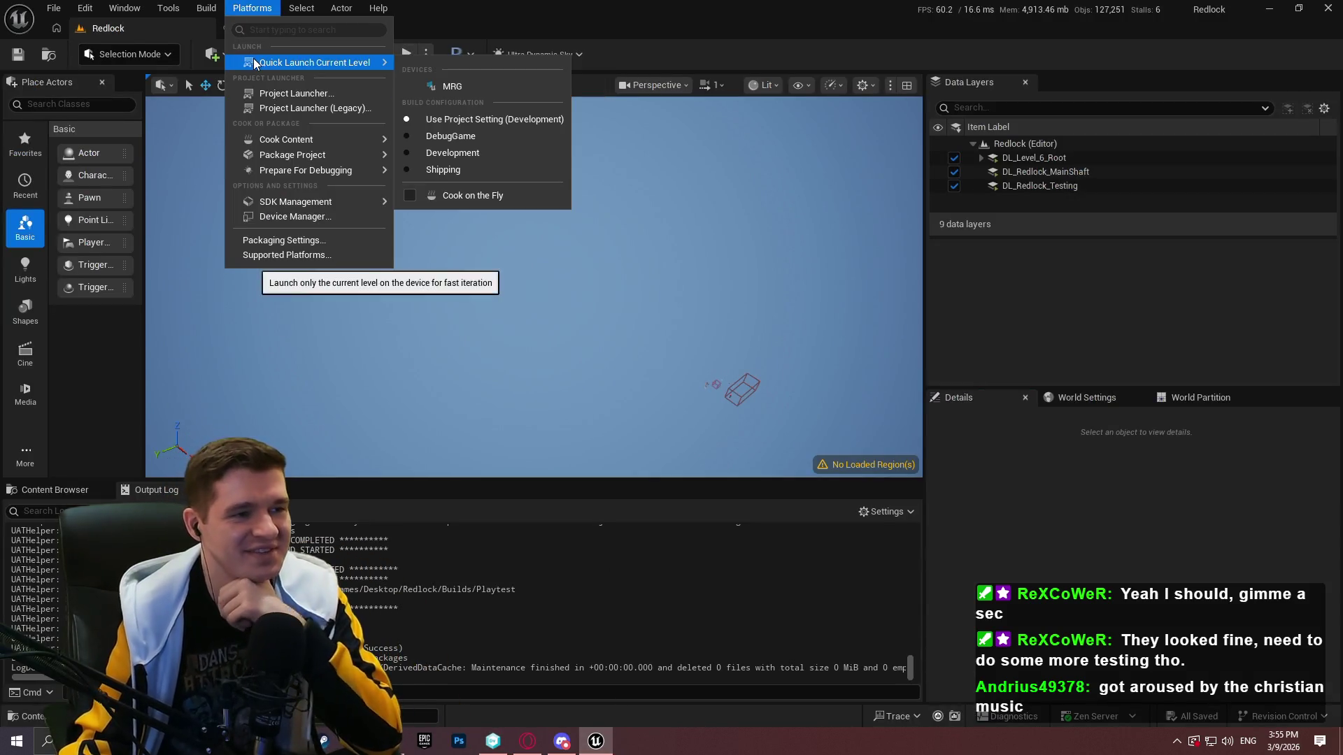
pyautogui.moveTo(328, 159)
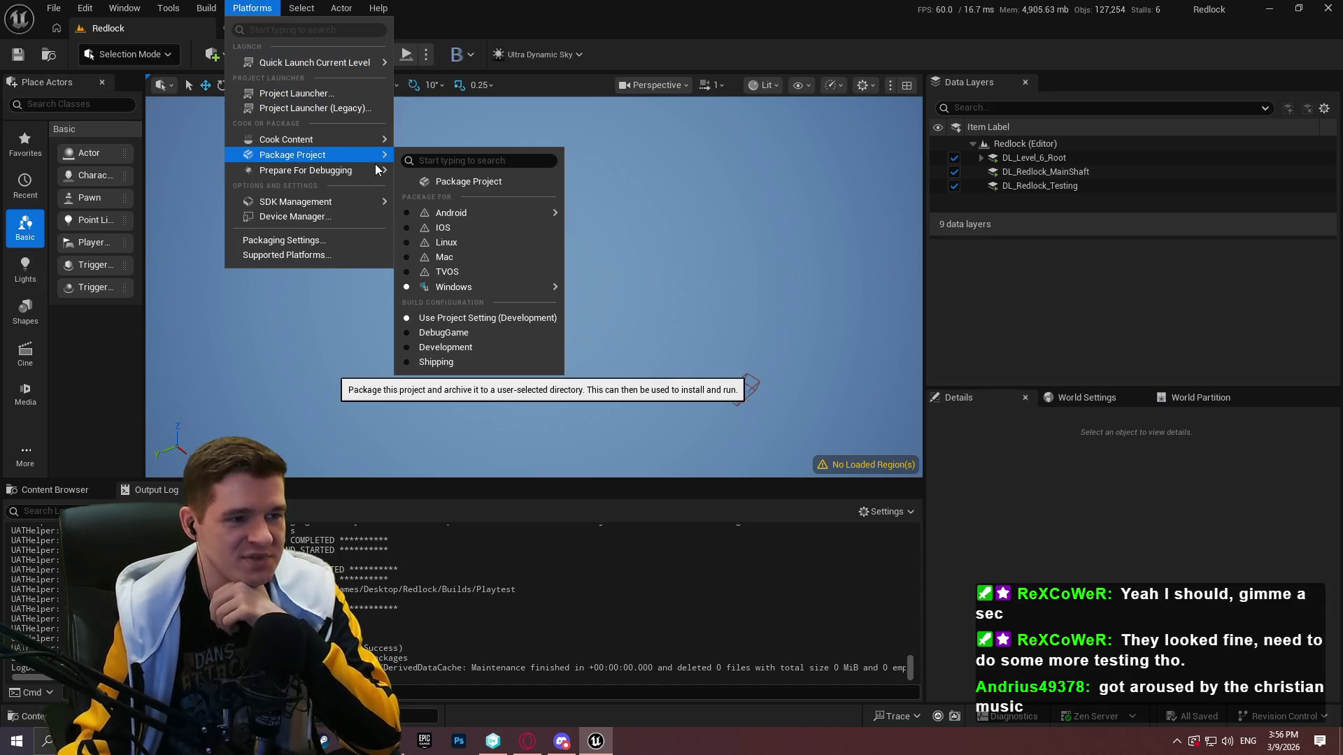
pyautogui.click(481, 182)
pyautogui.click(849, 581)
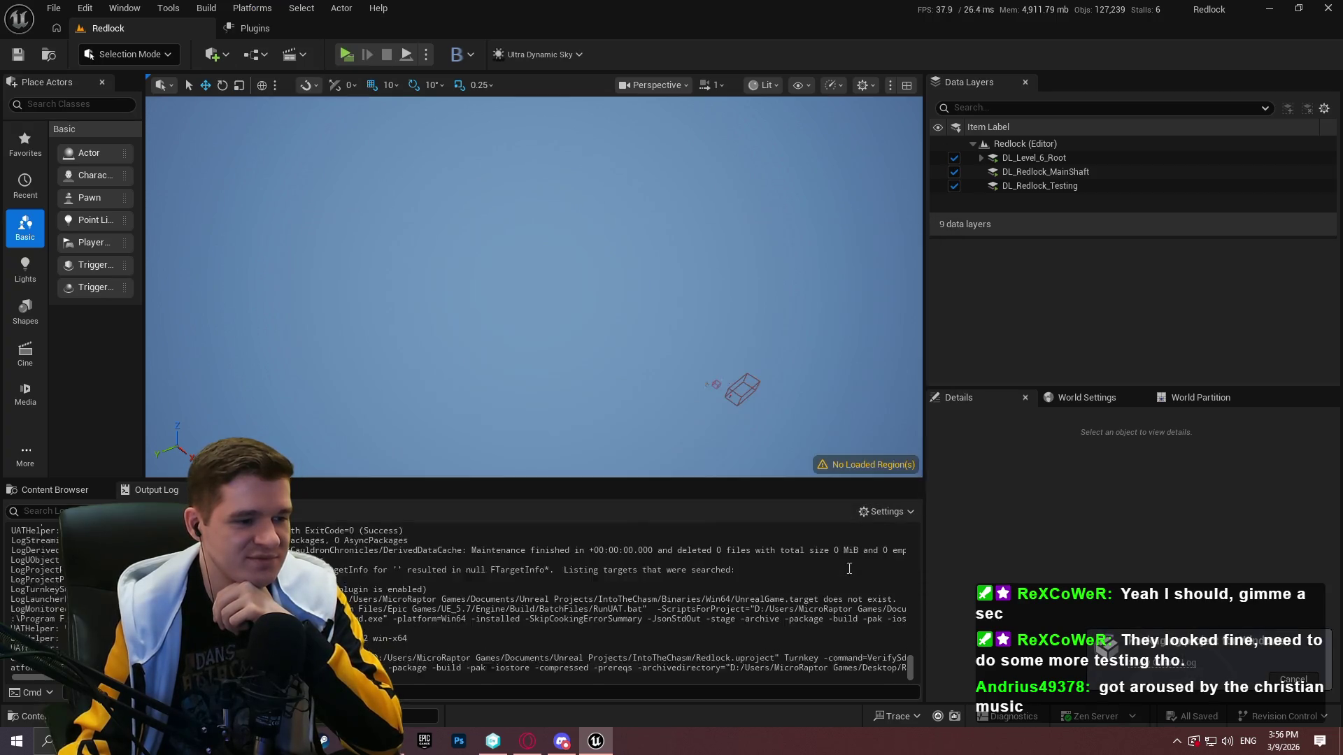
pyautogui.hotkey('alt', 'Tab')
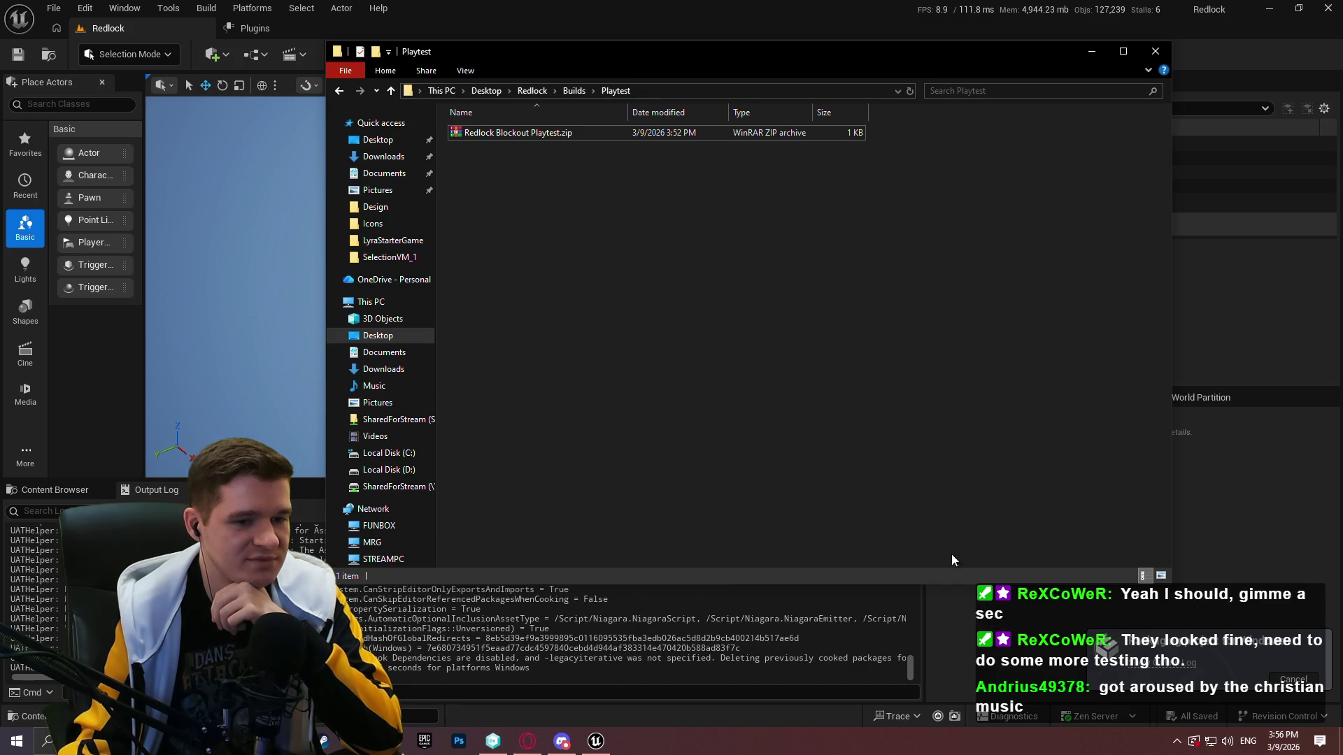
# Move the Playtest folder window aside while the Windows packaging finishes
pyautogui.moveTo(887, 45); pyautogui.dragTo(808, 53)
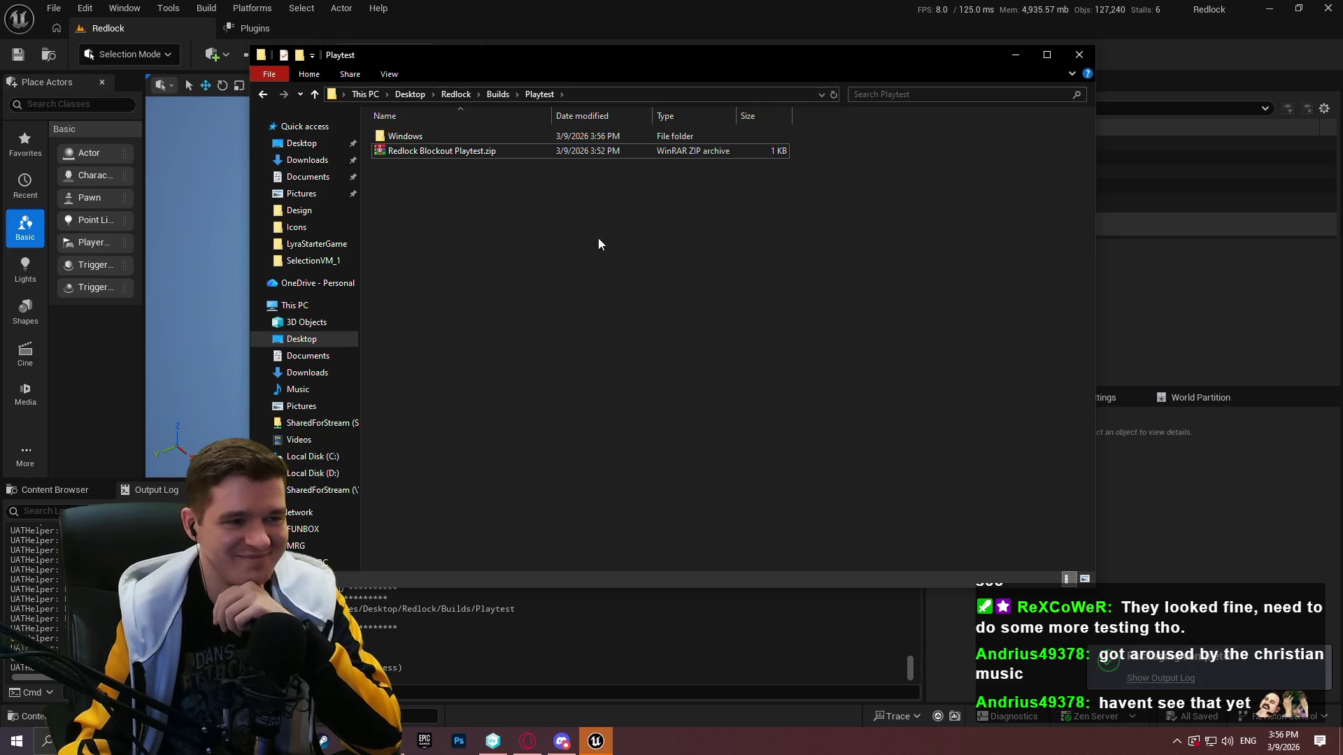
# Launch the packaged Redlock.exe from the Windows folder, play briefly, then quit the game
pyautogui.doubleClick(427, 137)
pyautogui.doubleClick(445, 213)
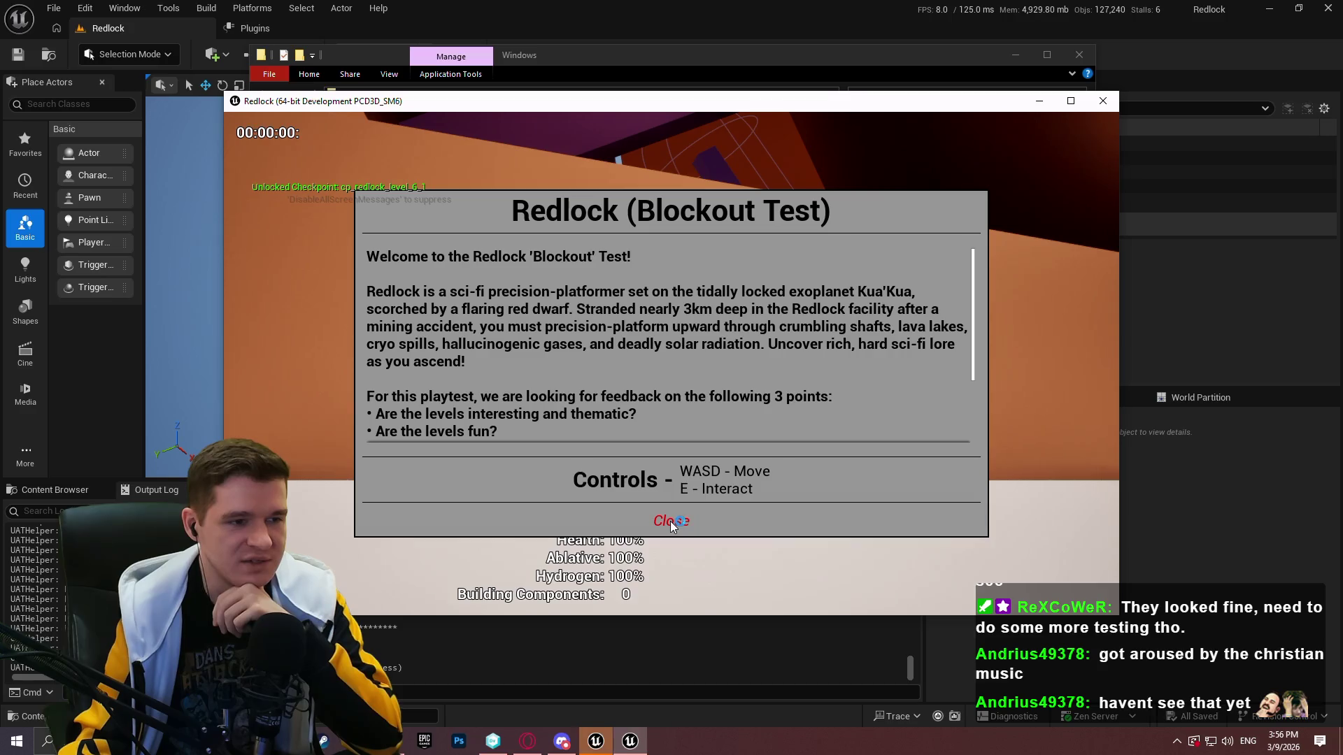
pyautogui.click(670, 521)
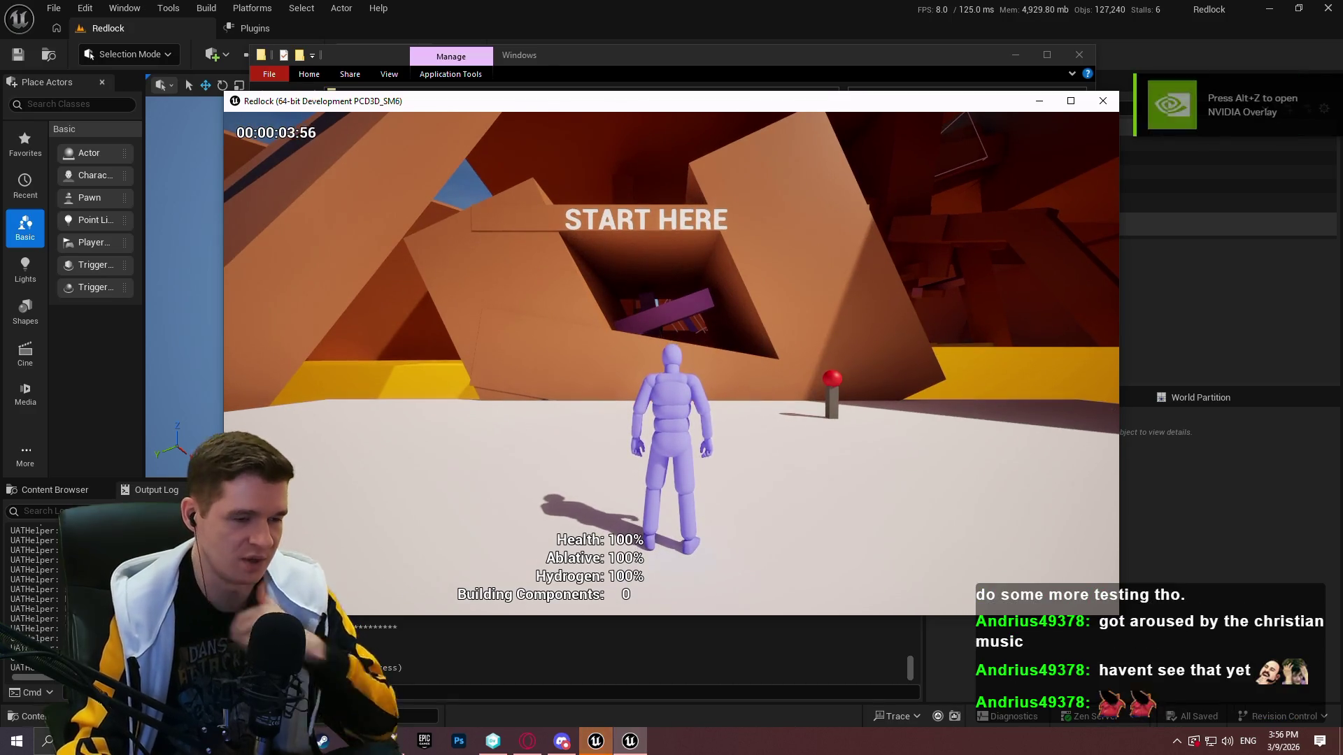
pyautogui.press('Escape')
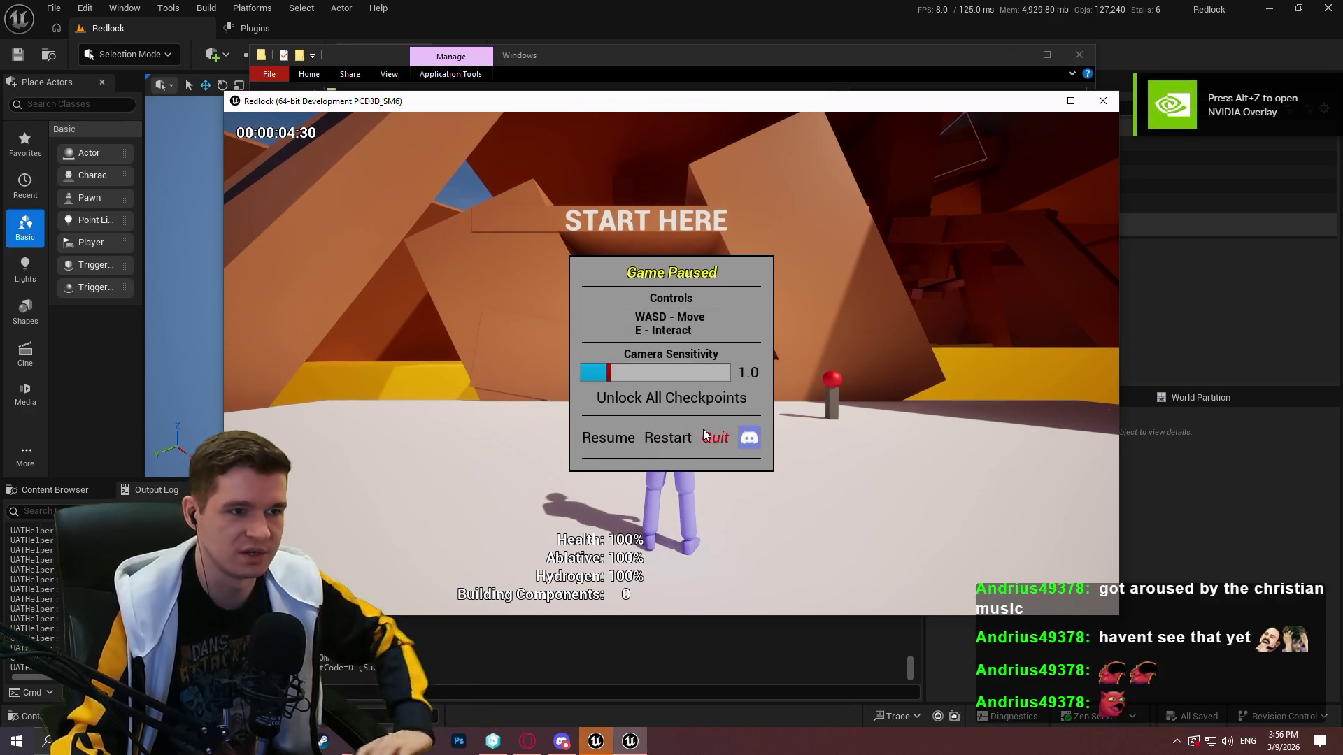
pyautogui.click(704, 431)
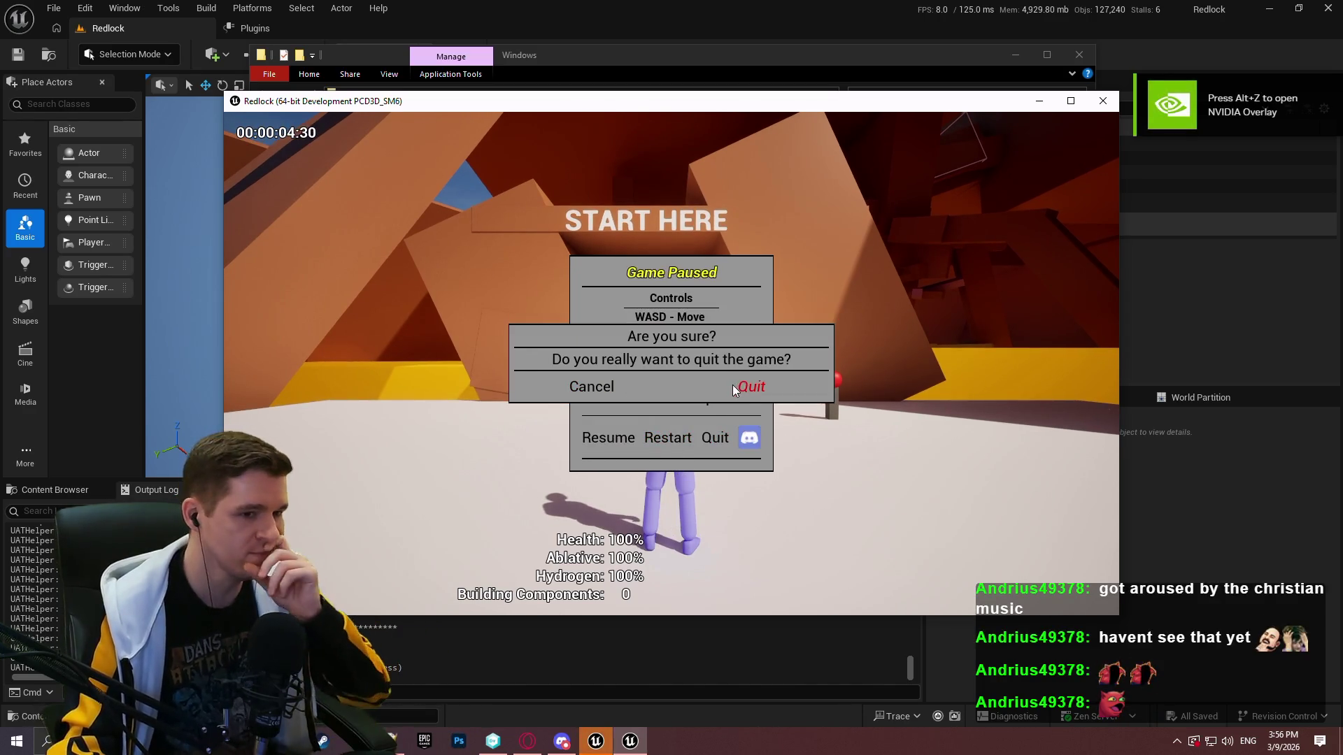
pyautogui.click(734, 387)
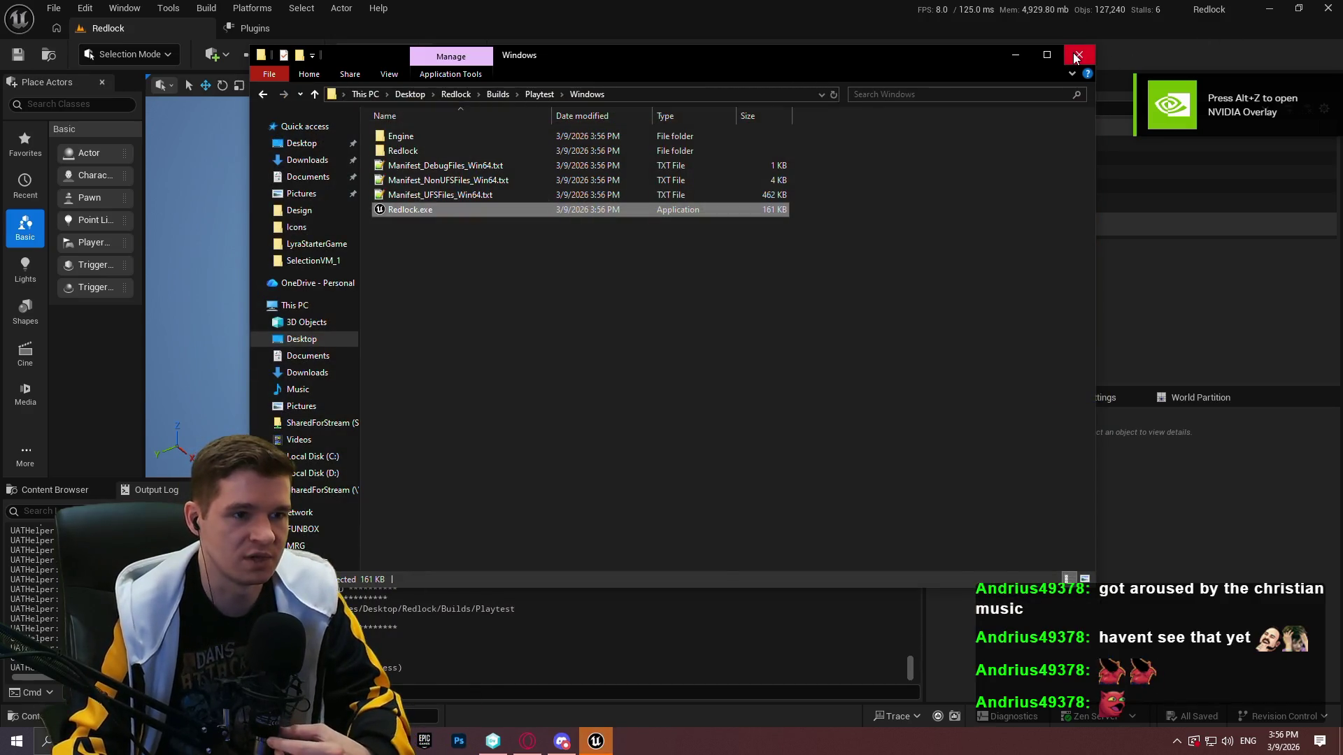
pyautogui.click(496, 745)
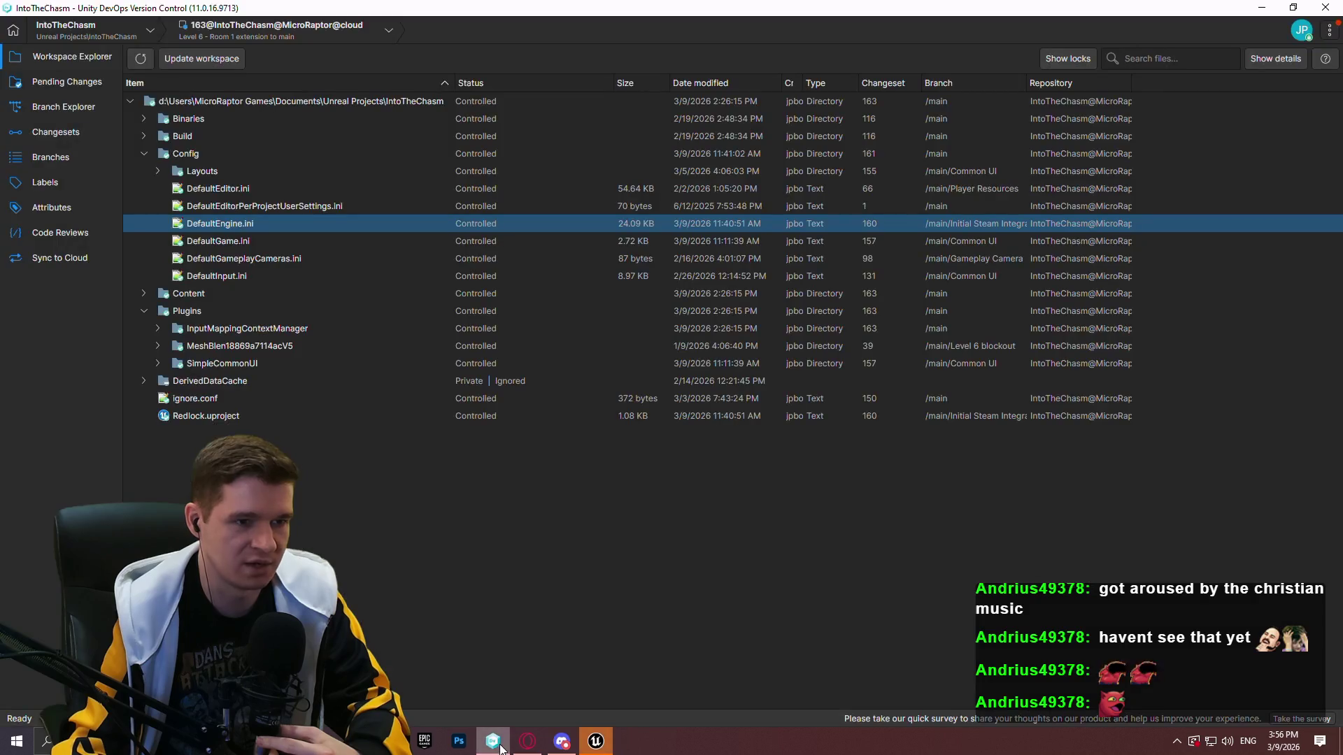
# View the branch history graph, then close the Unreal editor
pyautogui.click(56, 105)
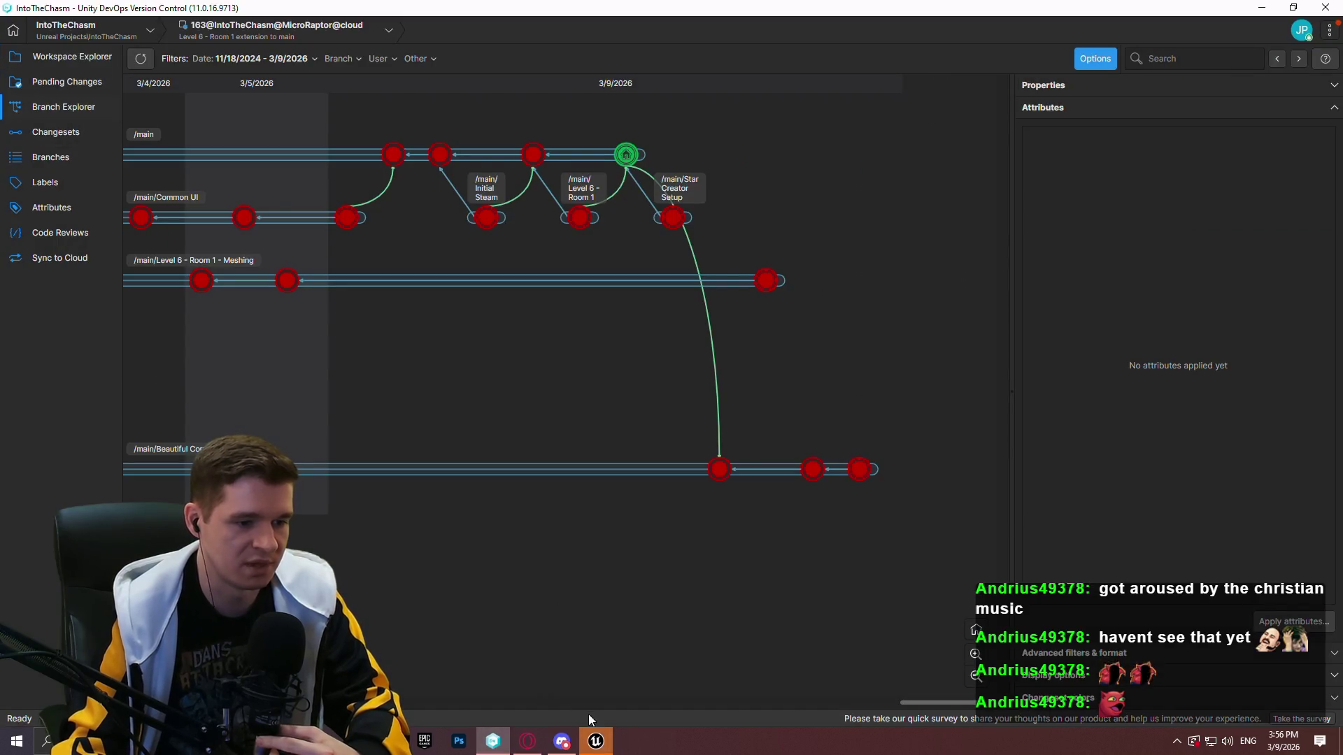
pyautogui.click(596, 742)
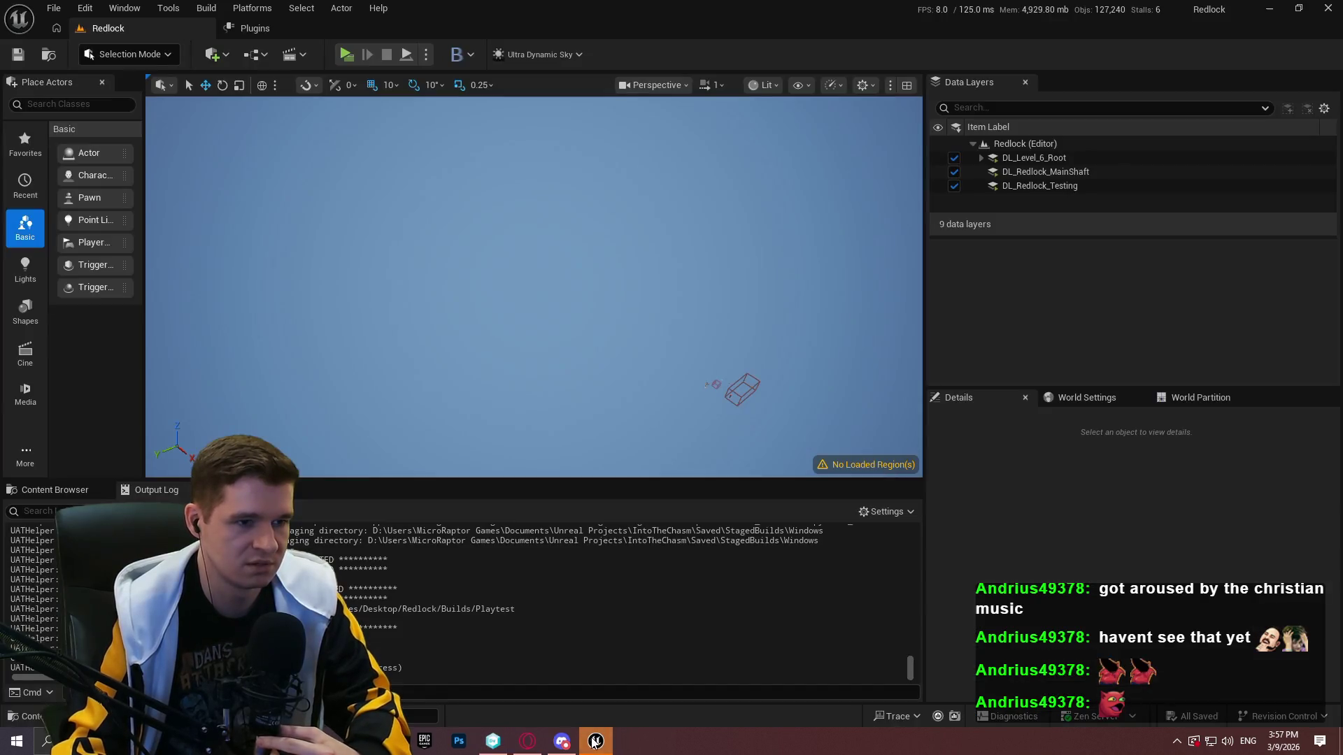
pyautogui.click(1327, 7)
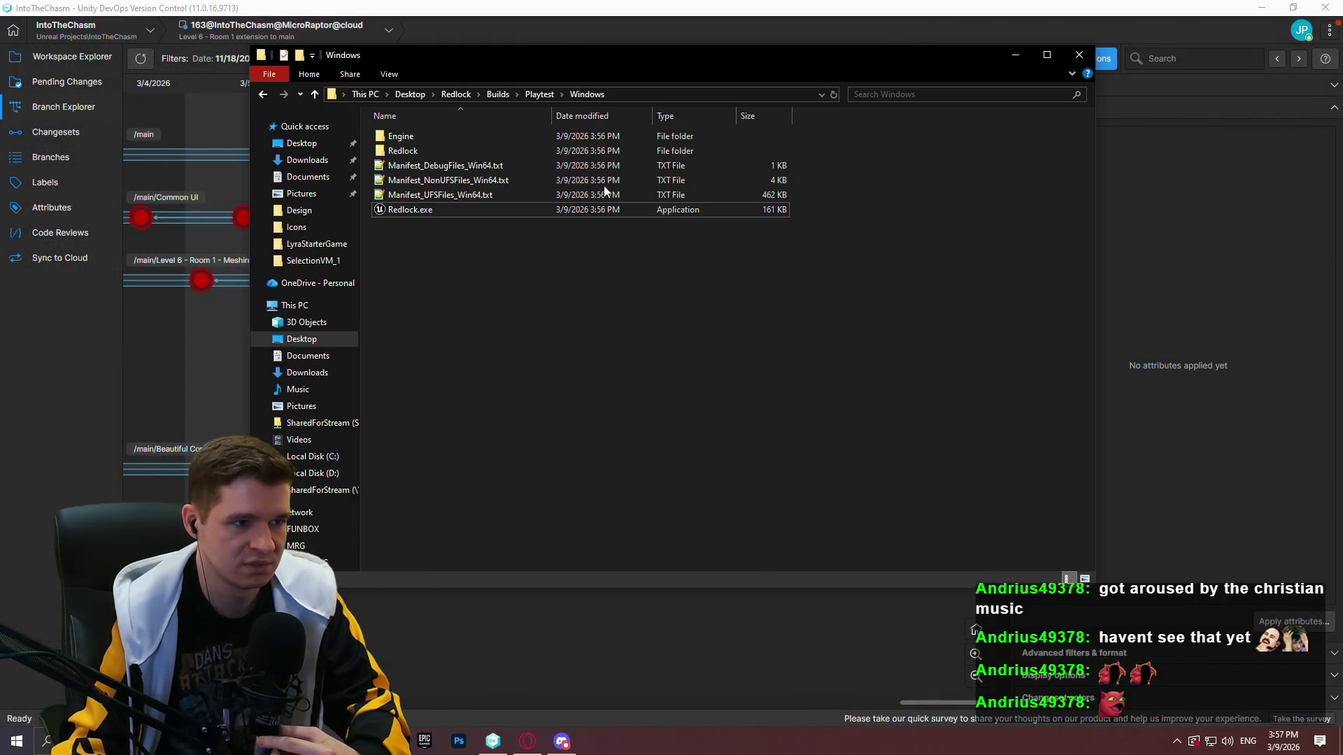
# Add the Windows build folder into Redlock Blockout Playtest.zip, bringing it to 686,118 KB
pyautogui.click(524, 89)
pyautogui.moveTo(412, 136); pyautogui.dragTo(424, 151)
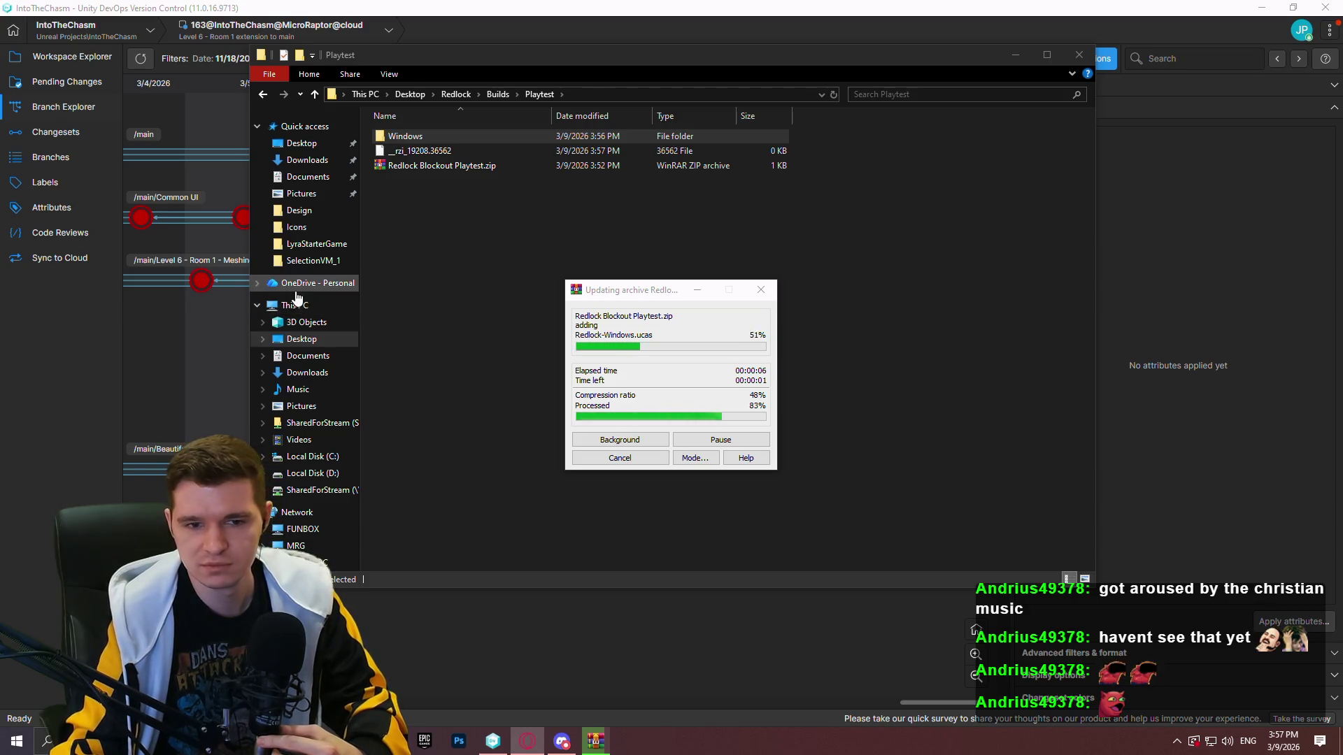
pyautogui.click(430, 149)
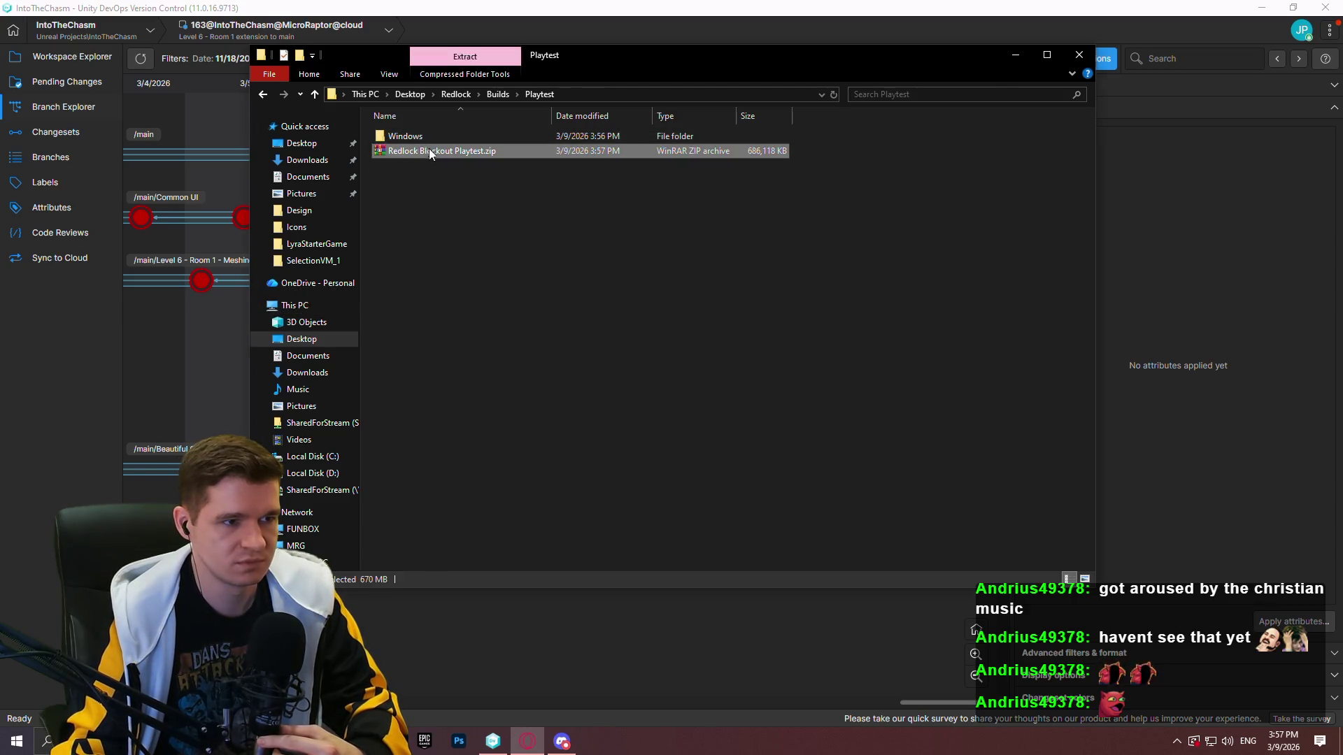
# Check in all six pending changes with a comment about the new build and disabled Steam
pyautogui.click(535, 607)
pyautogui.click(68, 82)
pyautogui.write('New')
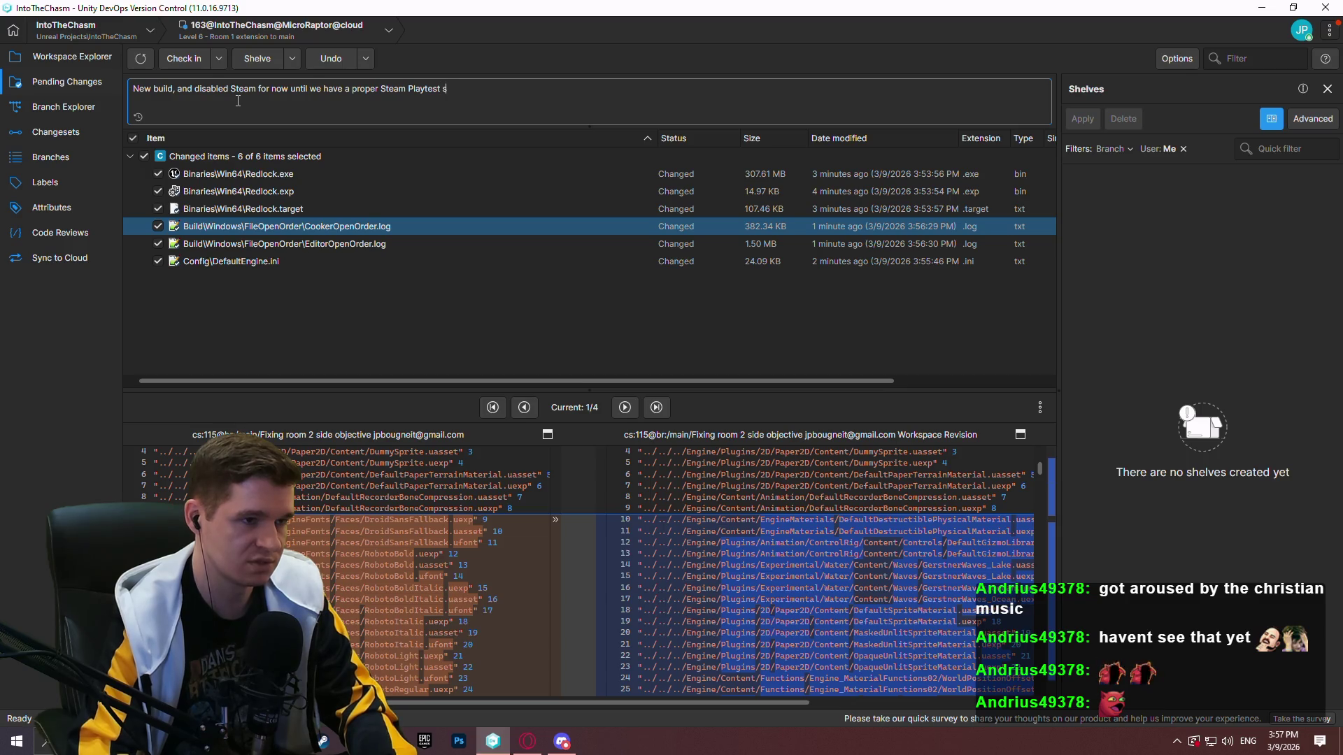
pyautogui.write('p')
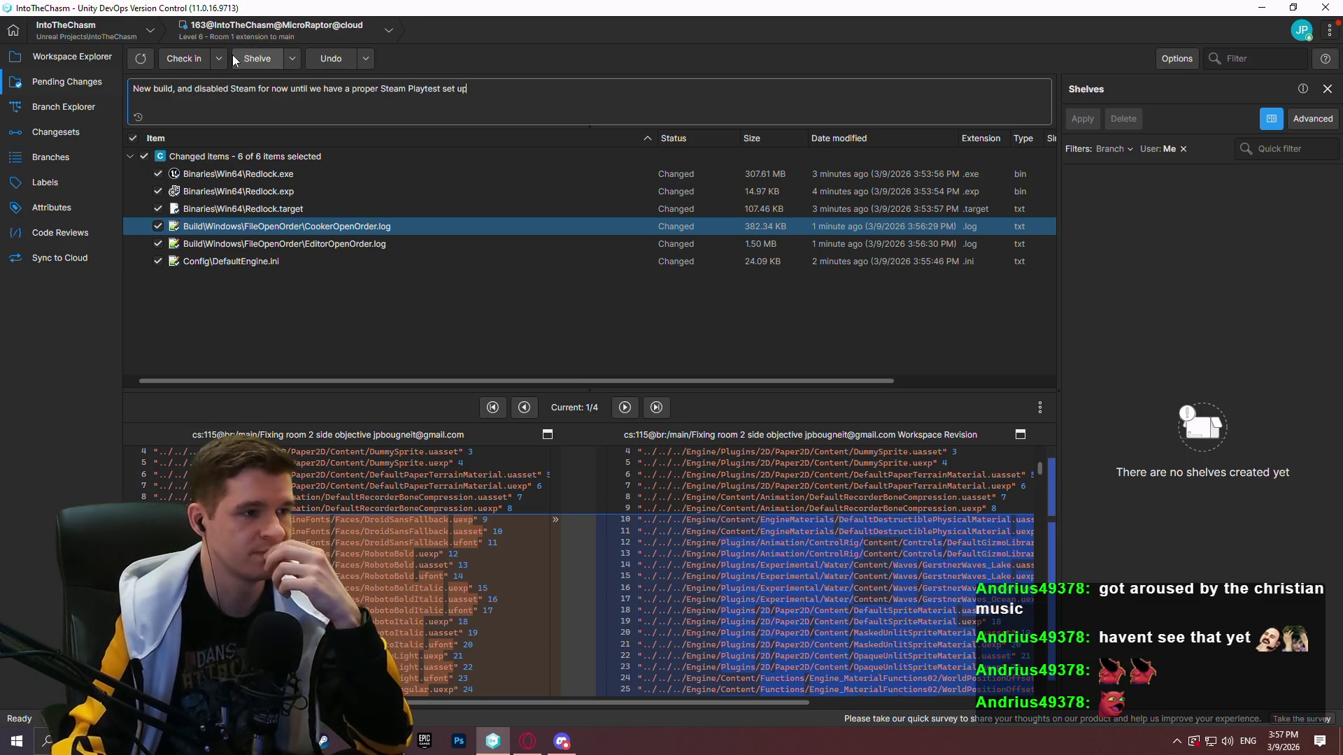
pyautogui.click(195, 65)
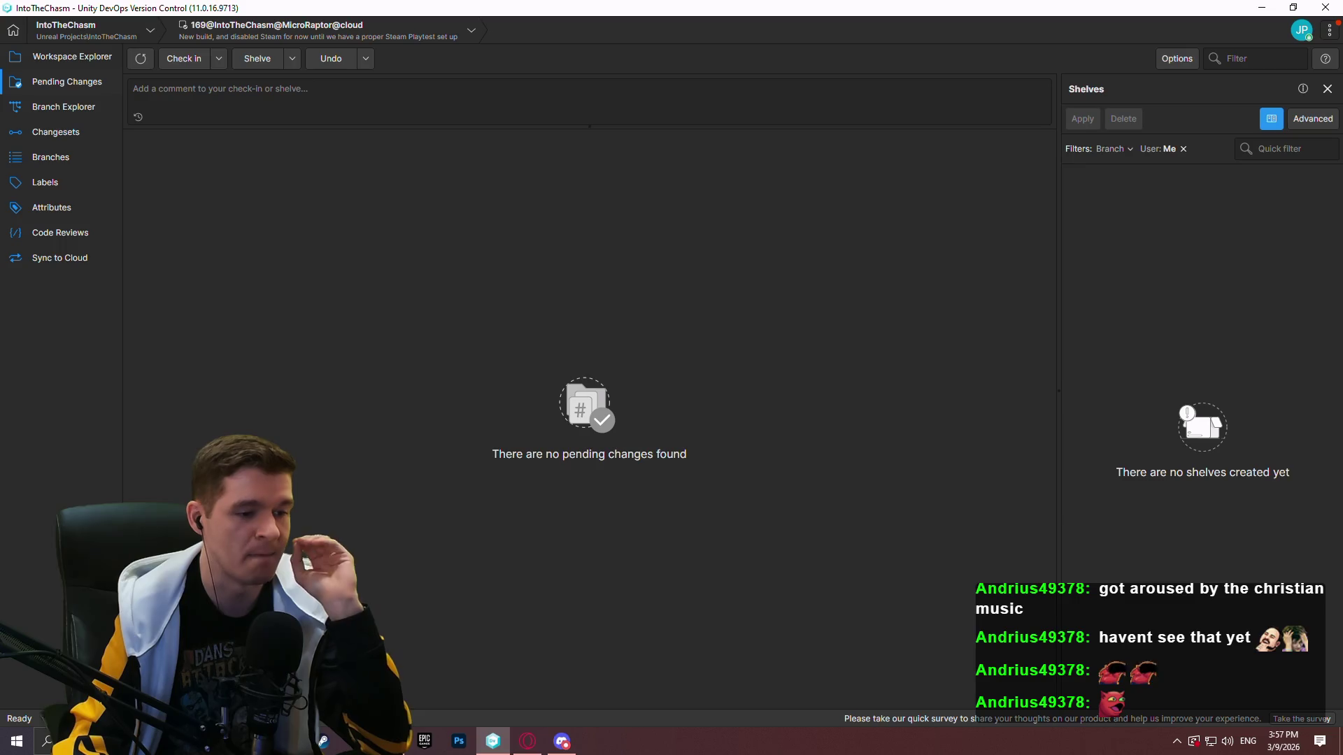
# Bring the Playtest folder with the Windows build and 686,118 KB zip back in front
pyautogui.hotkey('alt', 'Tab')
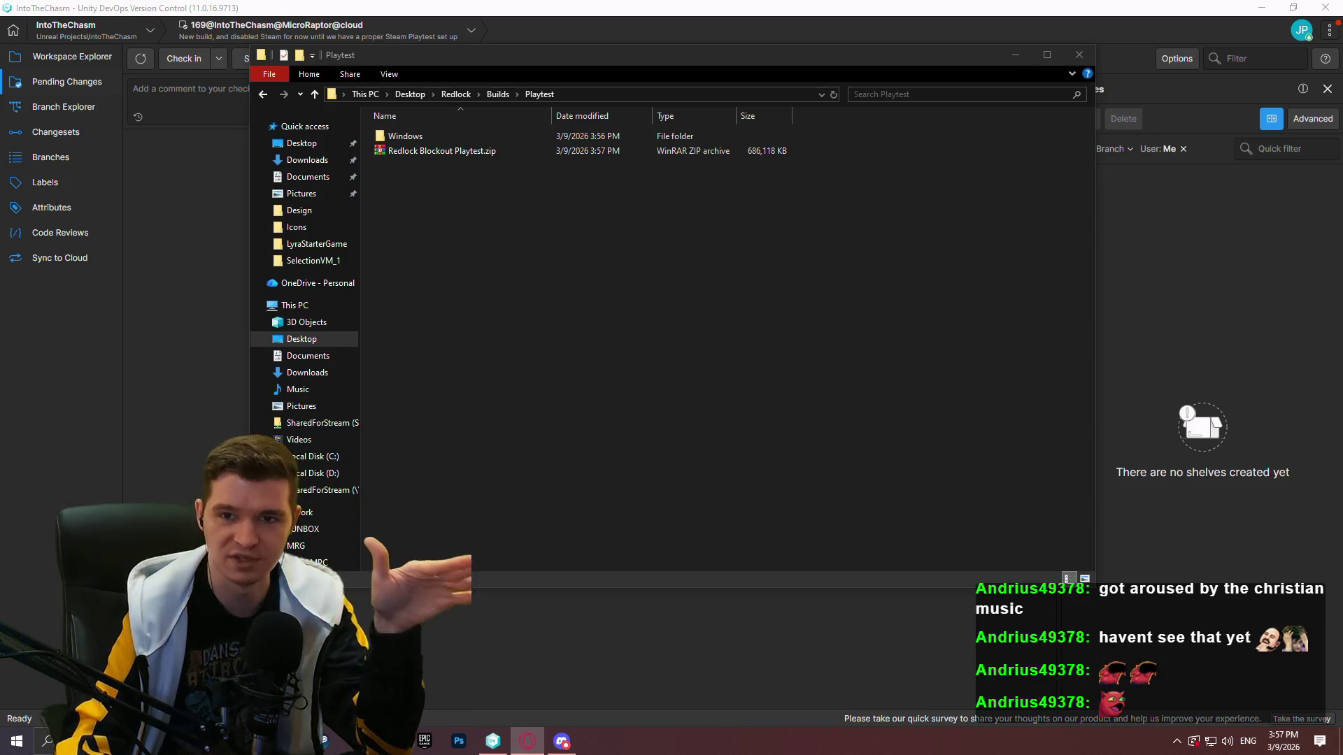
pyautogui.click(598, 376)
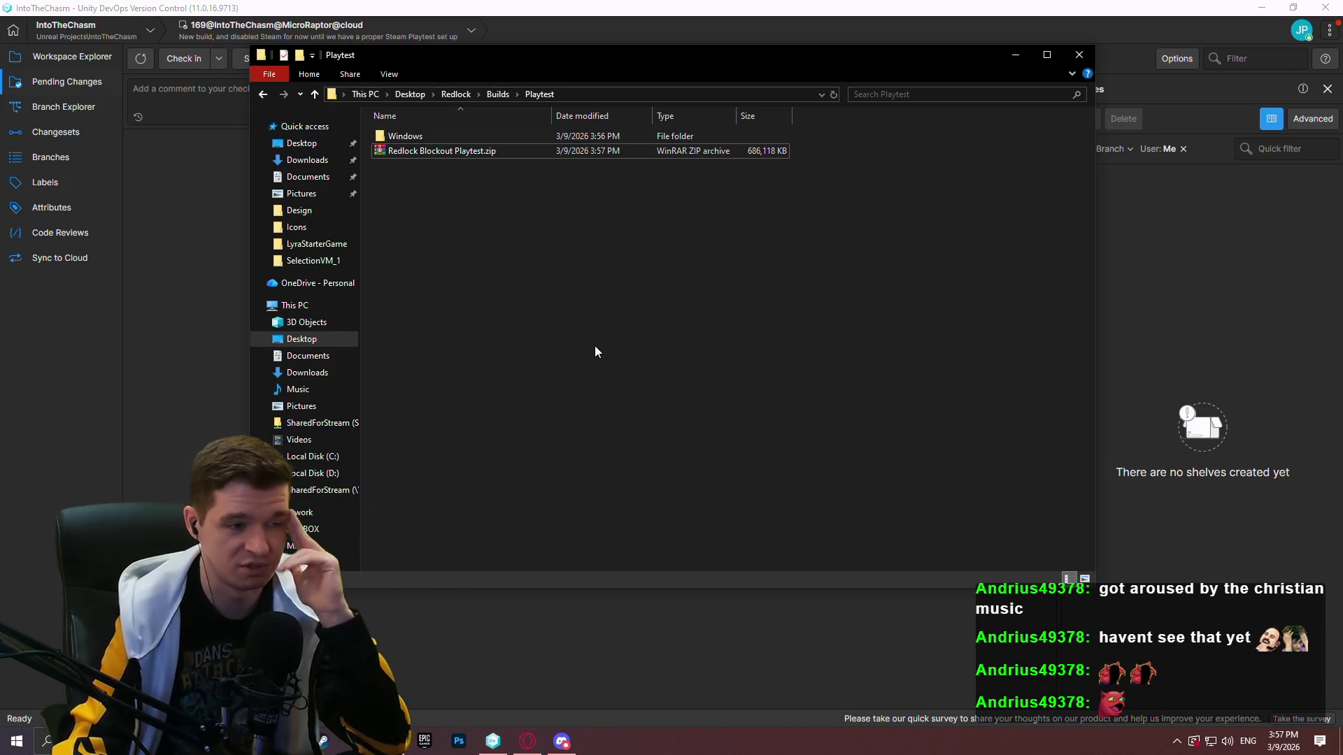